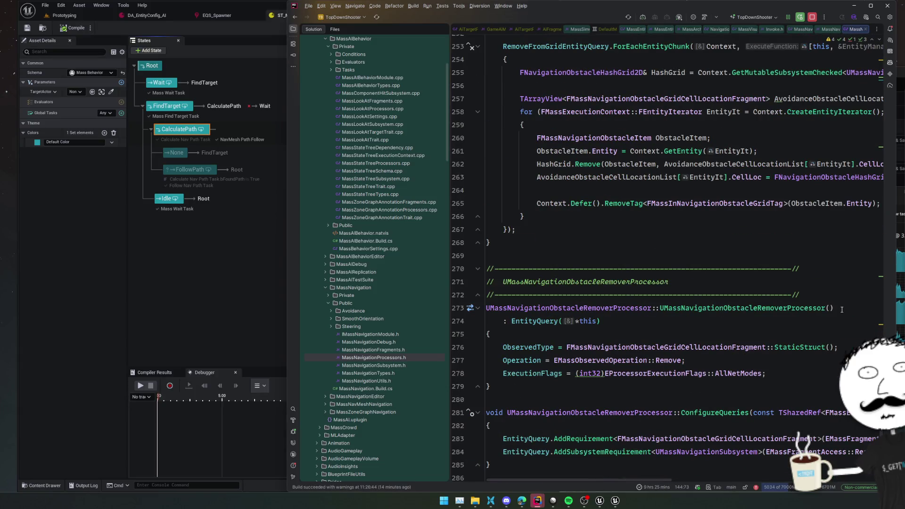
In Rider, open the MassNavigationSubsystem.h header
scroll(841, 309, down, 7)
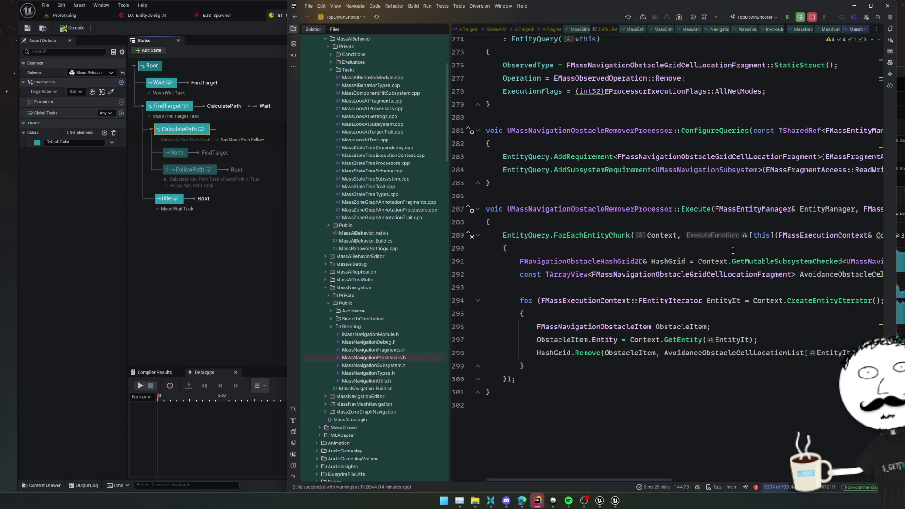
click(389, 365)
scroll(683, 330, down, 8)
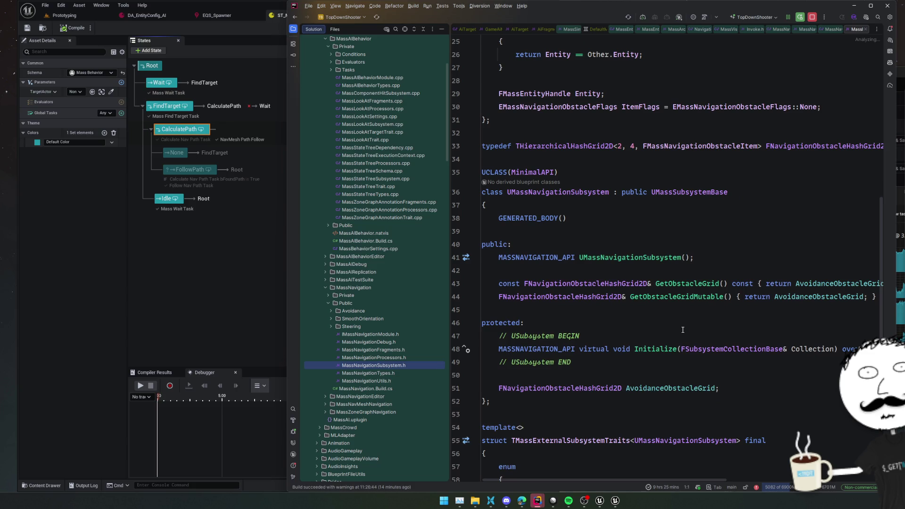
Open MassAvoidanceTrait.h from the Avoidance folder and jump to FMassMovingAvoidanceParameters' declaration
double_click(361, 326)
double_click(365, 318)
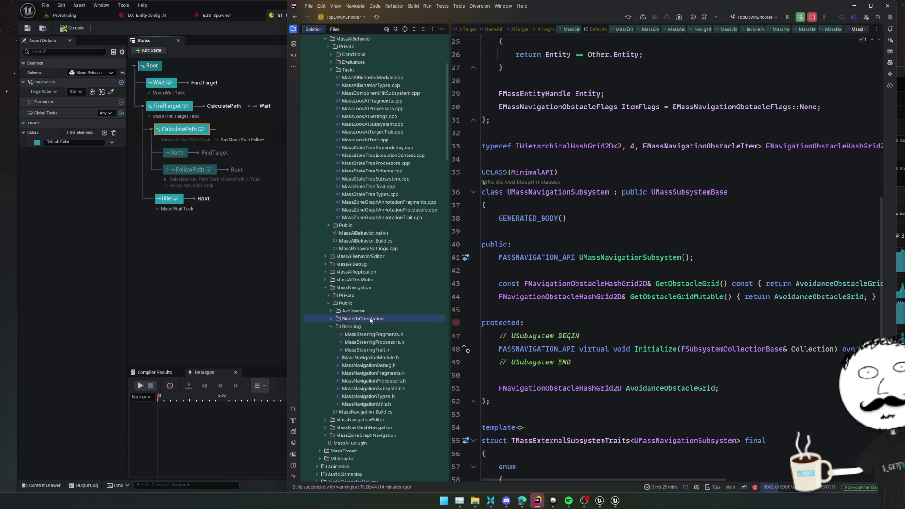
double_click(374, 311)
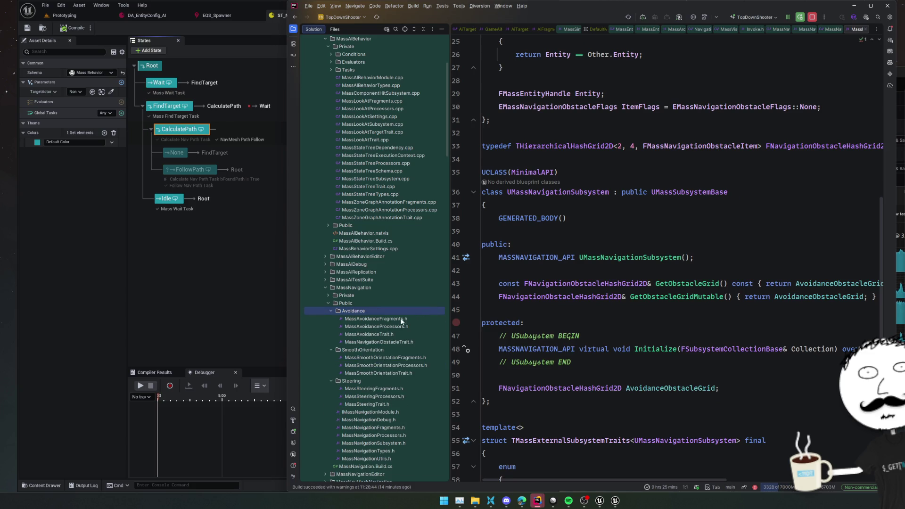
click(406, 334)
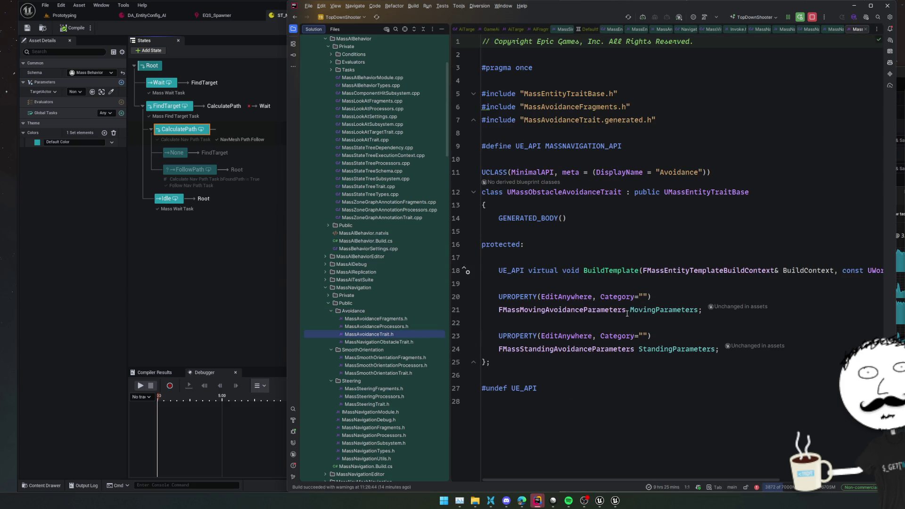
ctrl+click(600, 311)
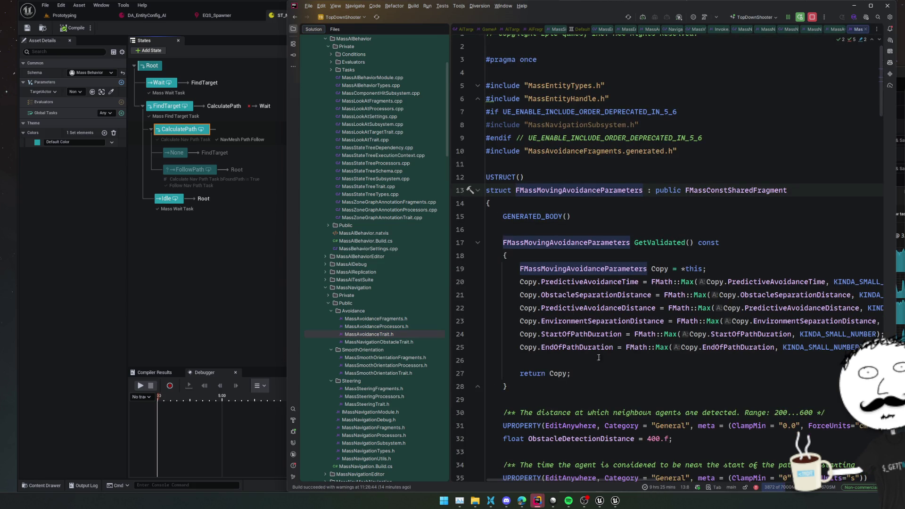
Read the avoidance parameters, then return to Unreal's EQS_Spawner query
scroll(533, 355, down, 5)
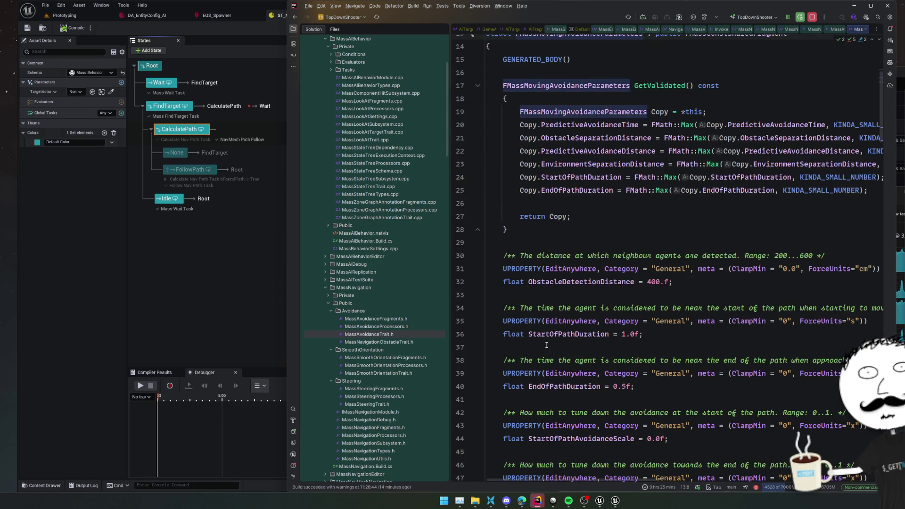
click(215, 284)
click(211, 16)
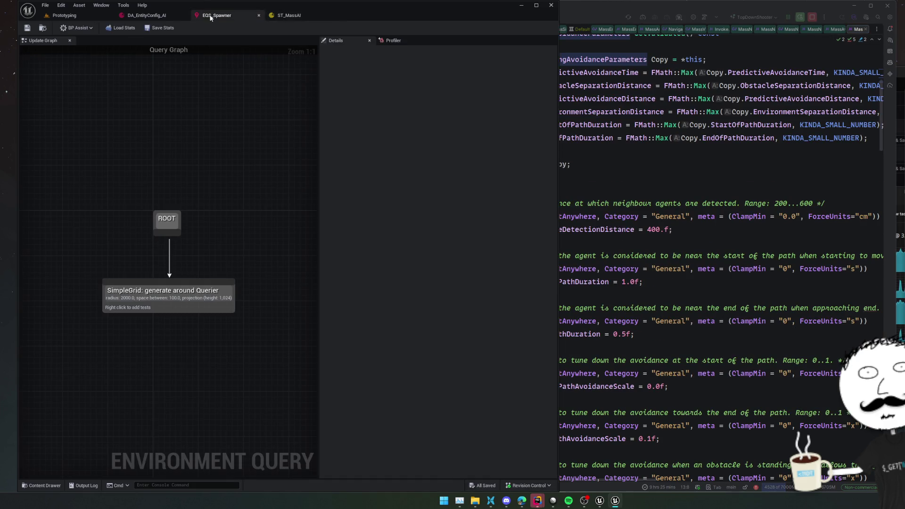
Bring up the DA_EntityConfig_AI asset and look over its trait list
click(145, 16)
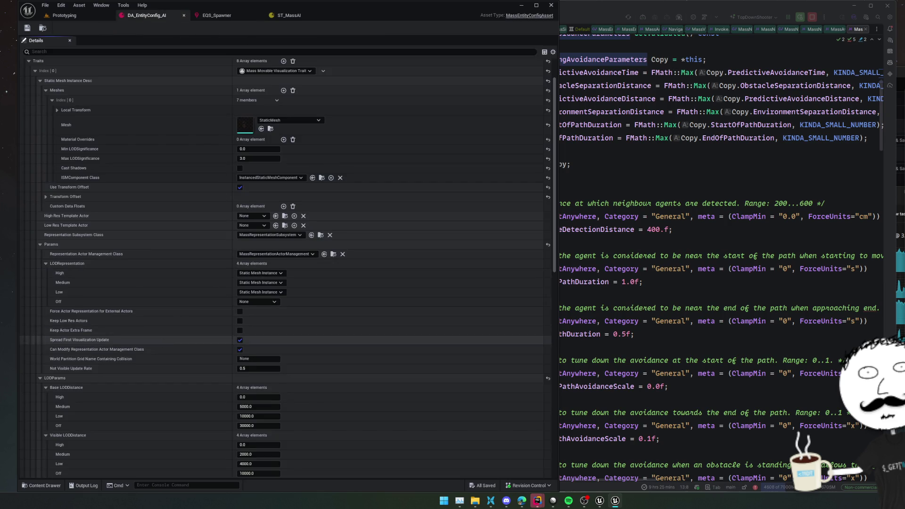
scroll(164, 138, down, 2)
scroll(164, 138, down, 10)
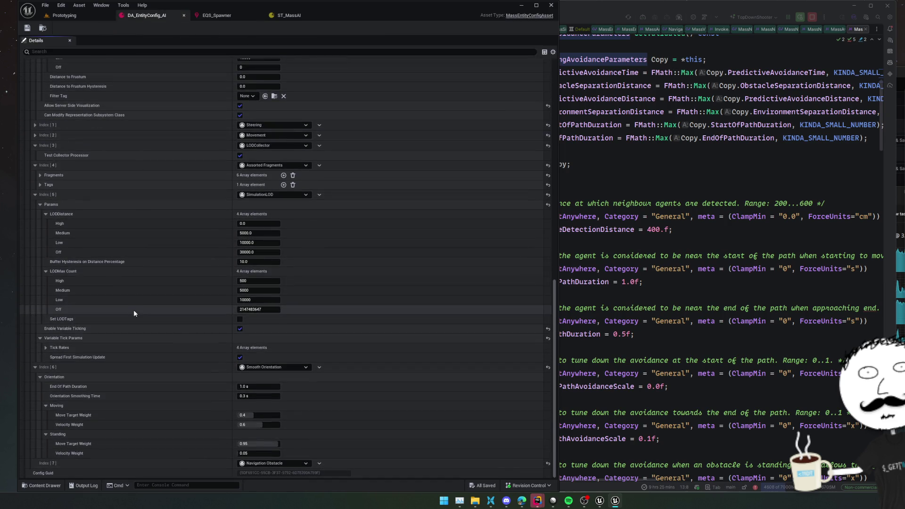
scroll(157, 354, up, 15)
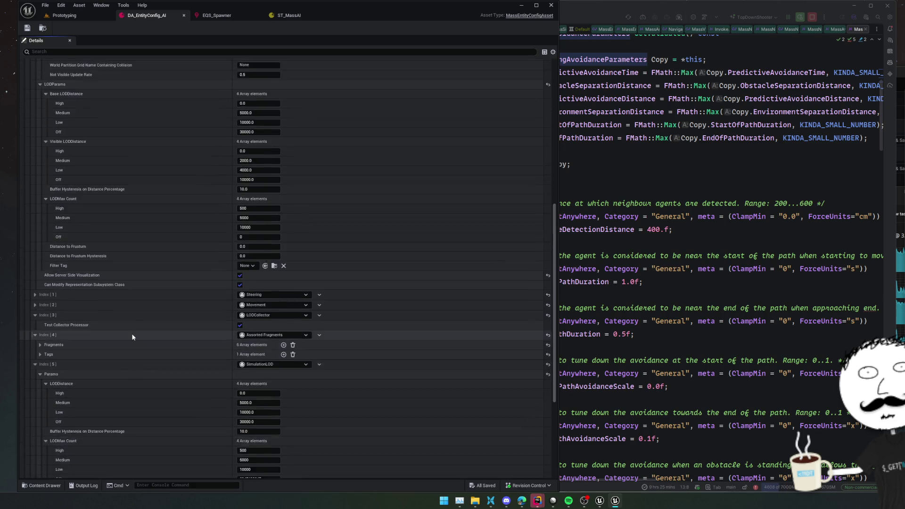
Collapse all eight trait entries, then reopen the Traits list compactly
right_click(48, 122)
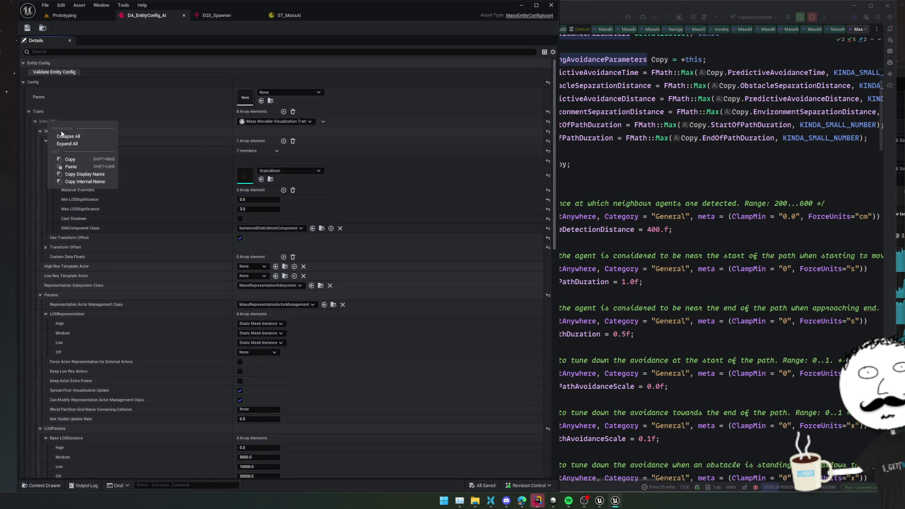
click(63, 137)
right_click(43, 112)
click(63, 127)
double_click(52, 110)
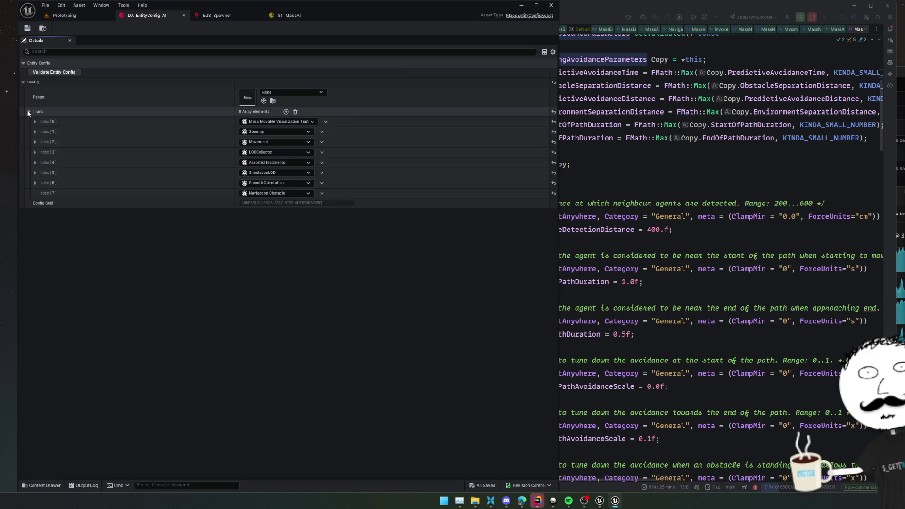
Add Avoidance as trait Index[8] and expand its moving and standing parameters
click(286, 112)
click(273, 202)
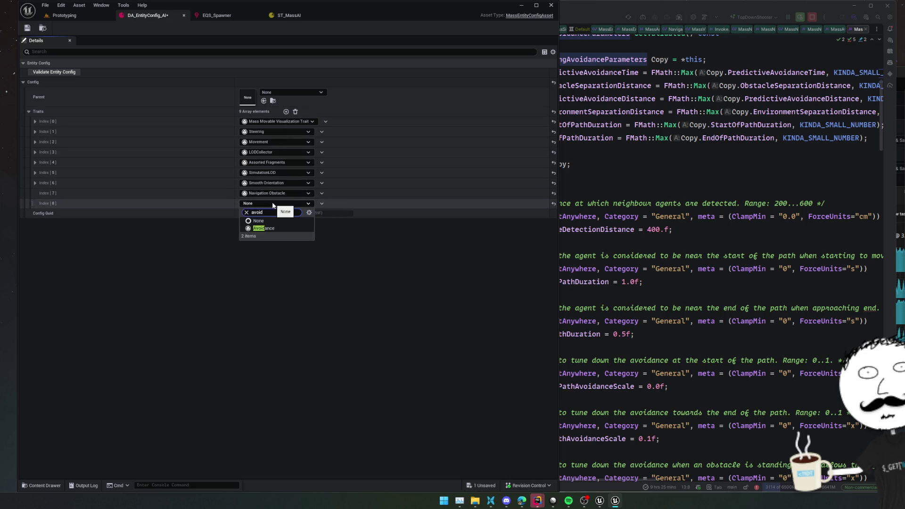
click(277, 229)
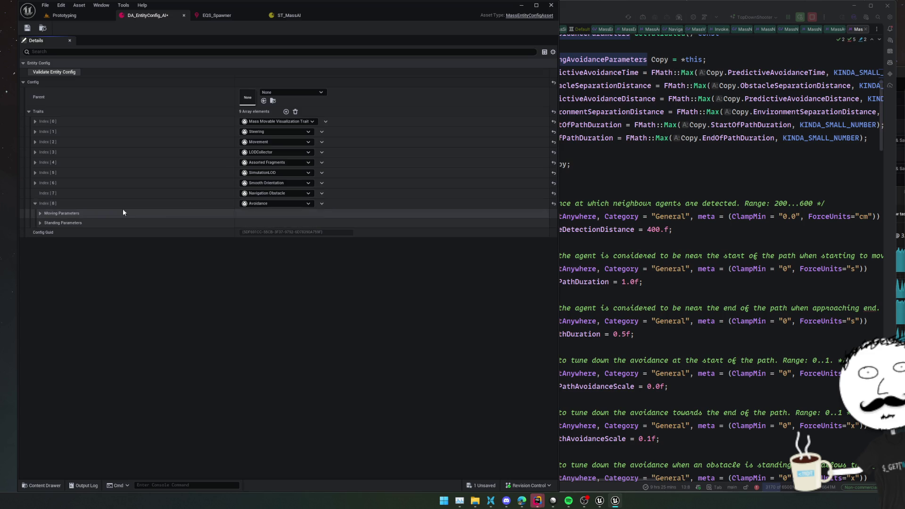
click(56, 212)
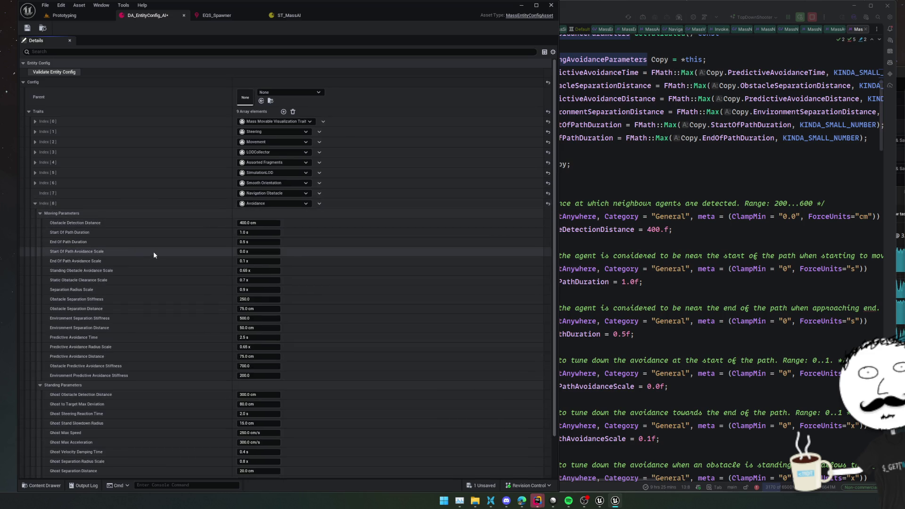
scroll(154, 247, down, 1)
Save DA_EntityConfig_AI and return to the Prototyping level
key(ctrl+s)
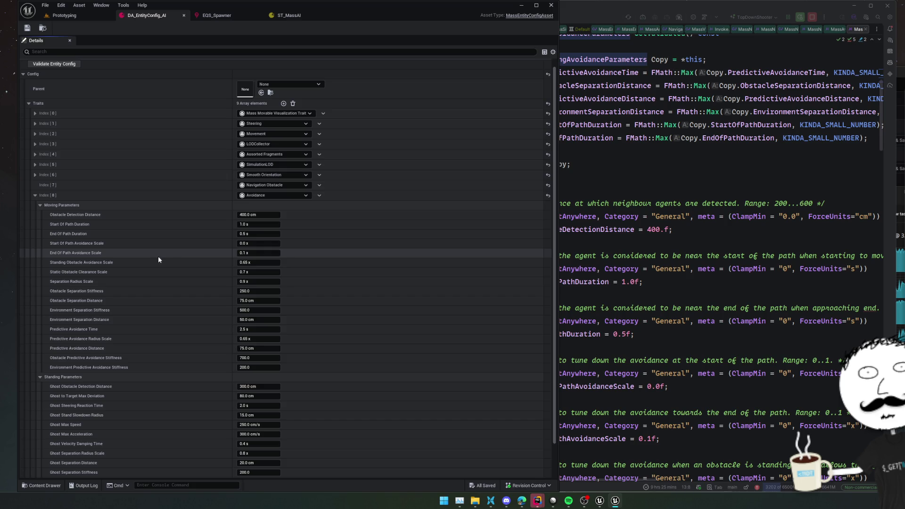
scroll(156, 250, down, 1)
scroll(363, 235, down, 2)
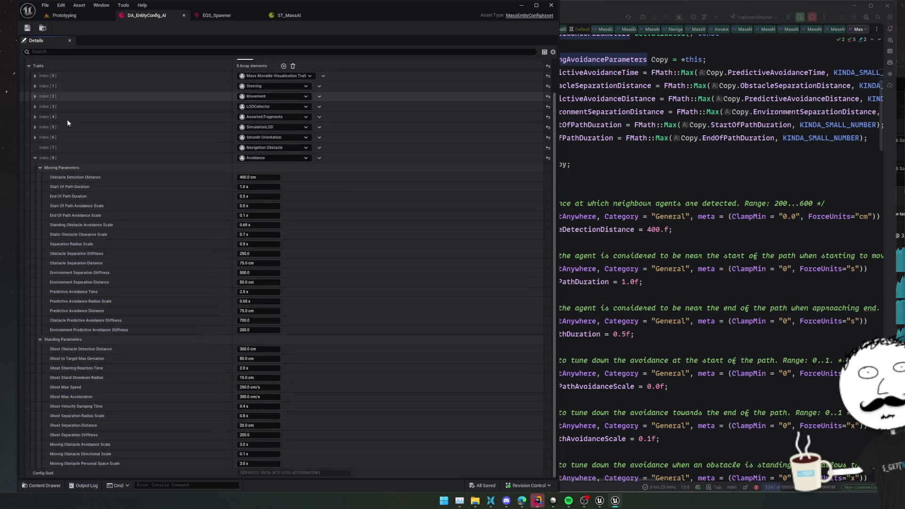
scroll(67, 119, up, 3)
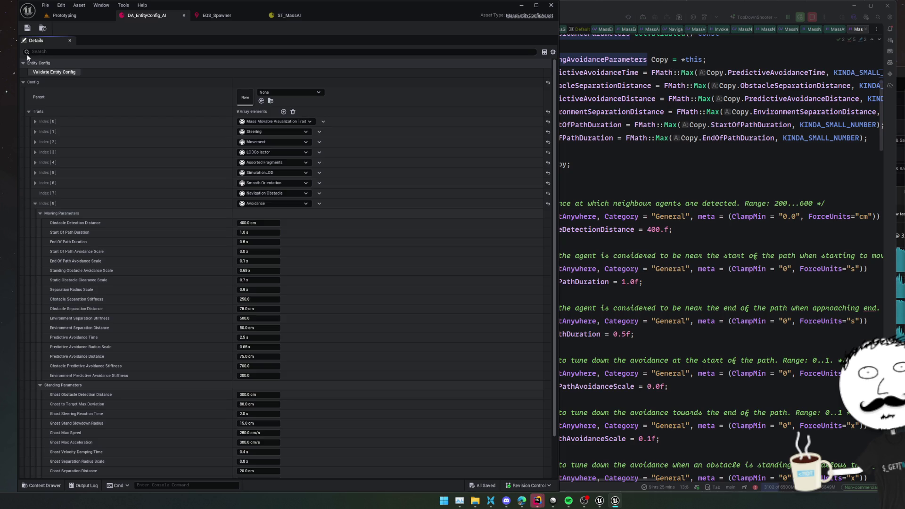
click(85, 15)
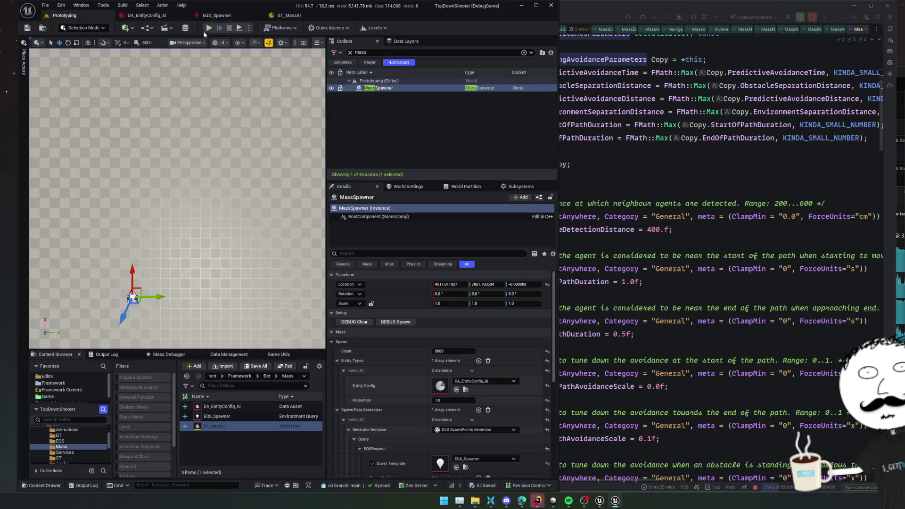
Play-test the Prototyping level with Alt+P, walking around the agent swarm, then stop
key(alt+p)
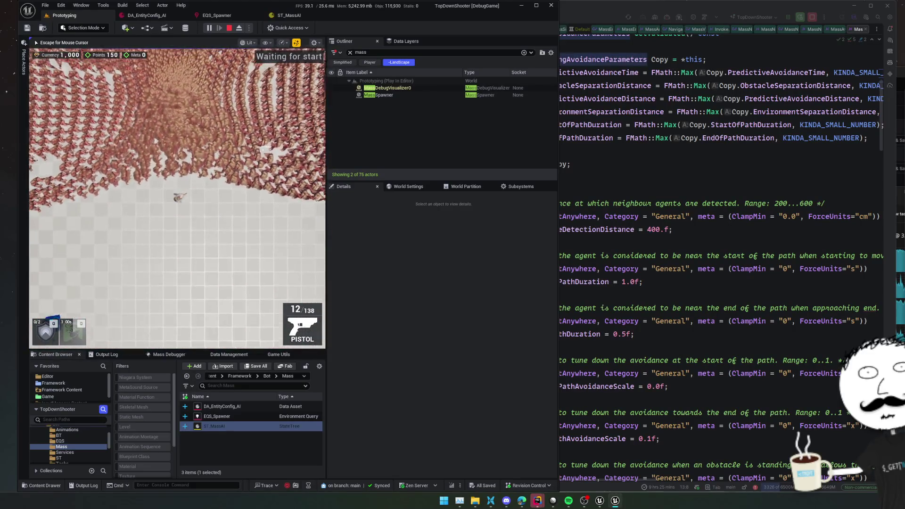
key(a)
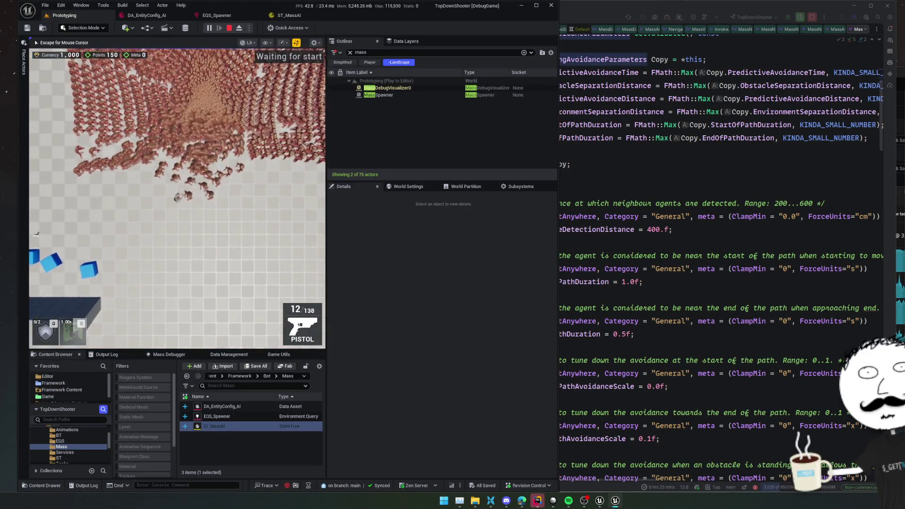
scroll(262, 146, up, 3)
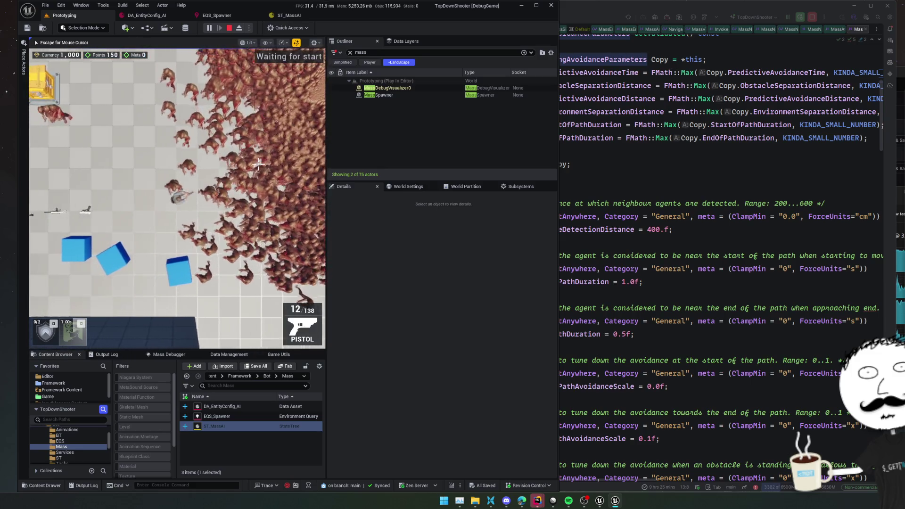
key(w)
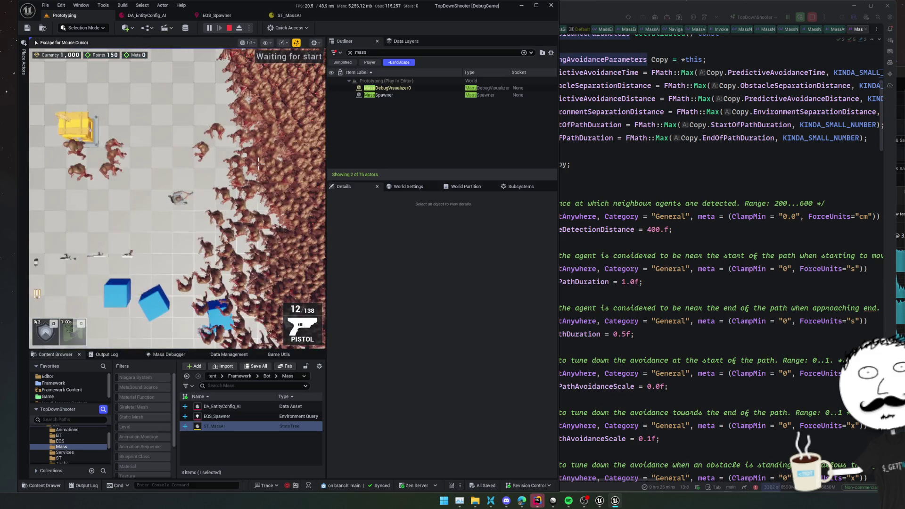
key(w)
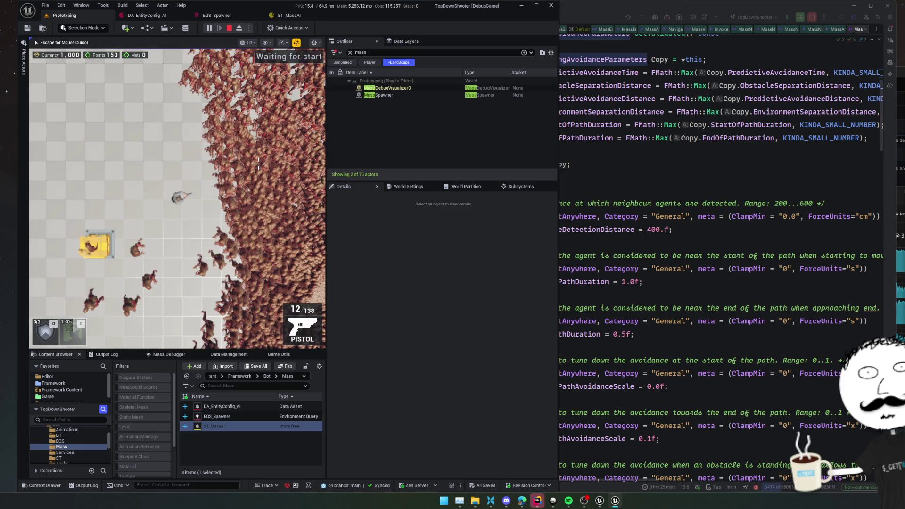
scroll(258, 163, down, 3)
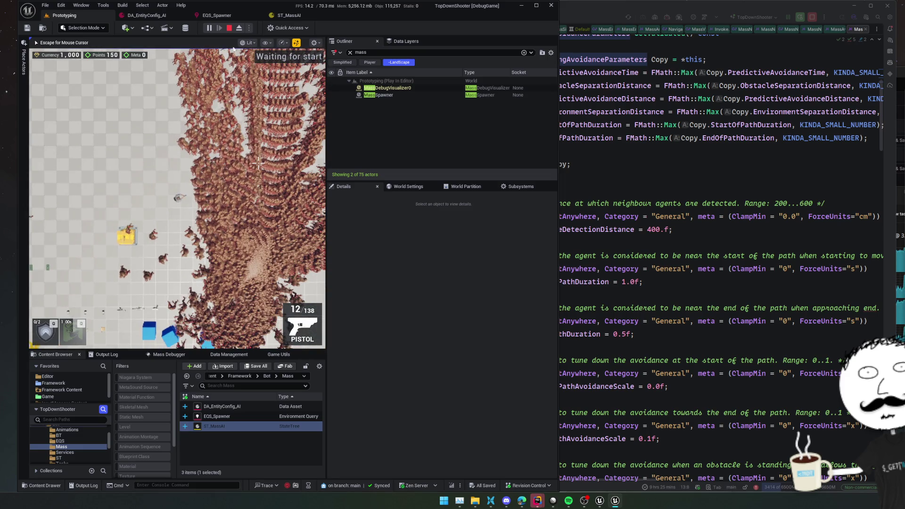
click(229, 28)
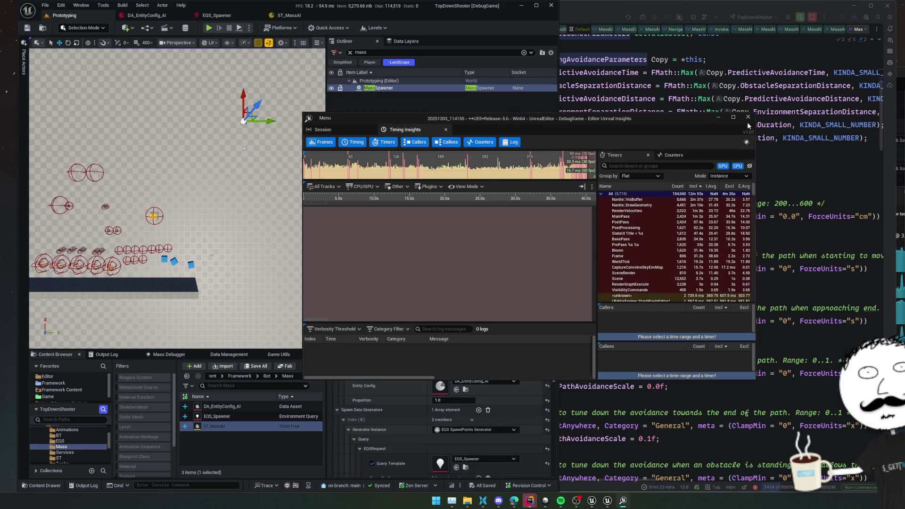
Close Unreal Insights and the EQS_Spawner tab, returning to the Prototyping level
click(748, 117)
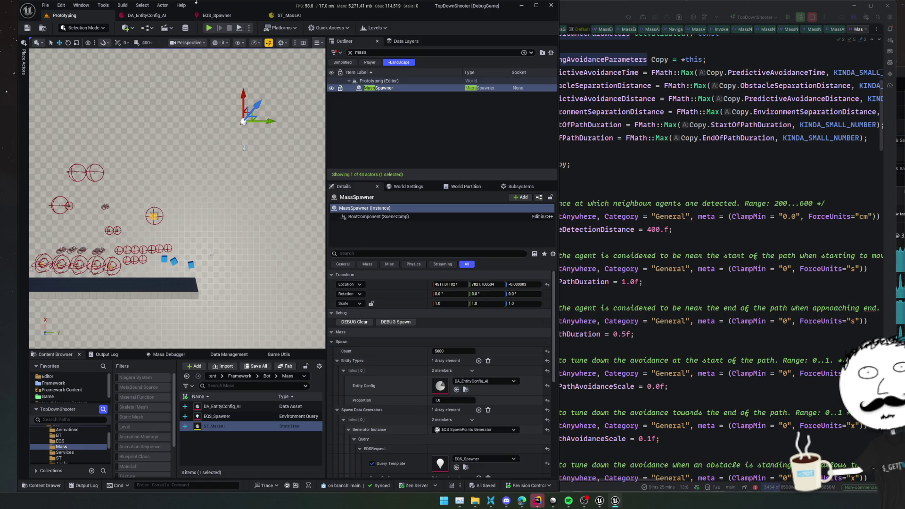
click(161, 17)
click(228, 16)
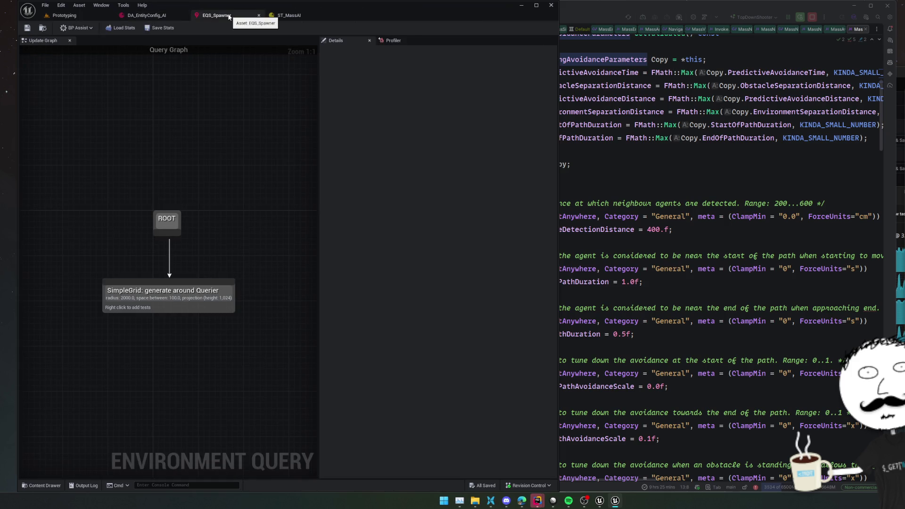
middle_click(228, 16)
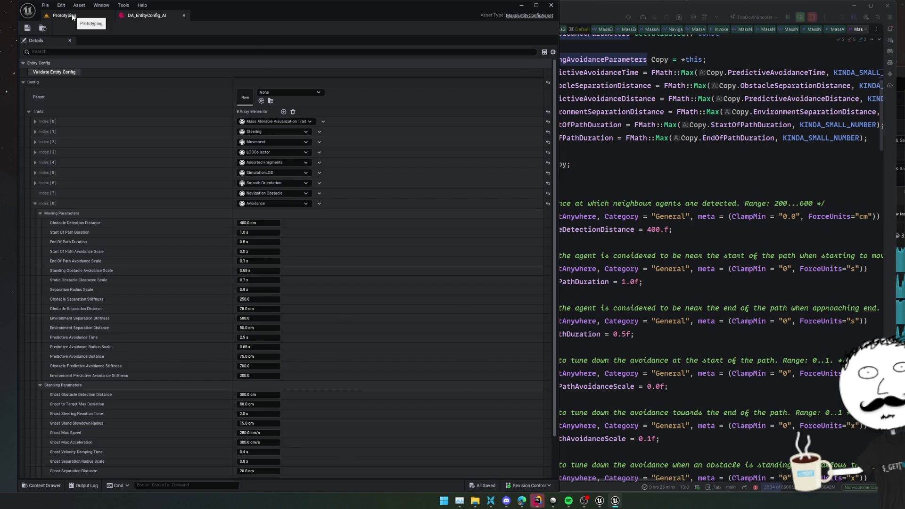
click(72, 18)
Set the MassSpawner Count to 1000, save, and show Prototyping in the Maps folder
text(1000)
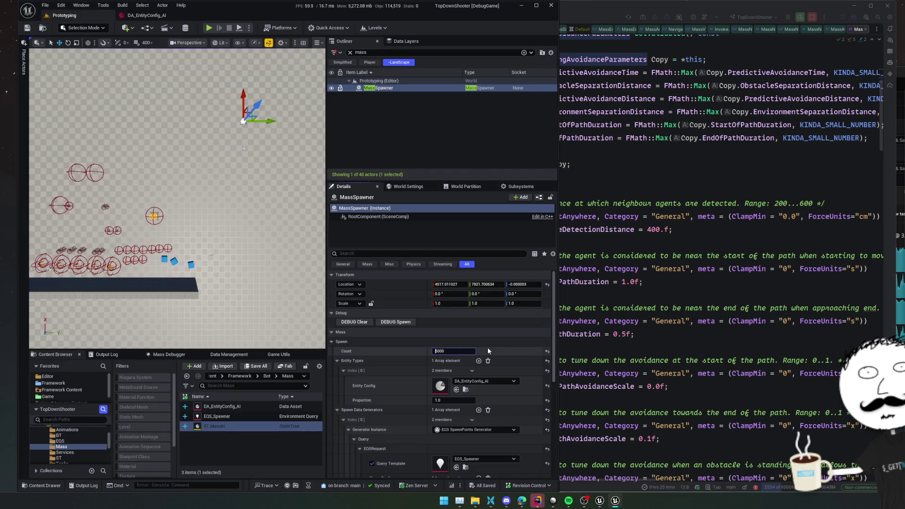
key(Return)
key(ctrl+s)
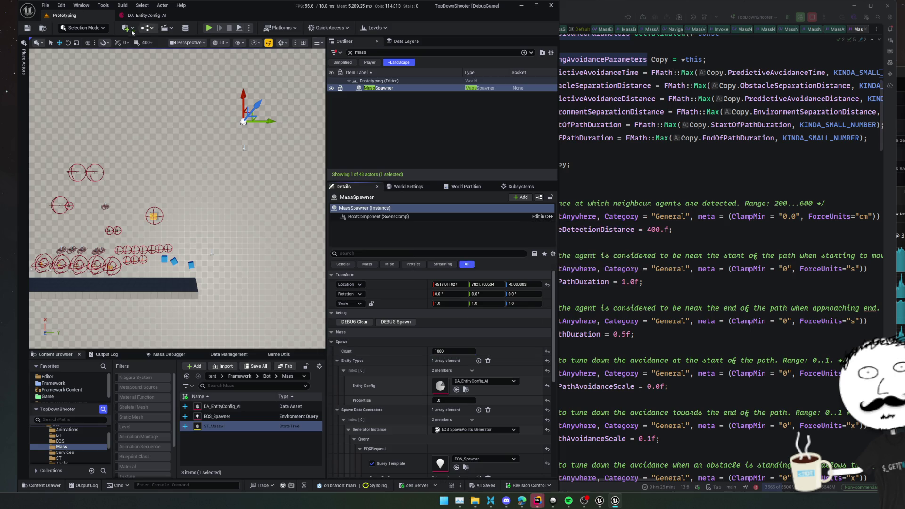
click(42, 29)
key(ctrl+s)
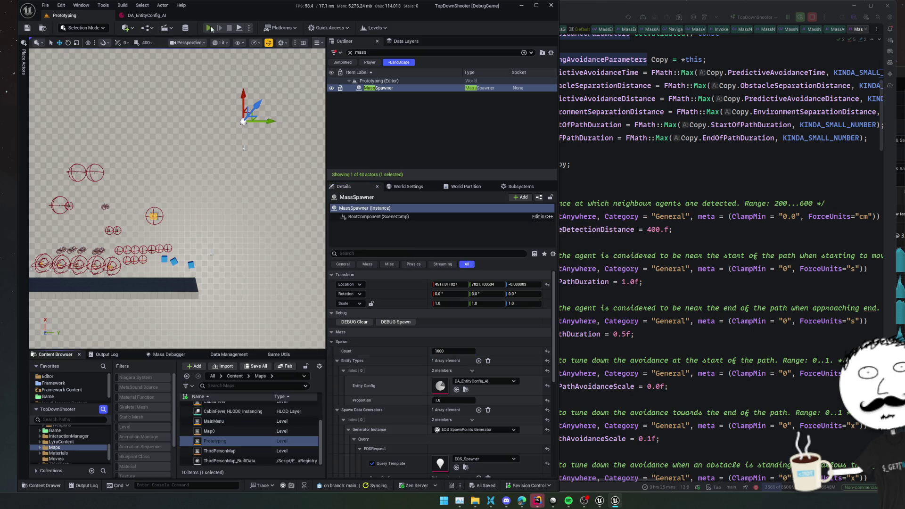
key(alt+p)
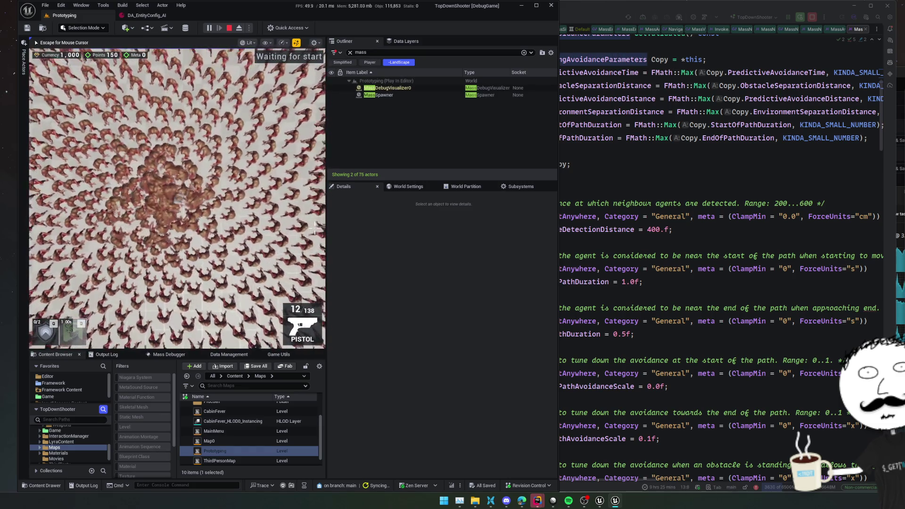
key(s)
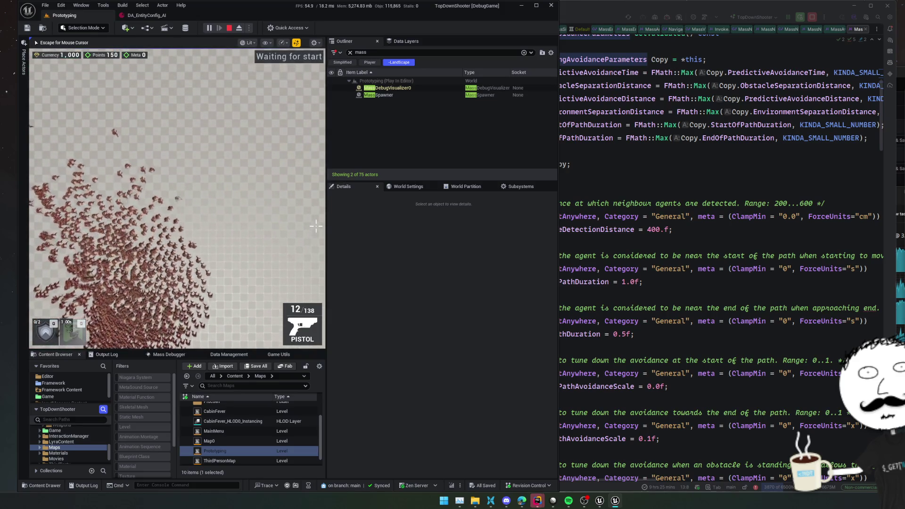
scroll(282, 230, up, 3)
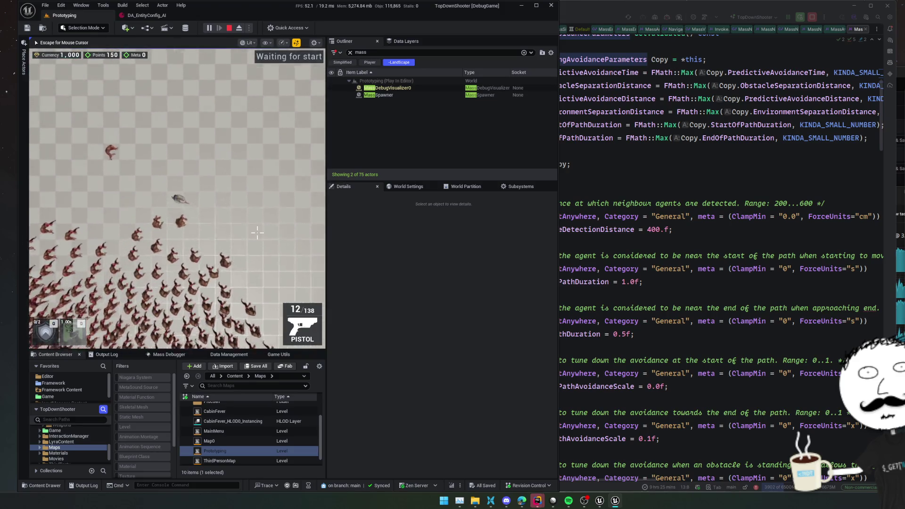
scroll(257, 232, up, 5)
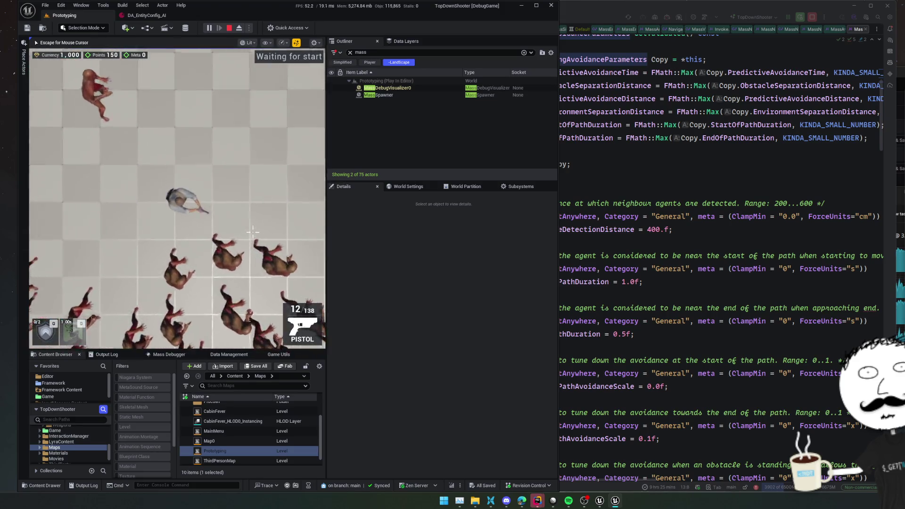
key(w)
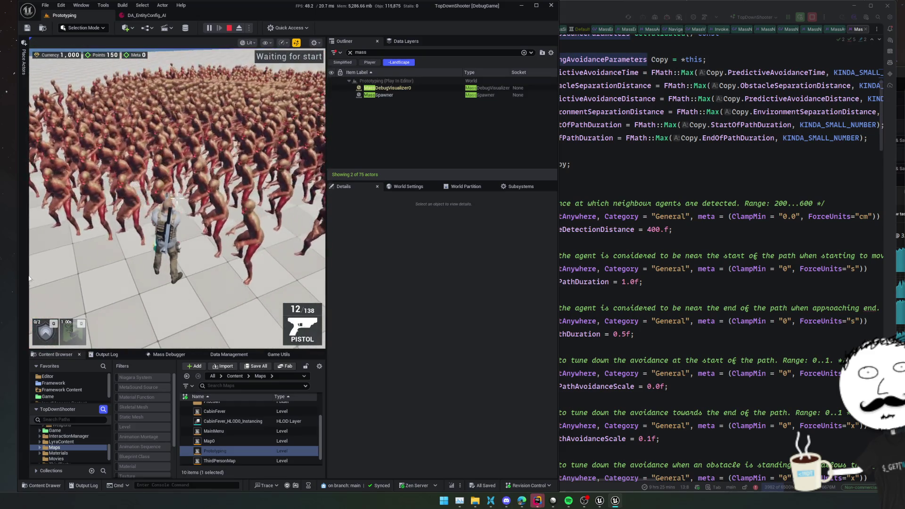
click(229, 29)
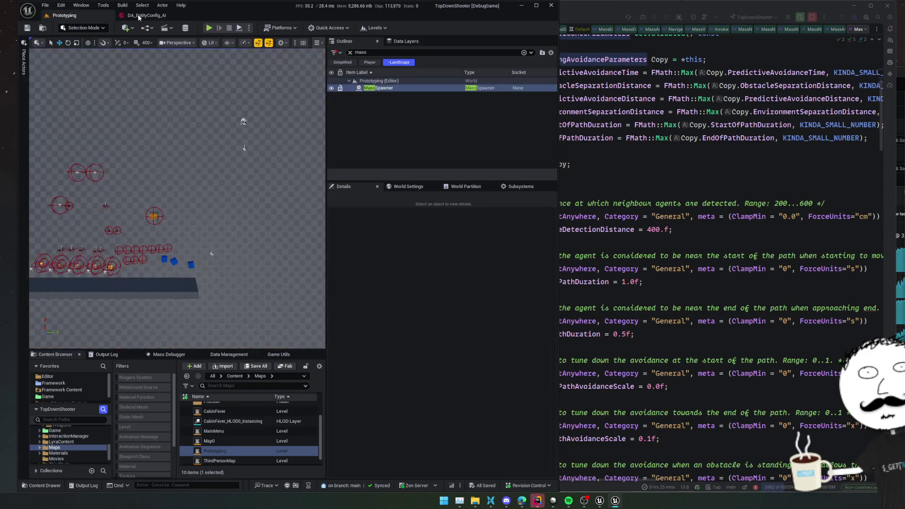
Set the Movement trait's Max Speed and Max Acceleration to 500, keeping desired speed 140
click(146, 15)
scroll(127, 226, down, 2)
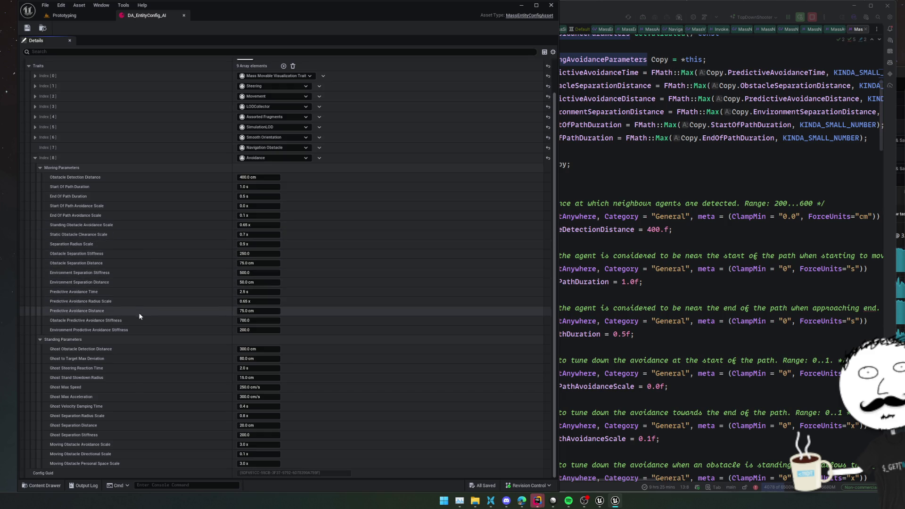
scroll(138, 335, down, 1)
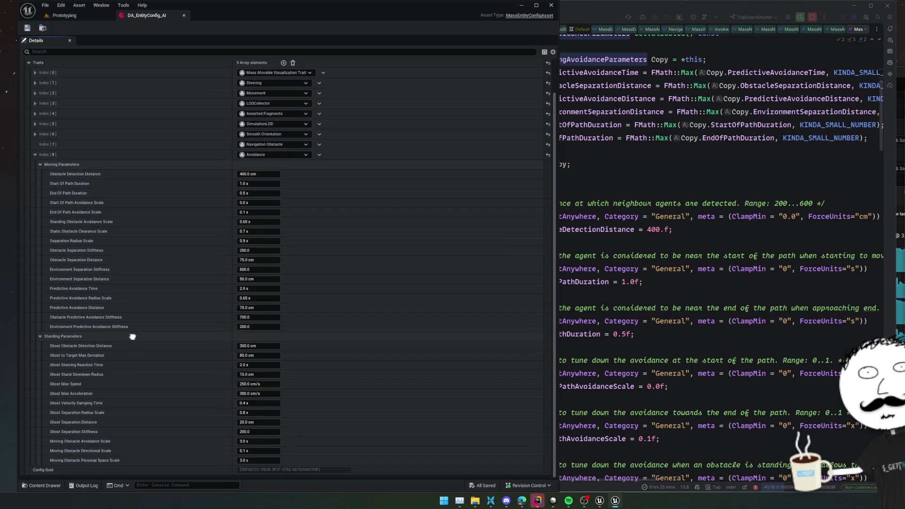
scroll(132, 325, up, 3)
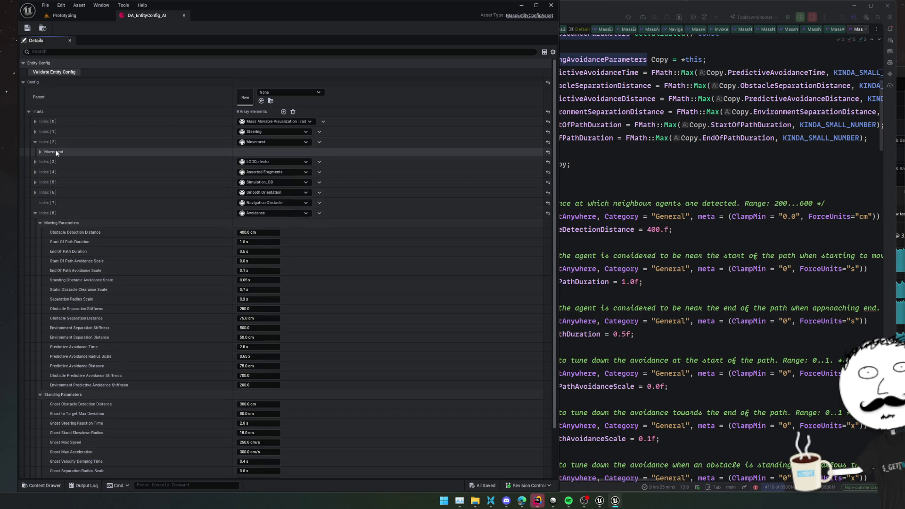
click(56, 141)
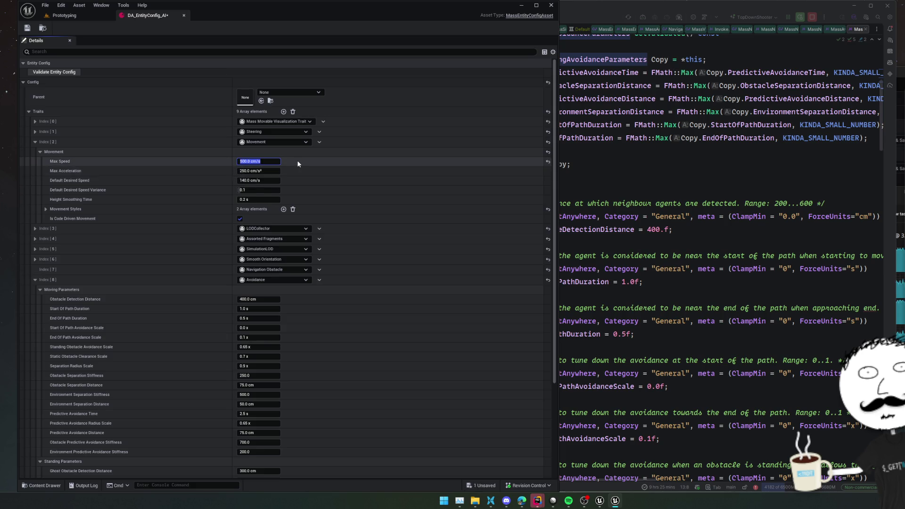
click(238, 171)
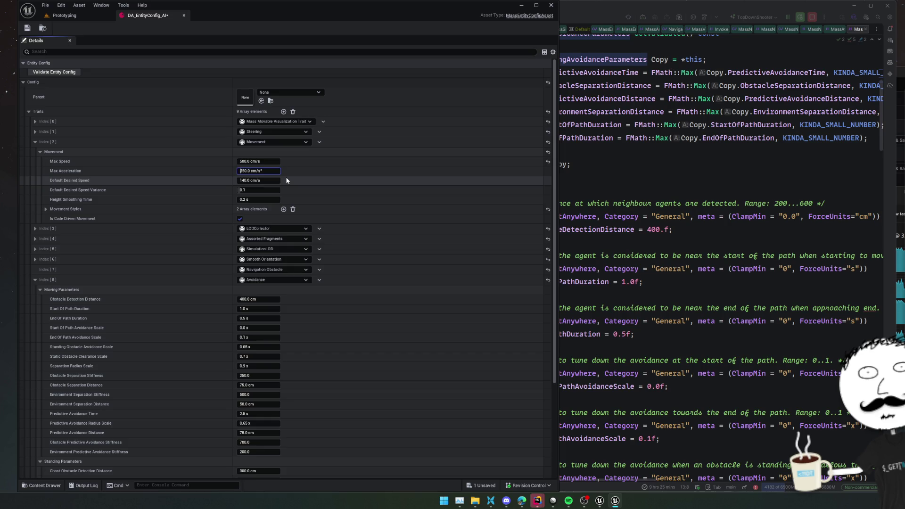
click(177, 179)
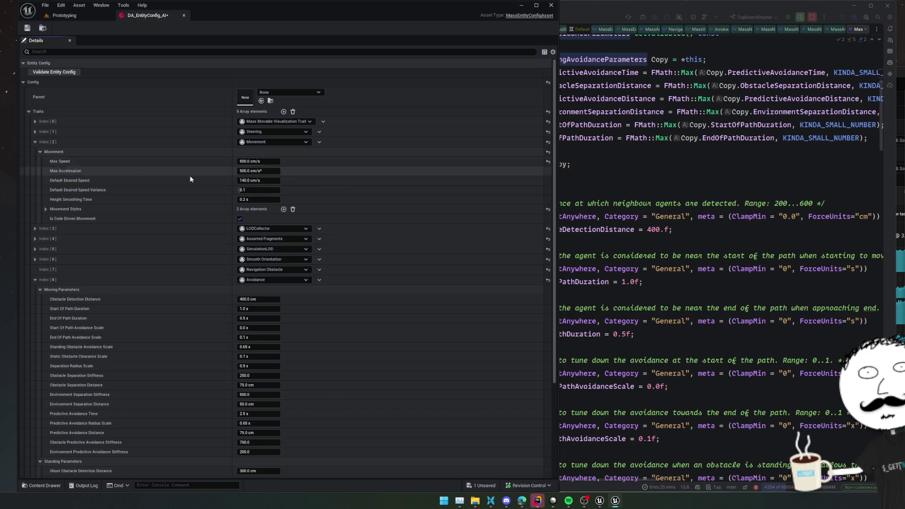
key(Return)
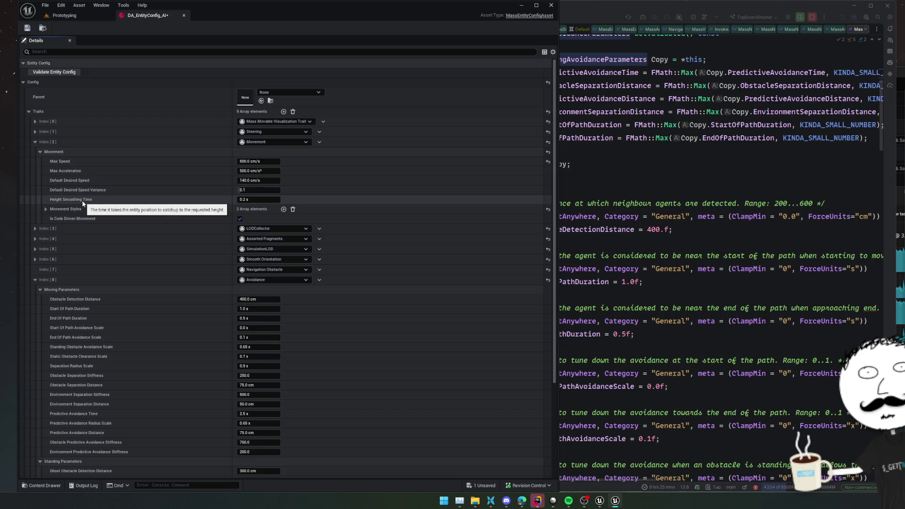
Collapse Movement and set the Steering trait's Reaction Time to 0.1 s
click(45, 209)
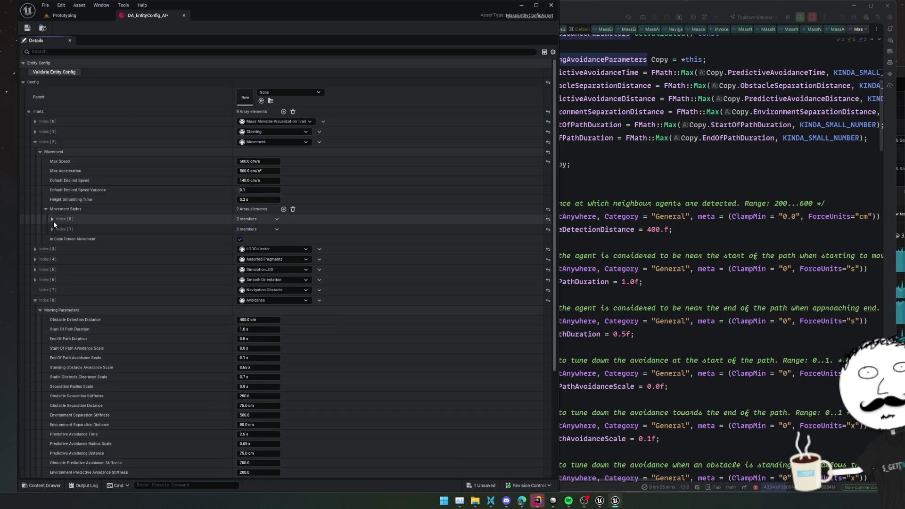
click(40, 152)
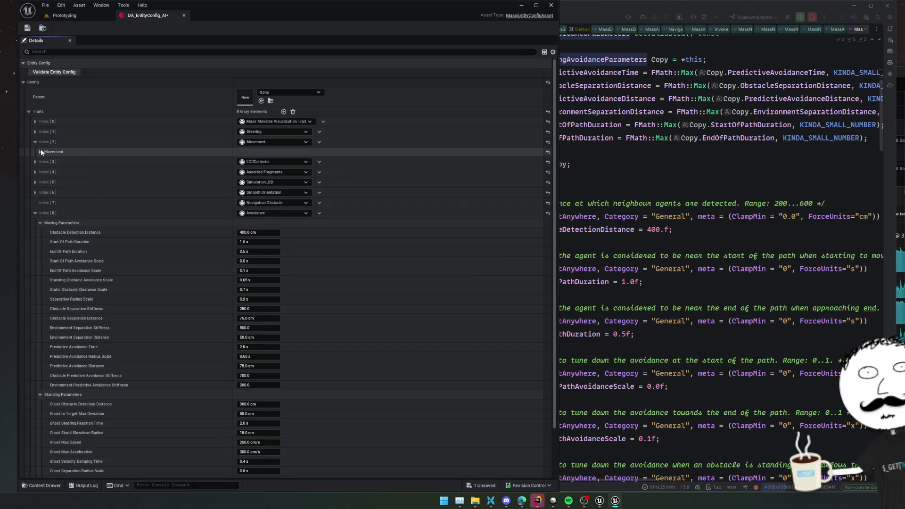
click(36, 132)
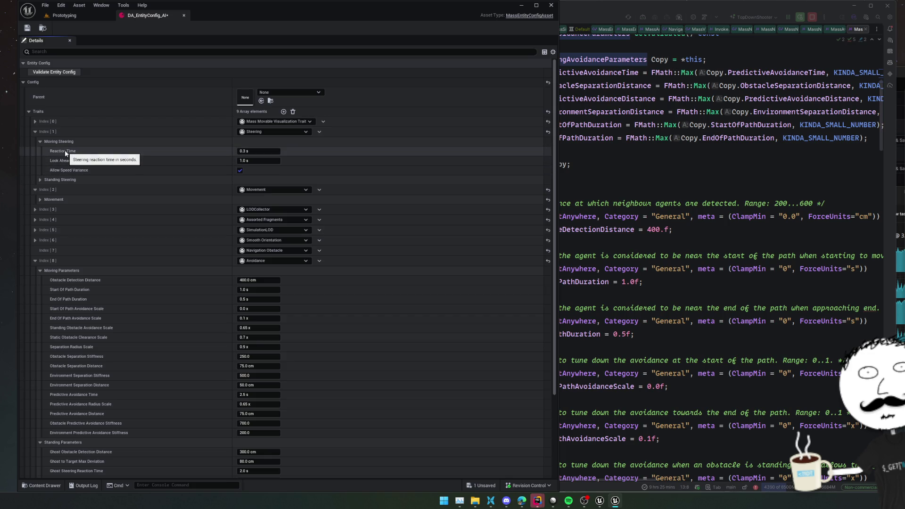
click(241, 151)
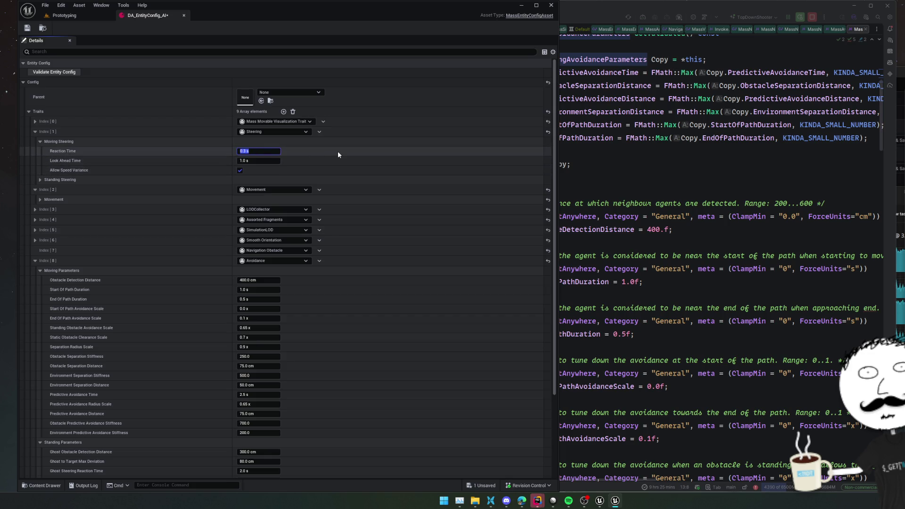
text(0.1)
key(Return)
Save DA_EntityConfig_AI and start a play session of the Prototyping level
click(69, 178)
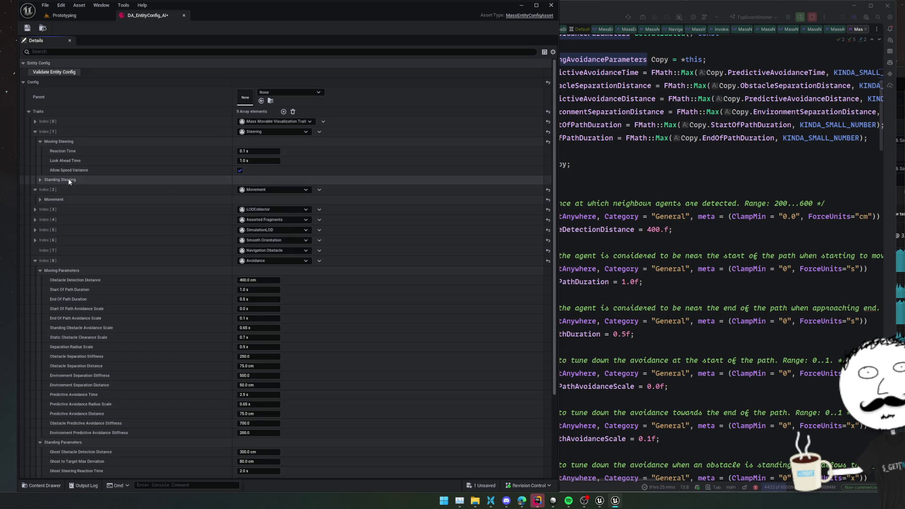
click(69, 180)
key(ctrl+s)
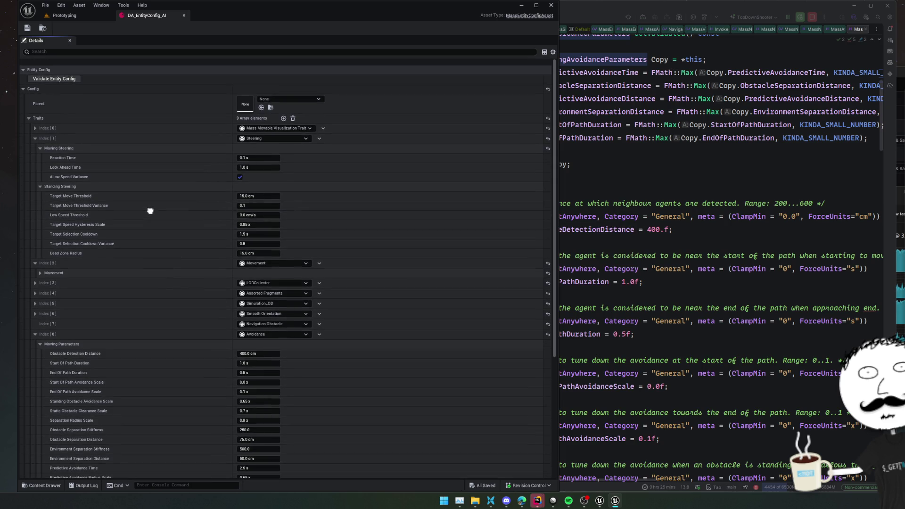
click(58, 16)
click(207, 29)
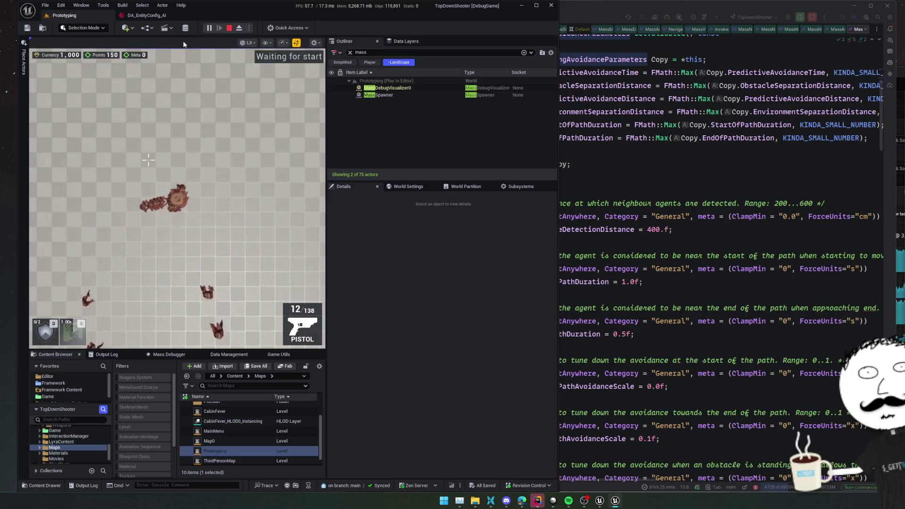
Return to the DA_EntityConfig_AI asset after watching the agents
click(146, 15)
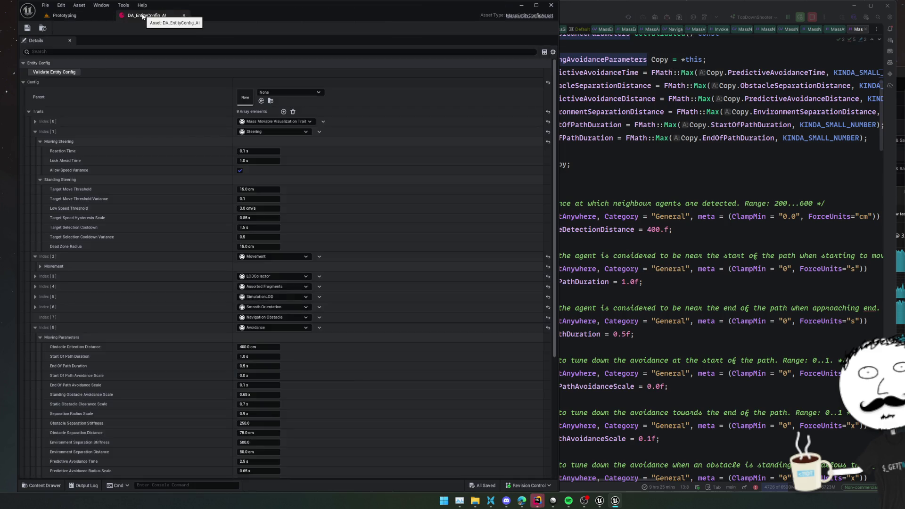
scroll(337, 156, down, 3)
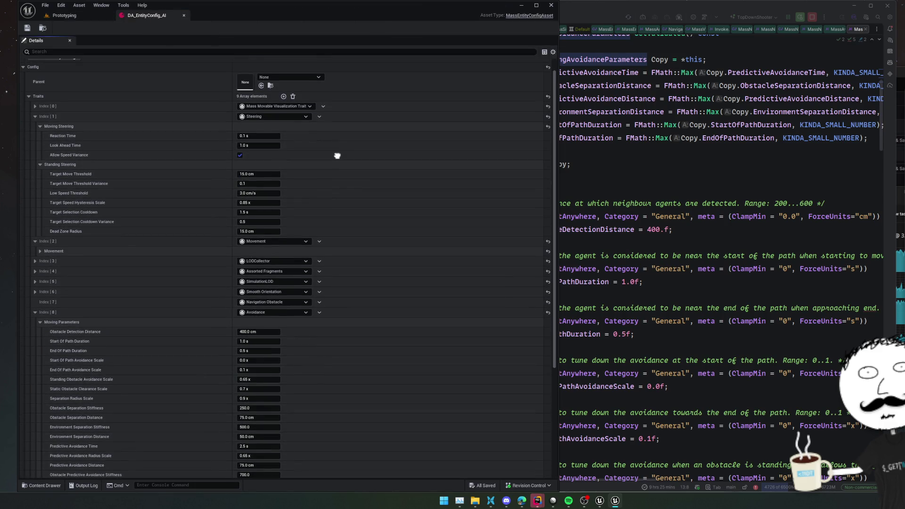
scroll(338, 156, down, 5)
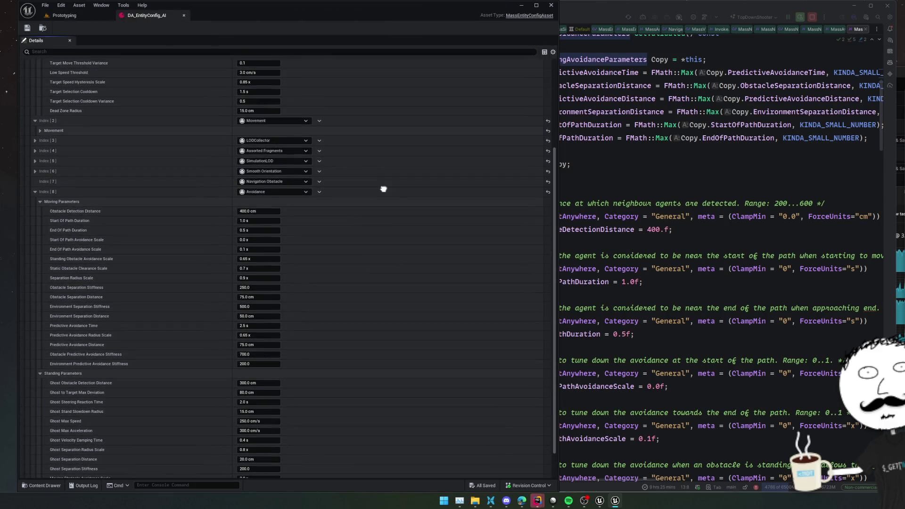
scroll(316, 191, up, 6)
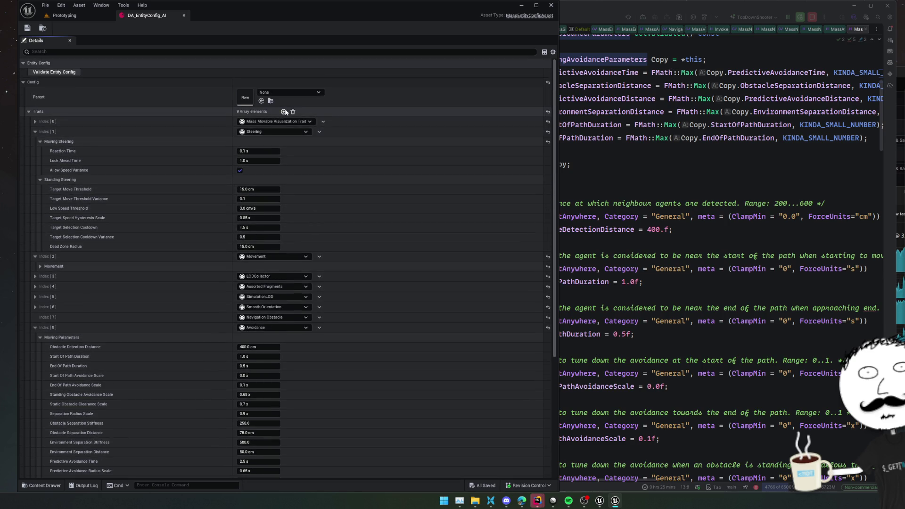
scroll(332, 197, down, 8)
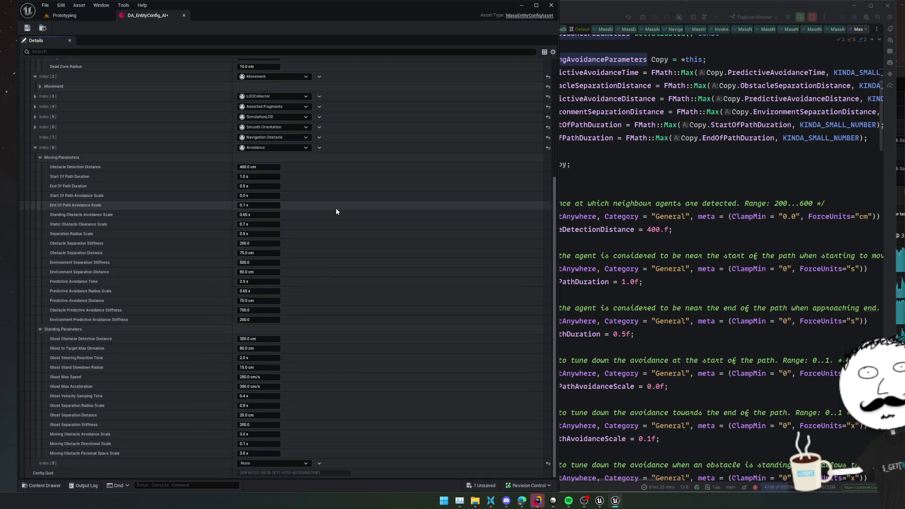
click(265, 463)
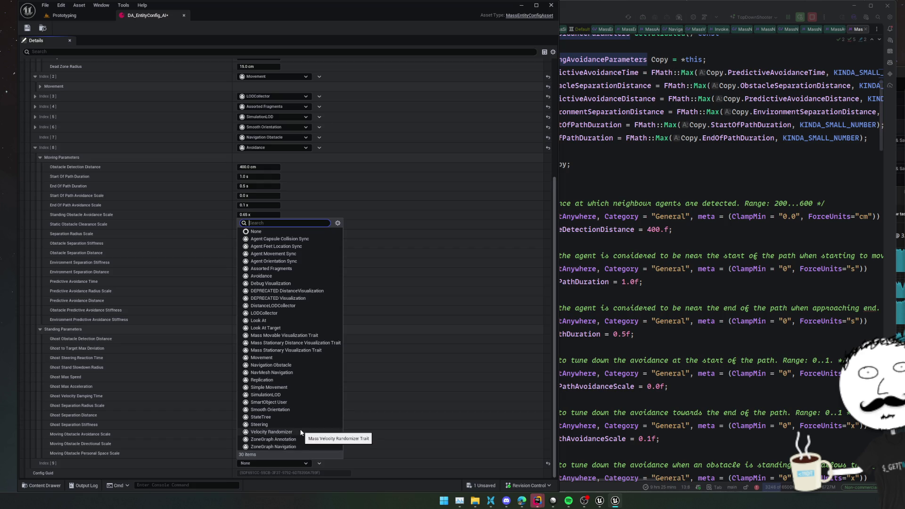
click(278, 372)
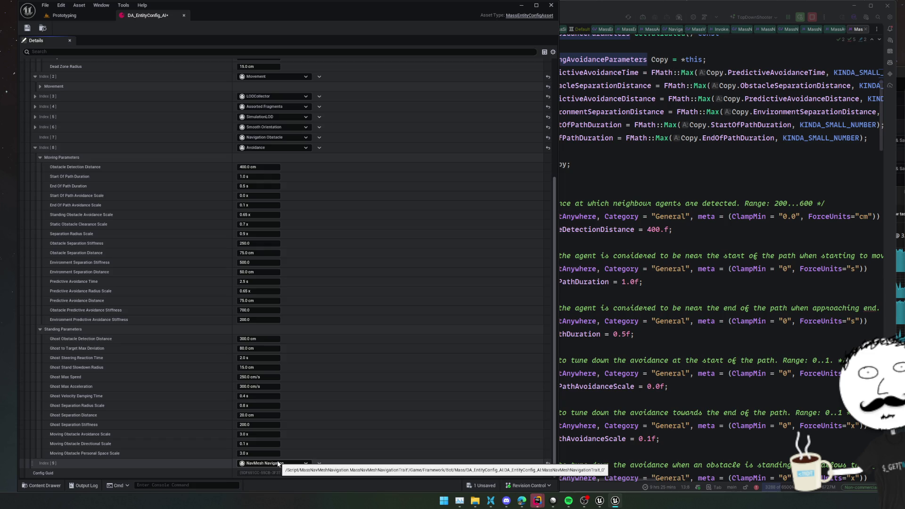
click(278, 463)
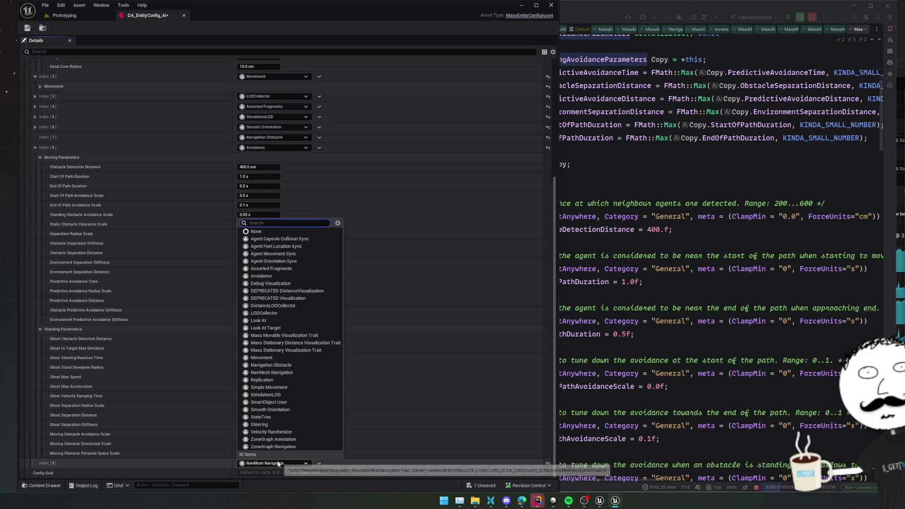
click(318, 465)
click(319, 463)
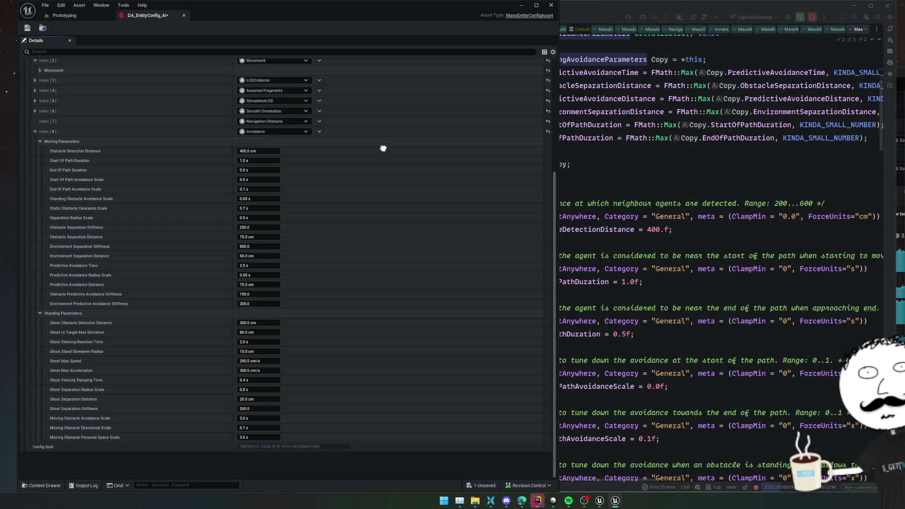
scroll(383, 148, up, 3)
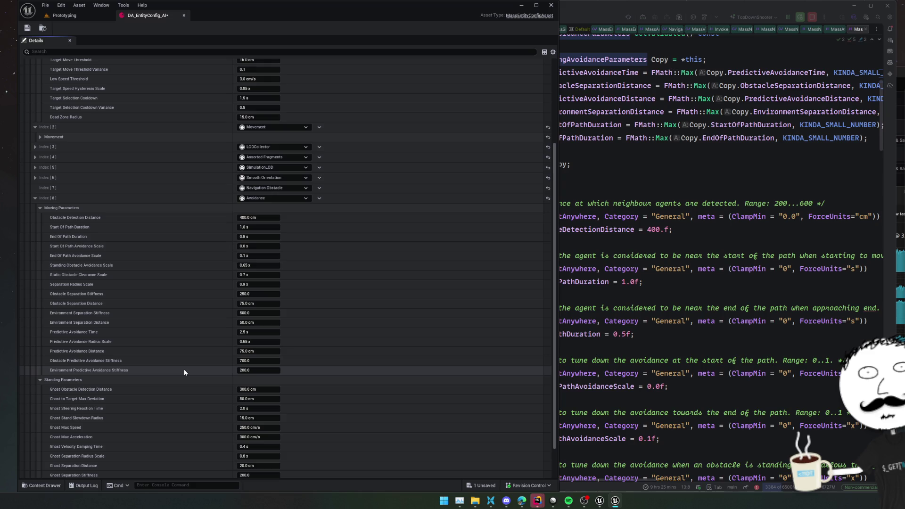
mouse_move(106, 373)
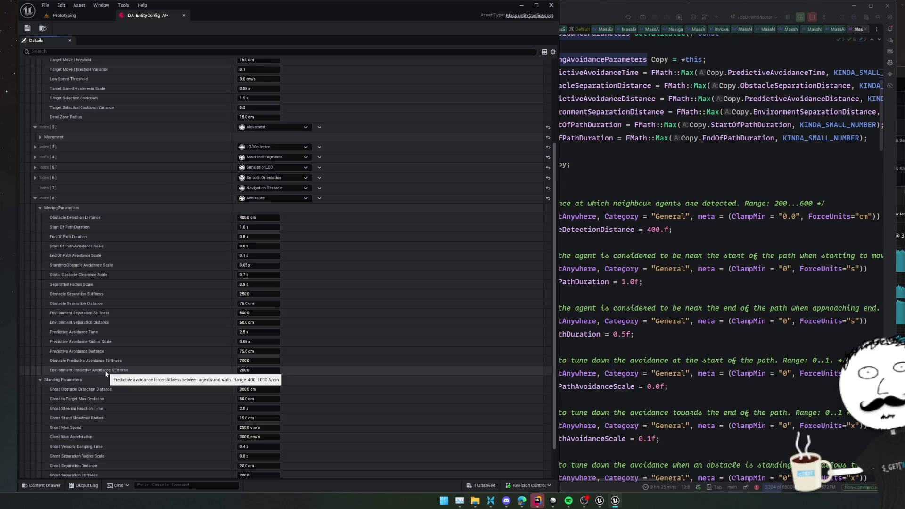
mouse_move(104, 344)
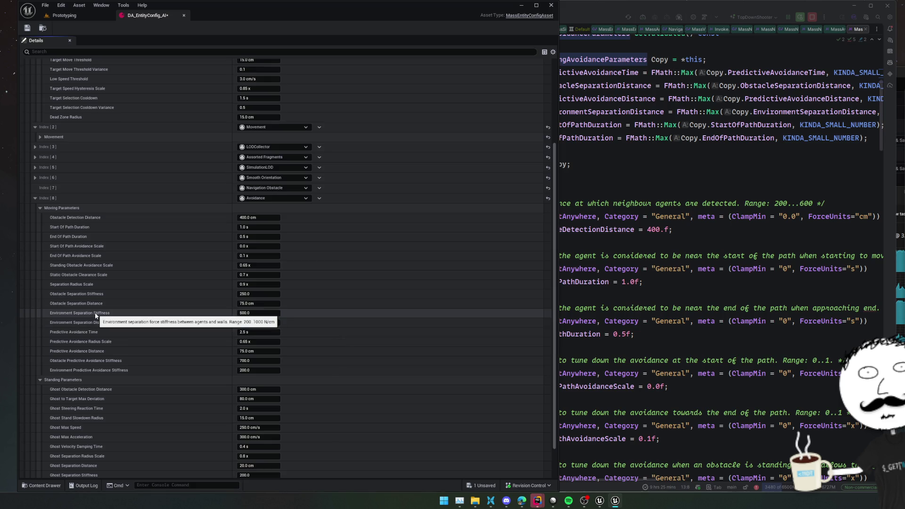
mouse_move(99, 305)
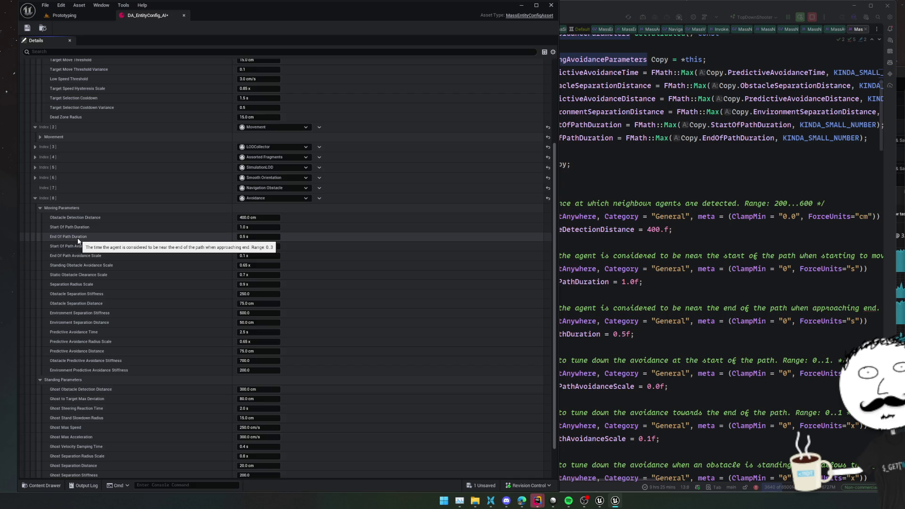
mouse_move(91, 219)
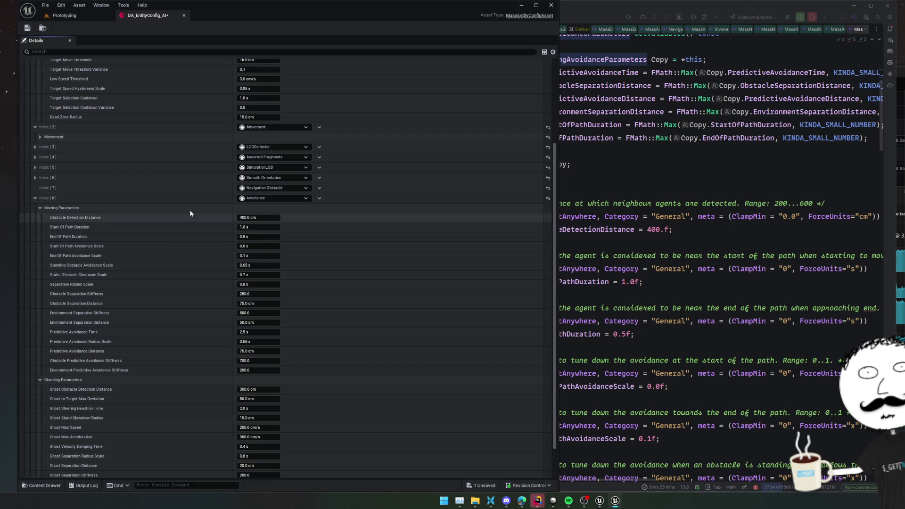
scroll(175, 202, up, 1)
Set Smooth Orientation's End Of Path Duration to 0.2 and save the asset
click(35, 203)
click(40, 212)
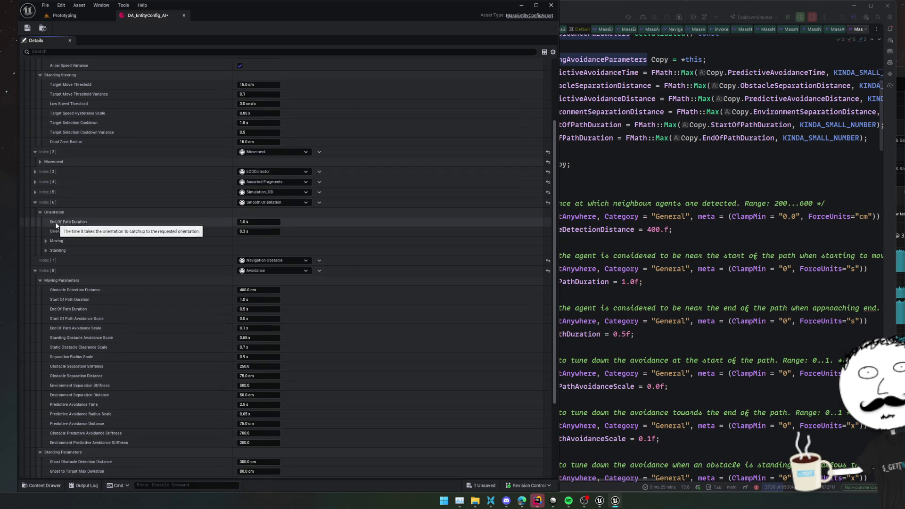
click(46, 250)
click(46, 241)
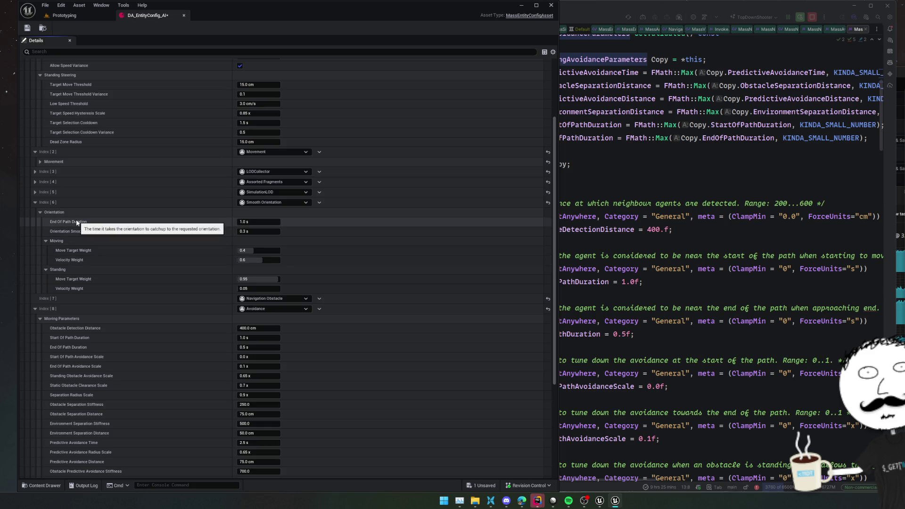
click(254, 221)
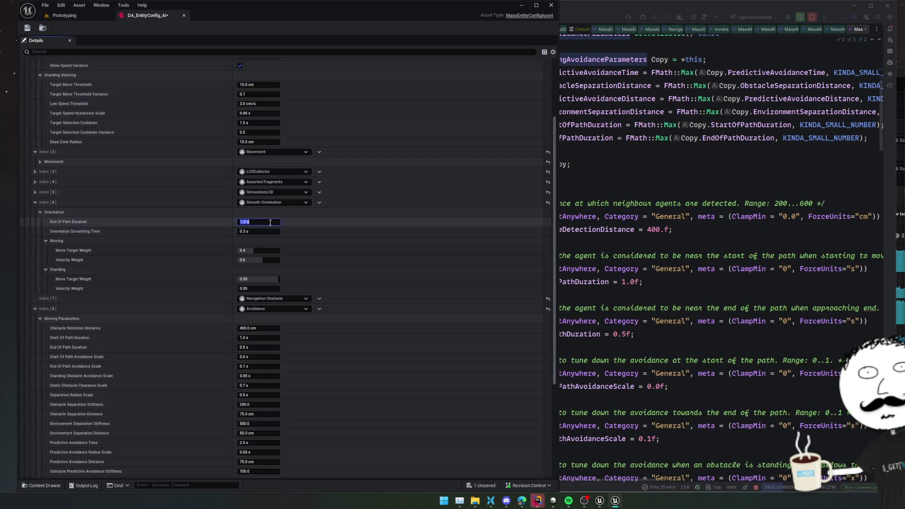
text(.2)
key(Return)
scroll(104, 221, up, 2)
key(ctrl+s)
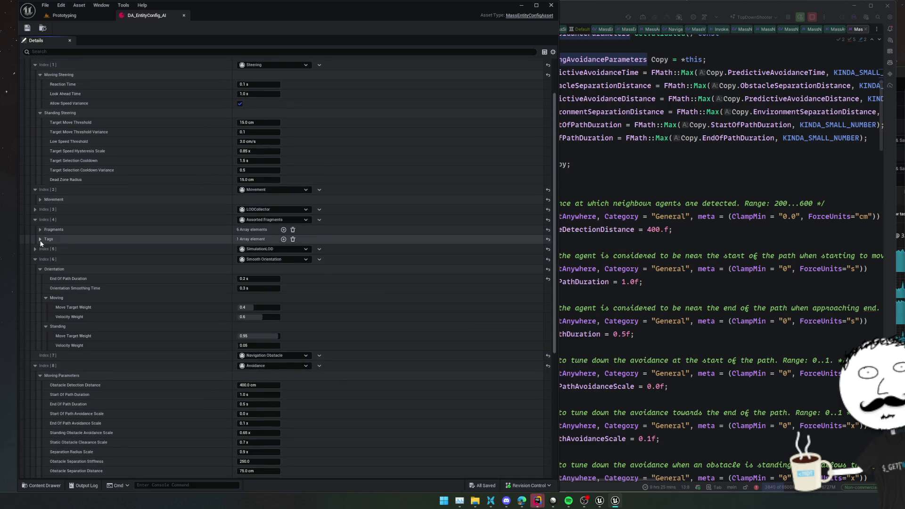
Inspect the Assorted Fragments and Movement speed settings, then validate the entity config
click(35, 220)
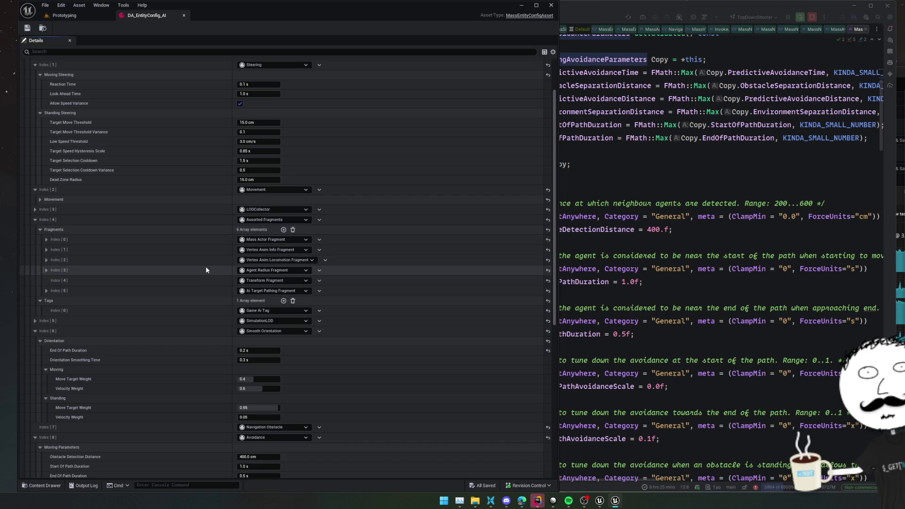
click(66, 268)
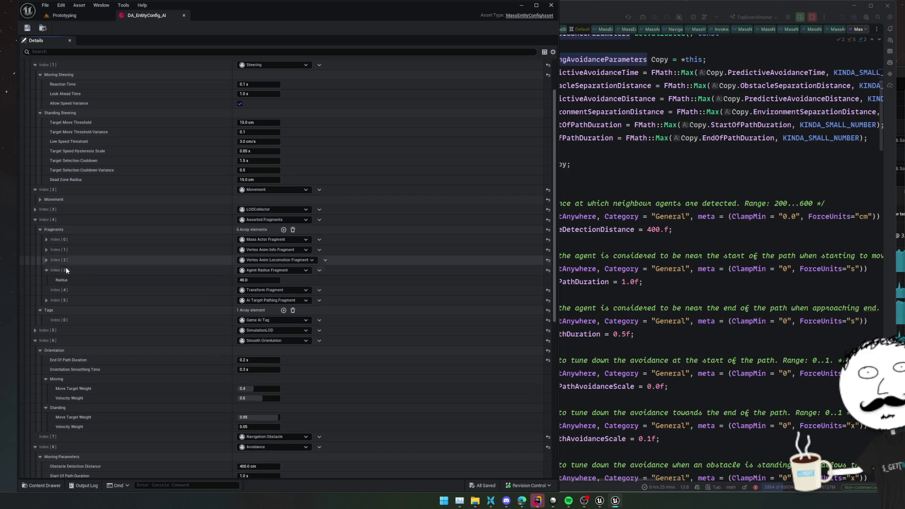
click(111, 296)
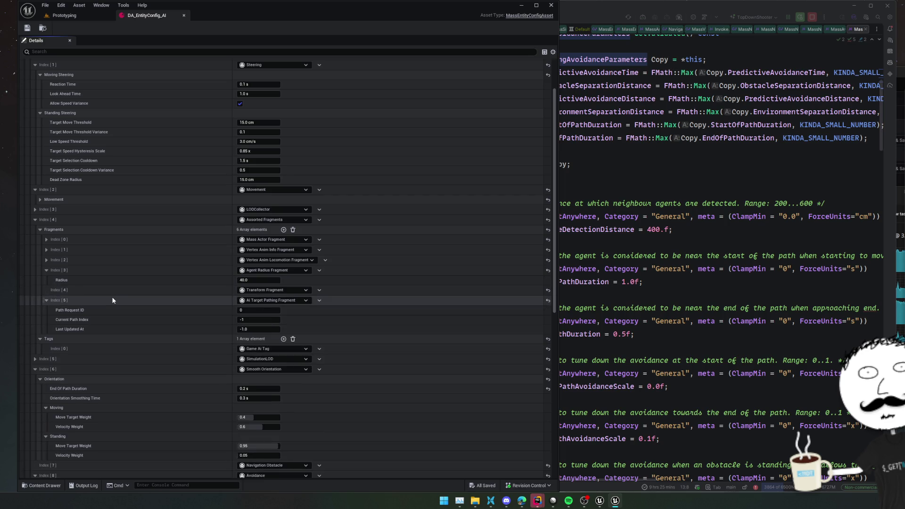
click(138, 239)
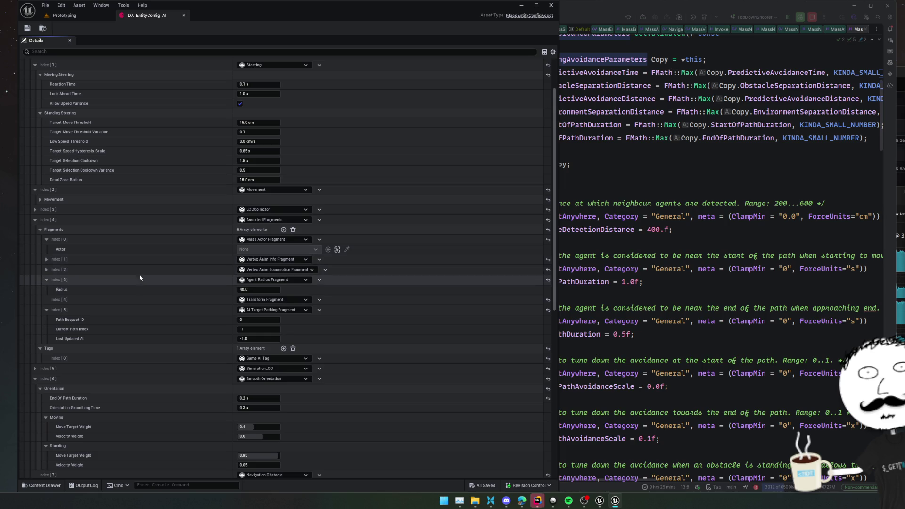
scroll(139, 279, up, 3)
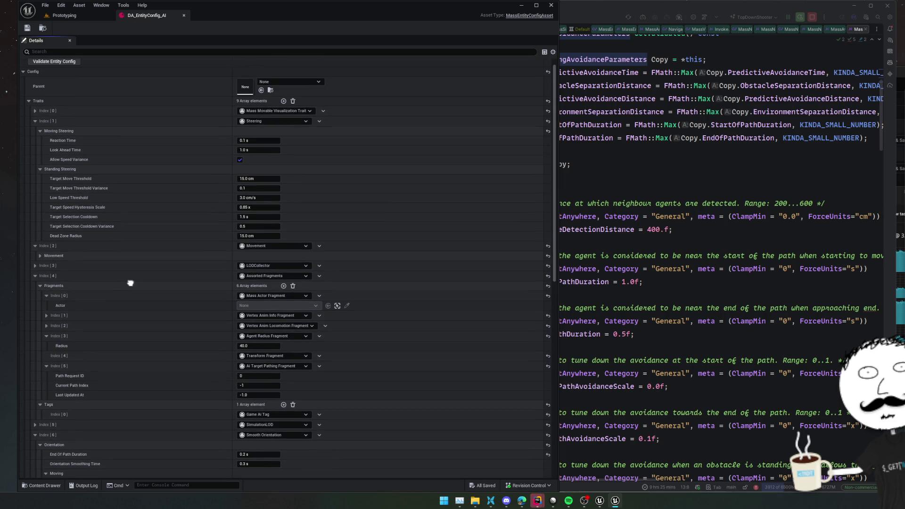
click(106, 256)
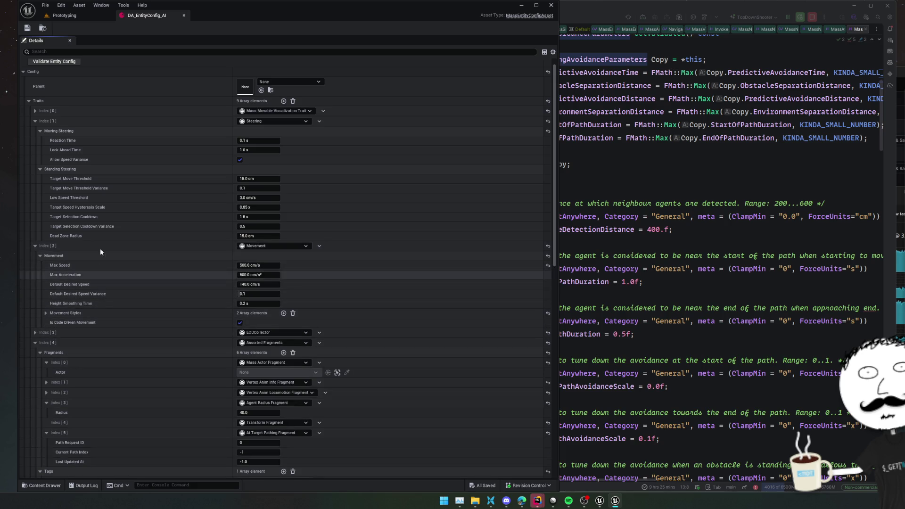
click(28, 28)
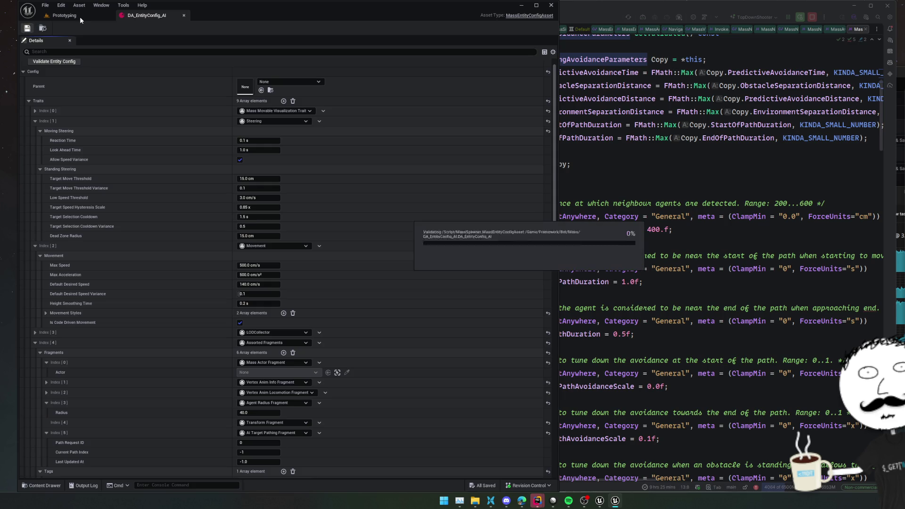
Play-test the Prototyping level, shoot a zombie, and release the mouse with Shift+F1
click(80, 16)
click(208, 28)
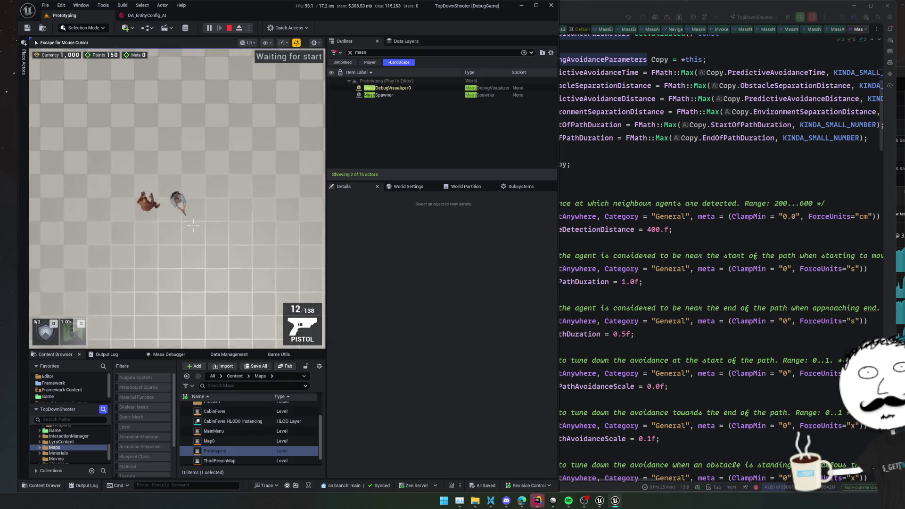
scroll(222, 207, up, 3)
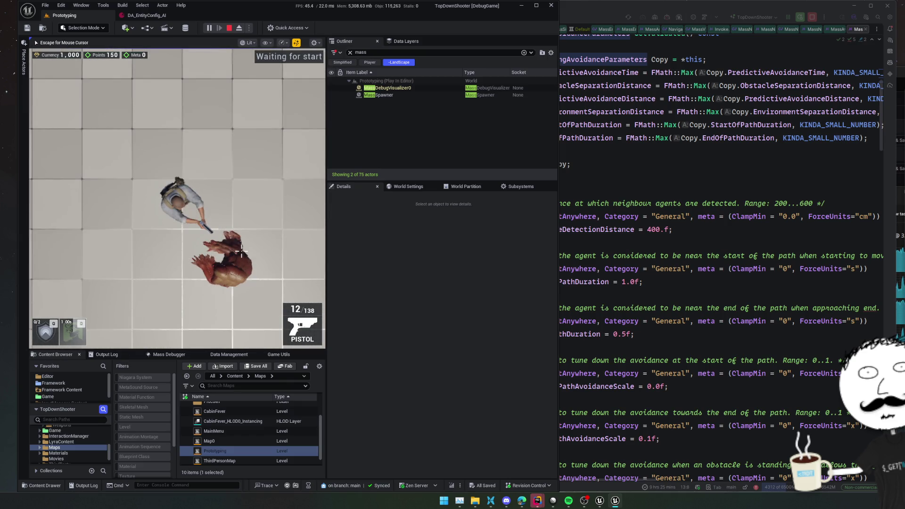
click(162, 255)
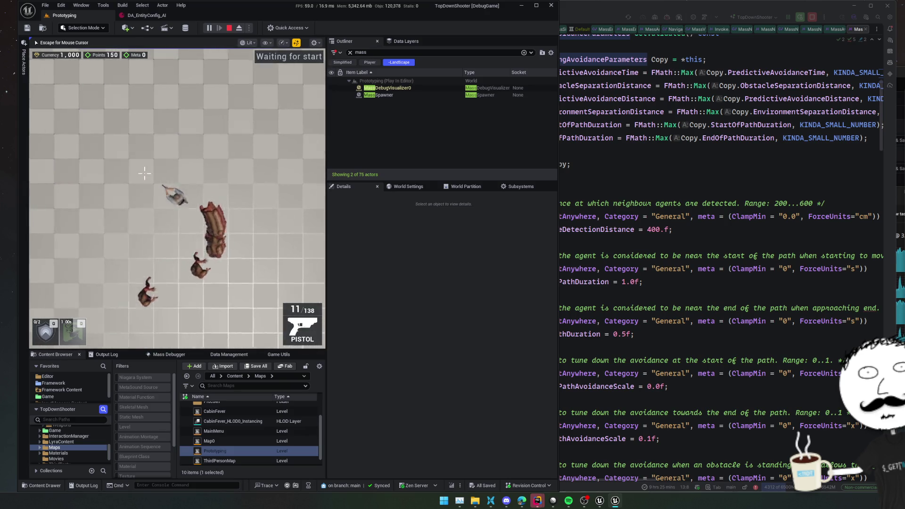
key(shift+F1)
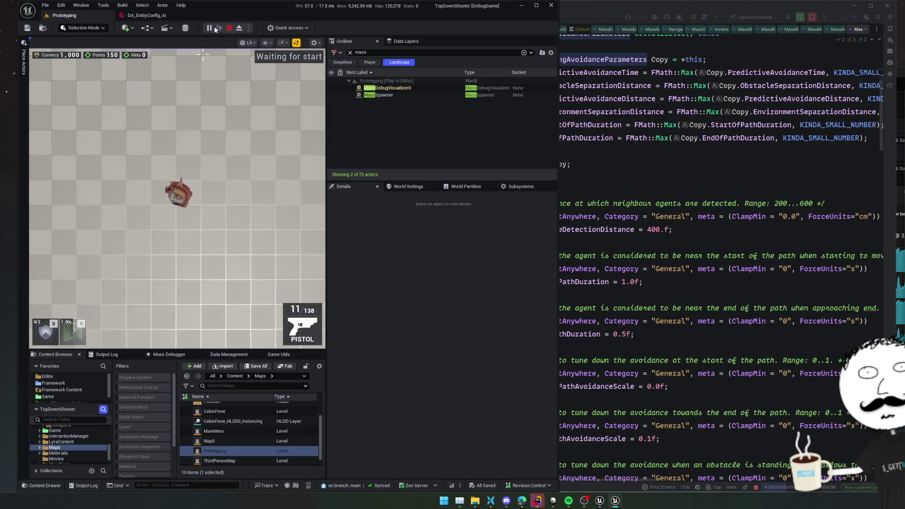
Filter DA_EntityConfig_AI's details by 'obstac' to show obstacle settings
click(147, 15)
click(124, 51)
text(obstac)
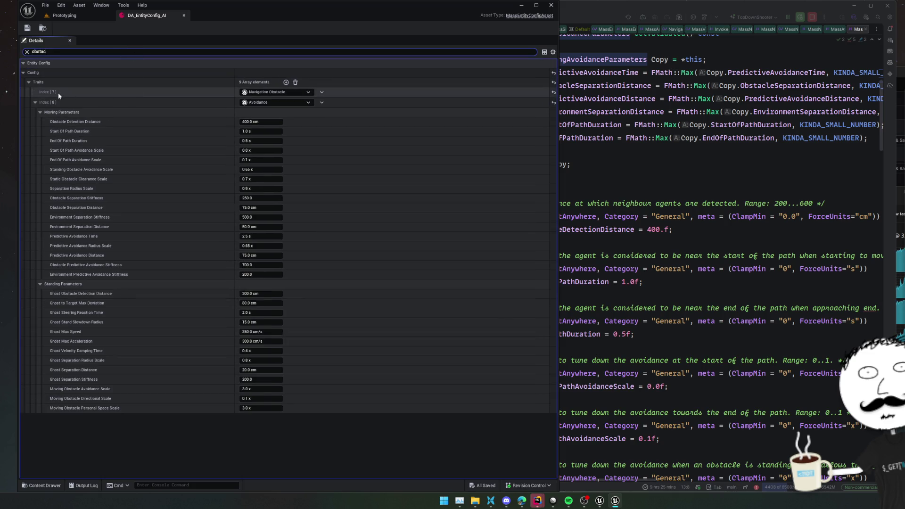
click(270, 93)
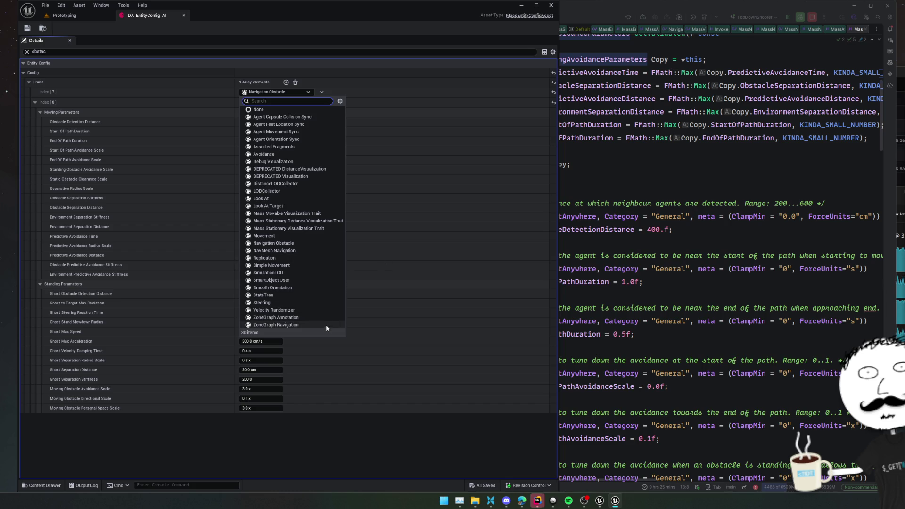
scroll(437, 273, down, 1)
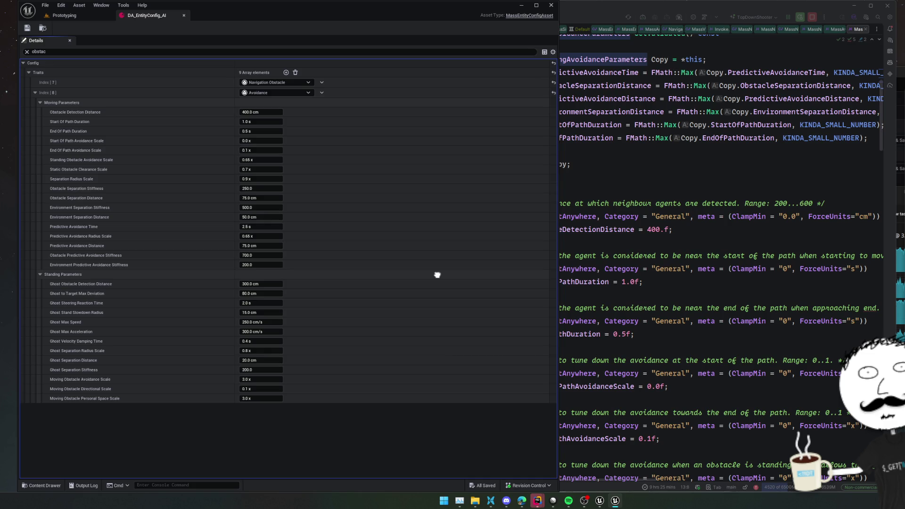
scroll(437, 274, up, 1)
mouse_move(79, 257)
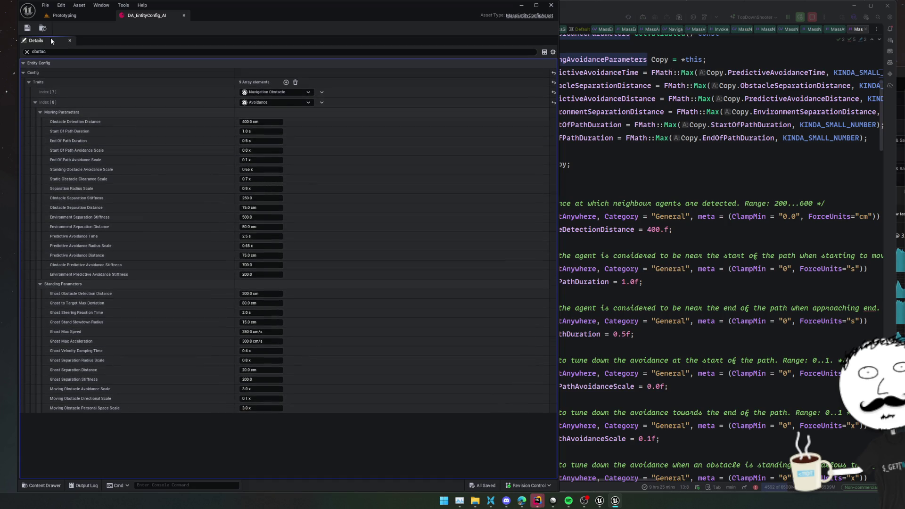
Play the Prototyping level, move with WASD and shoot the zombie swarm, then stop the session
click(67, 17)
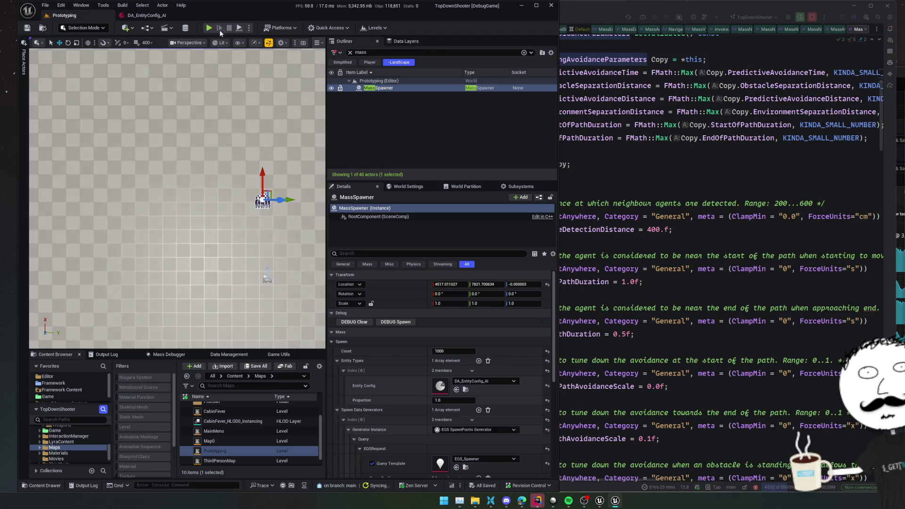
key(alt+p)
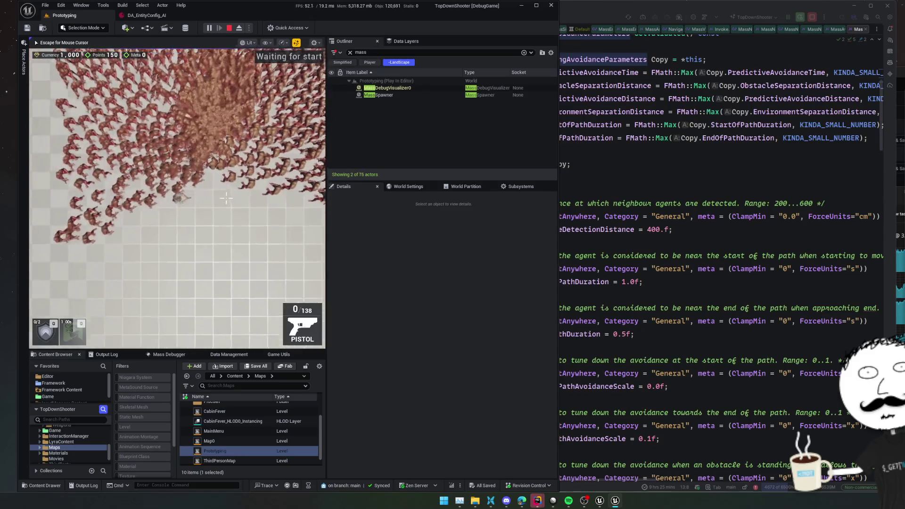
key(w)
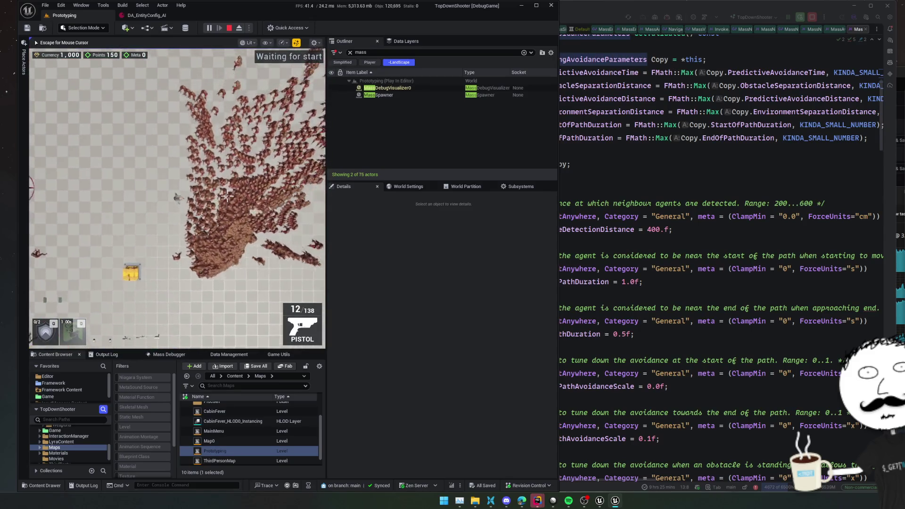
key(w)
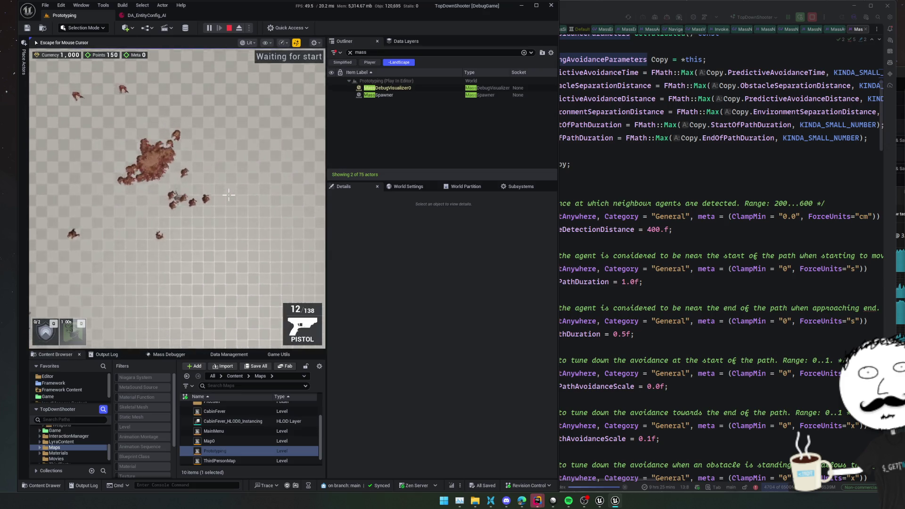
drag(179, 135, 143, 163)
key(s)
key(w)
click(143, 163)
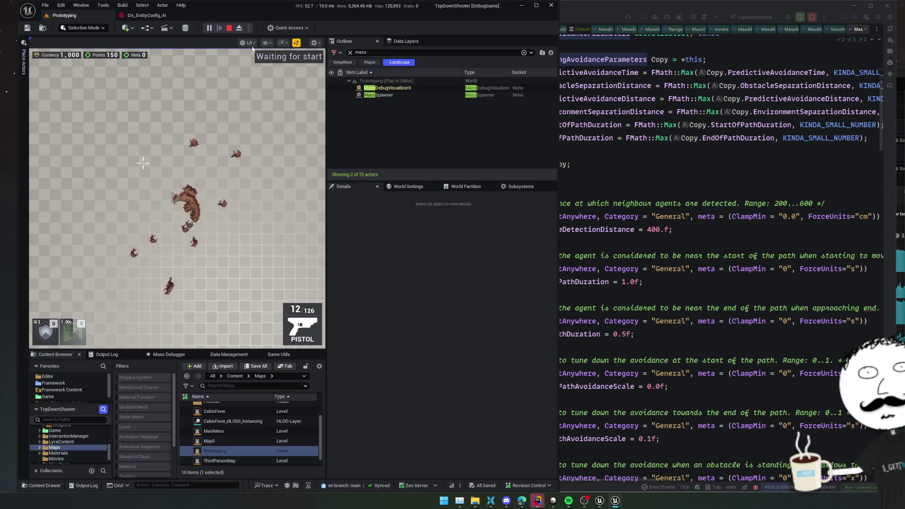
key(Escape)
click(764, 171)
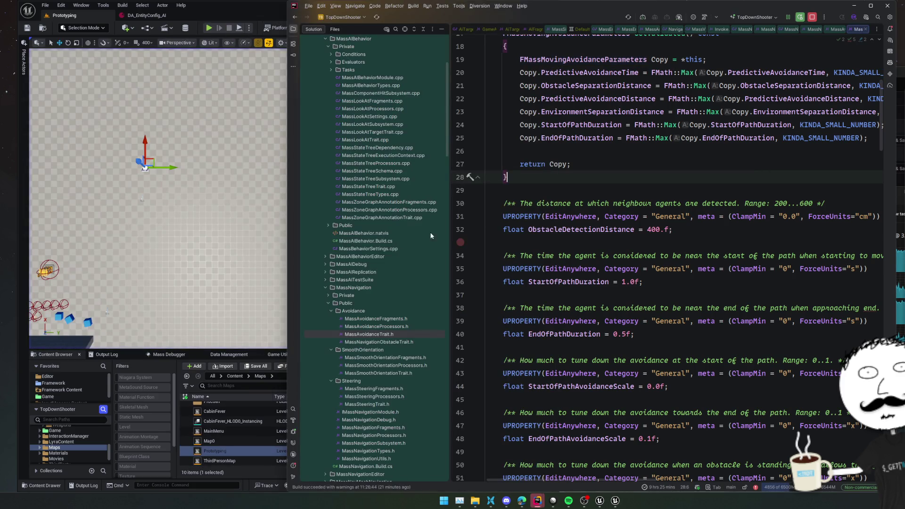
Set a breakpoint at line 20, collapse the UE5 node and close the open source files
click(460, 72)
scroll(329, 55, up, 5)
double_click(329, 56)
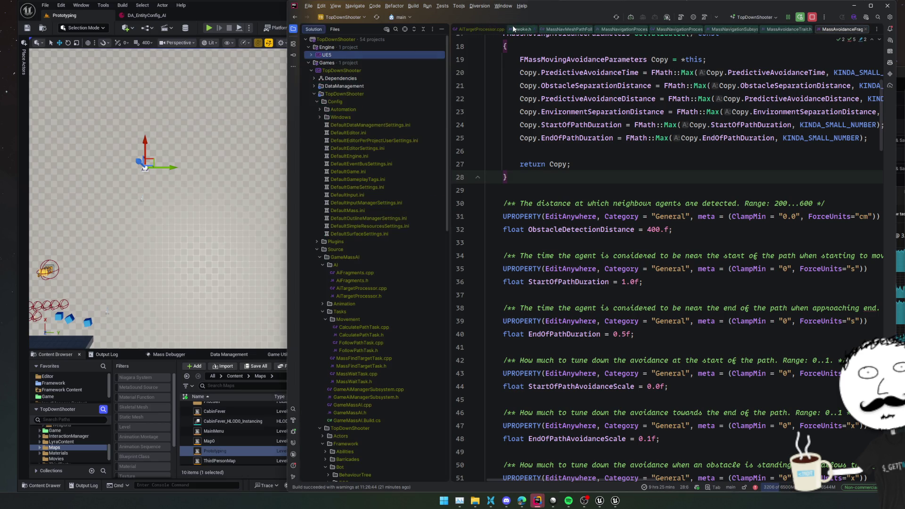
double_click(339, 94)
double_click(339, 94)
middle_click(490, 29)
middle_click(489, 29)
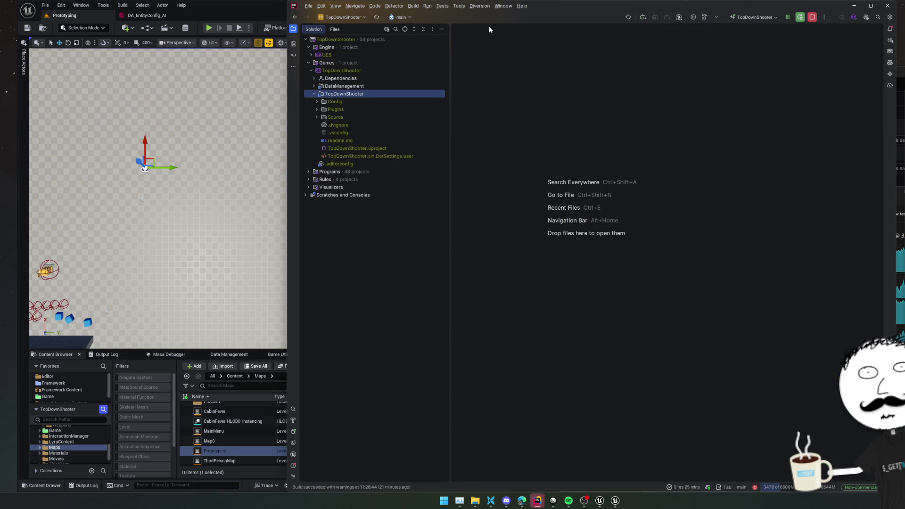
Close the extra Unreal Editor, MassAITesting and MassSampleProject windows, then start committing TopDownShooter changes
right_click(600, 504)
click(599, 485)
mouse_move(542, 502)
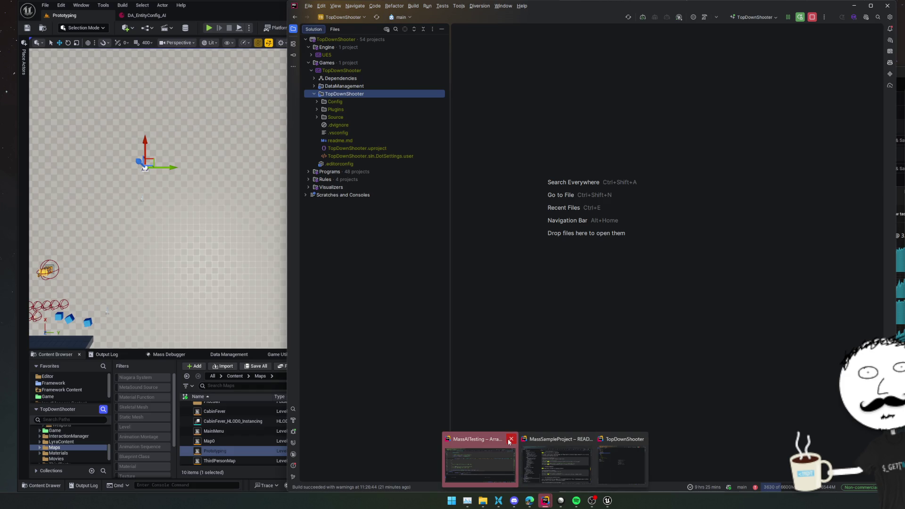
click(511, 439)
middle_click(526, 479)
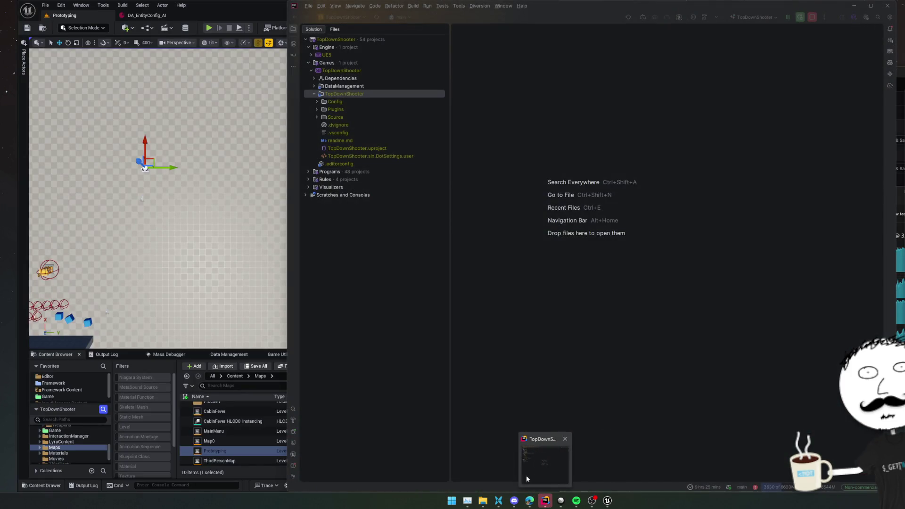
click(542, 475)
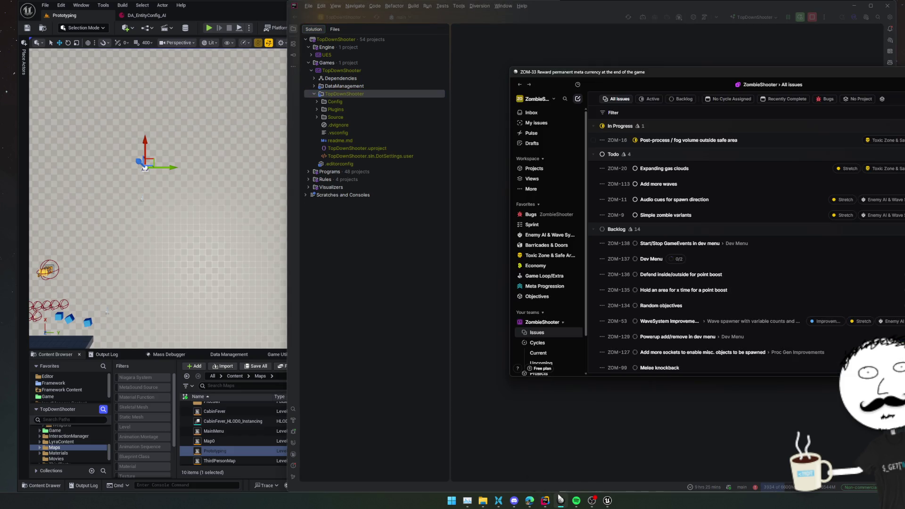
key(ctrl+k)
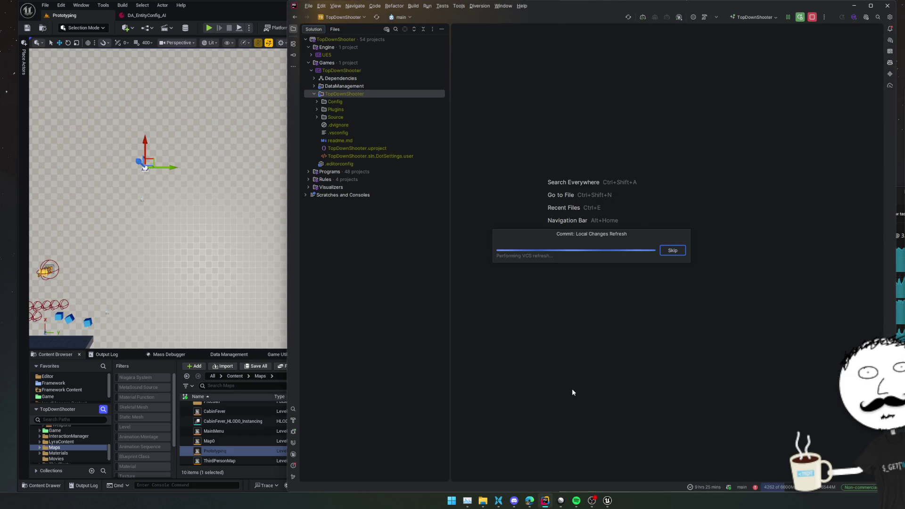
Commit the 81 files with message 'Experimented with some MASS Ai implementation, but it needs way more work'
scroll(386, 179, down, 10)
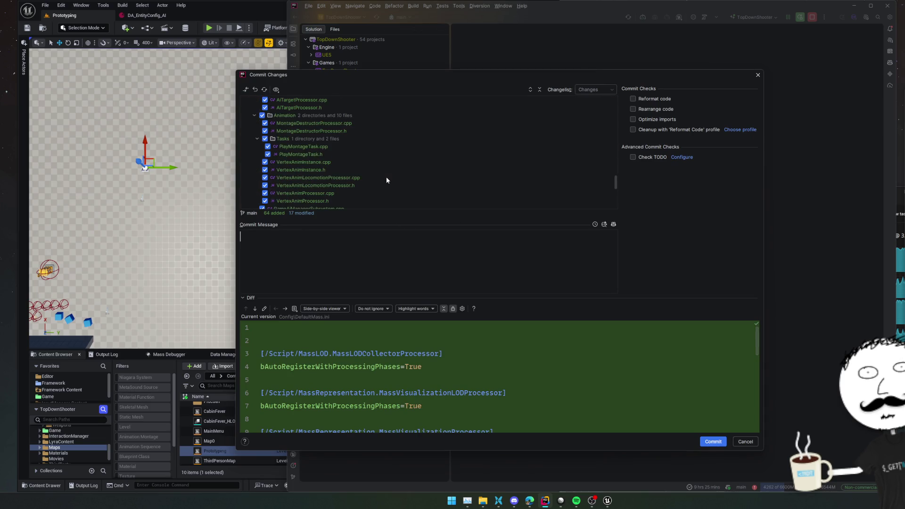
text(Expe)
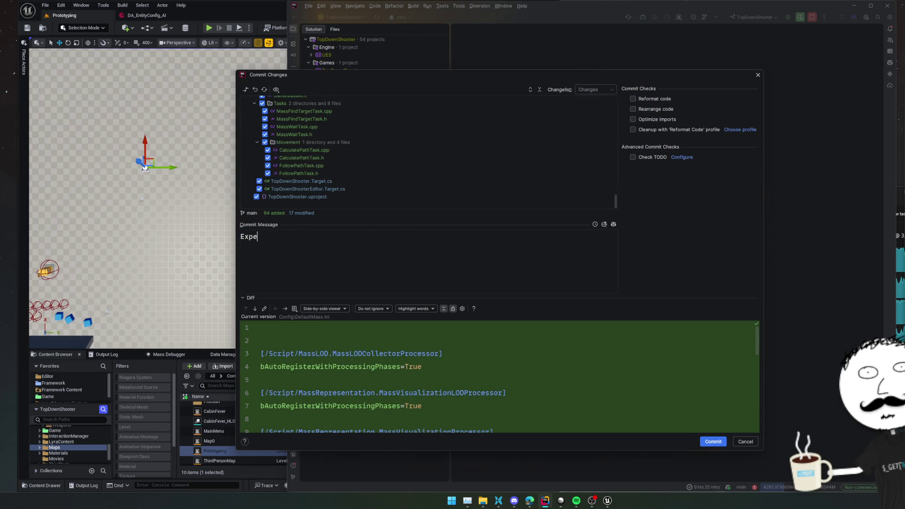
text(rimented with some )
text(MASS Ai)
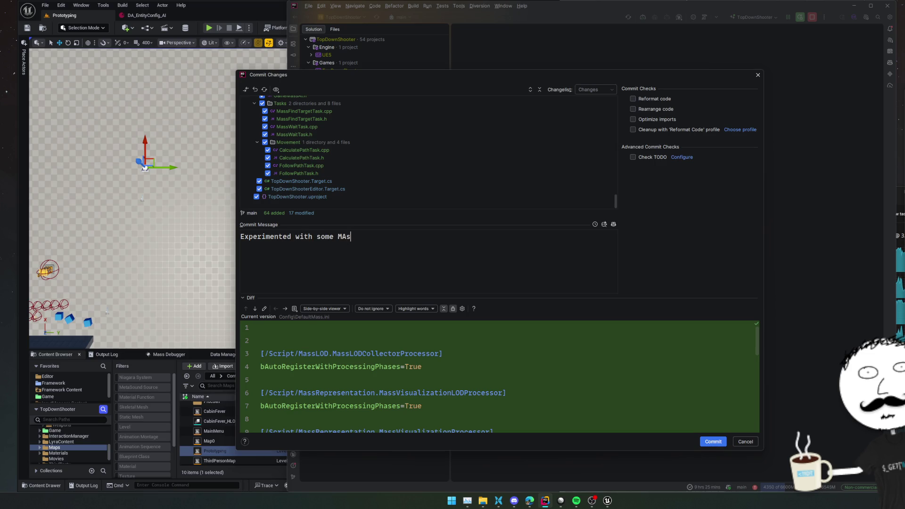
text( implementation)
text(, bu)
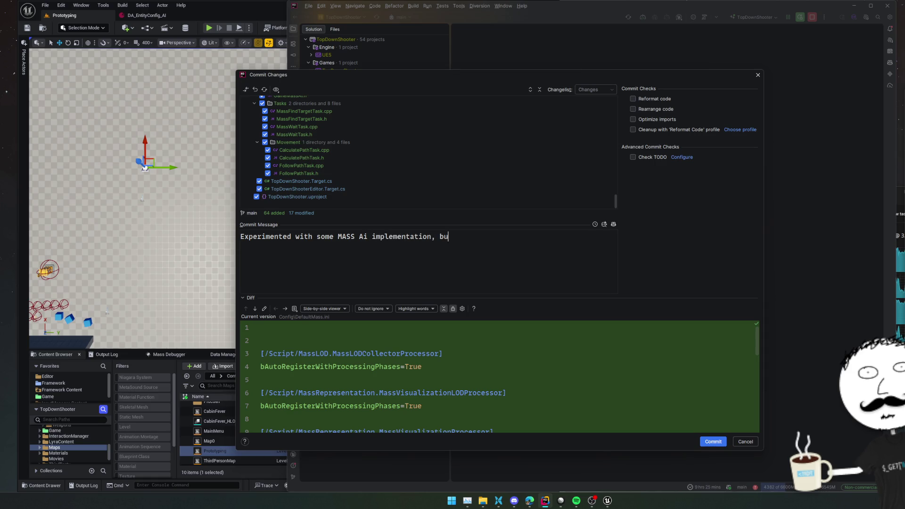
text(t it needs way more work)
click(712, 442)
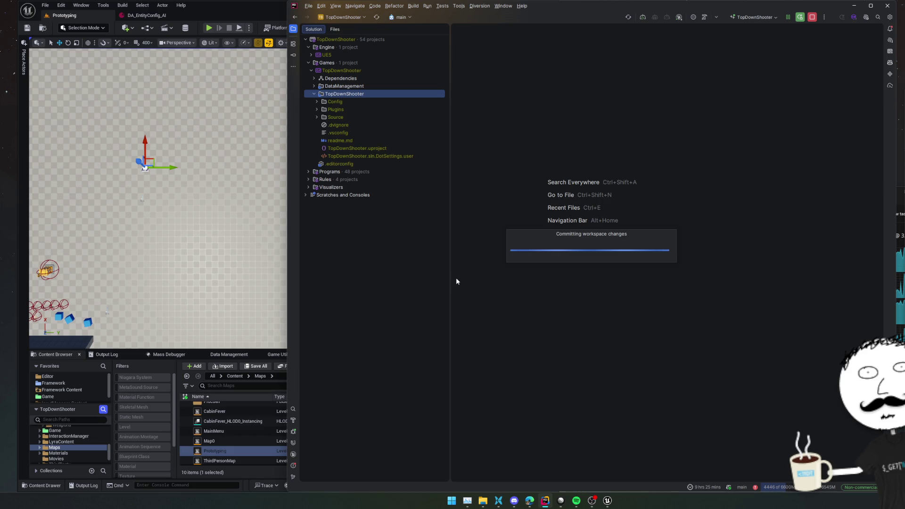
drag(451, 319, 419, 317)
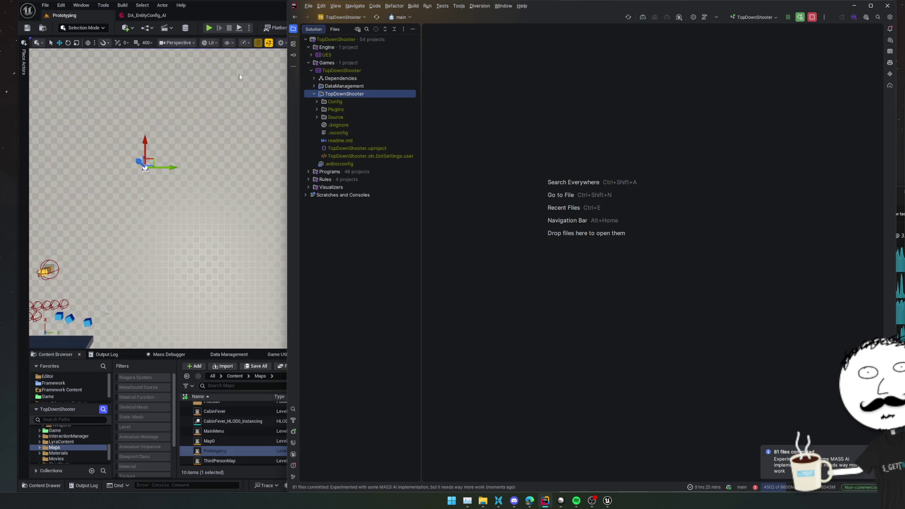
click(174, 17)
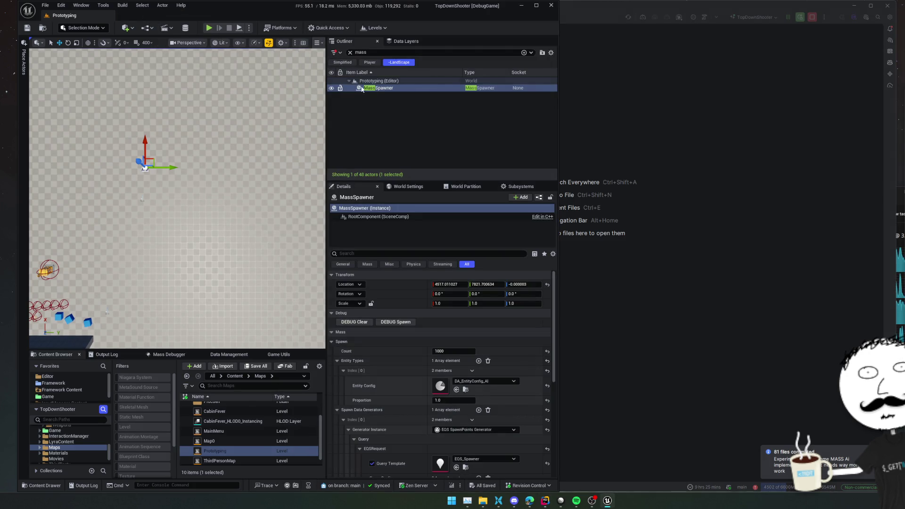
Select the MassSpawner, uncheck Auto Spawn on Begin Play, and save the level
click(349, 52)
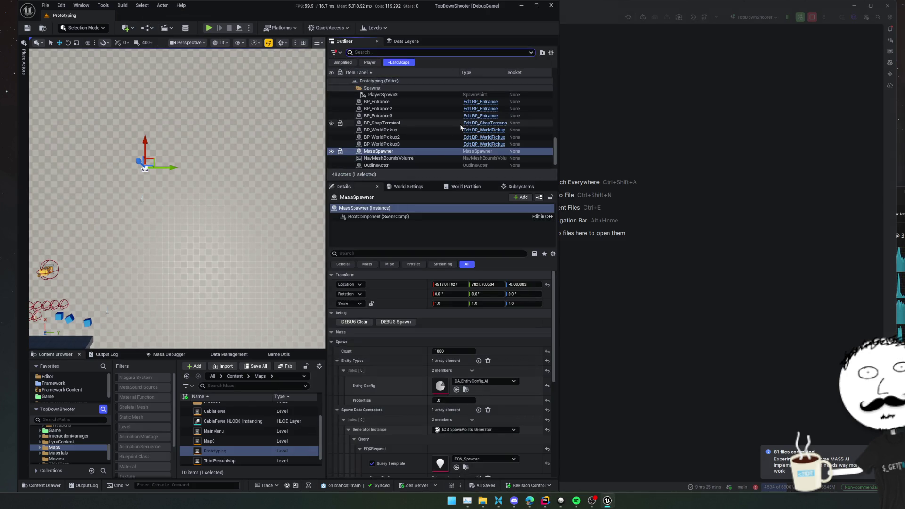
click(428, 152)
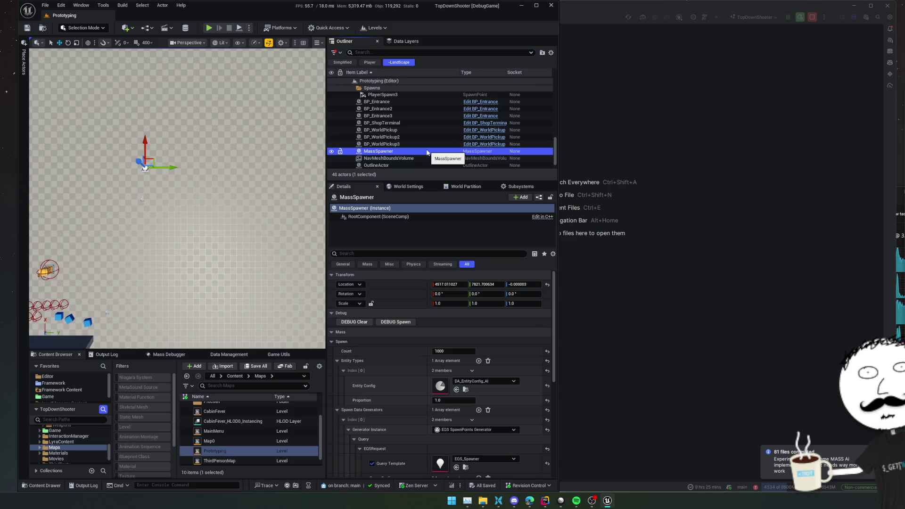
scroll(360, 322, down, 3)
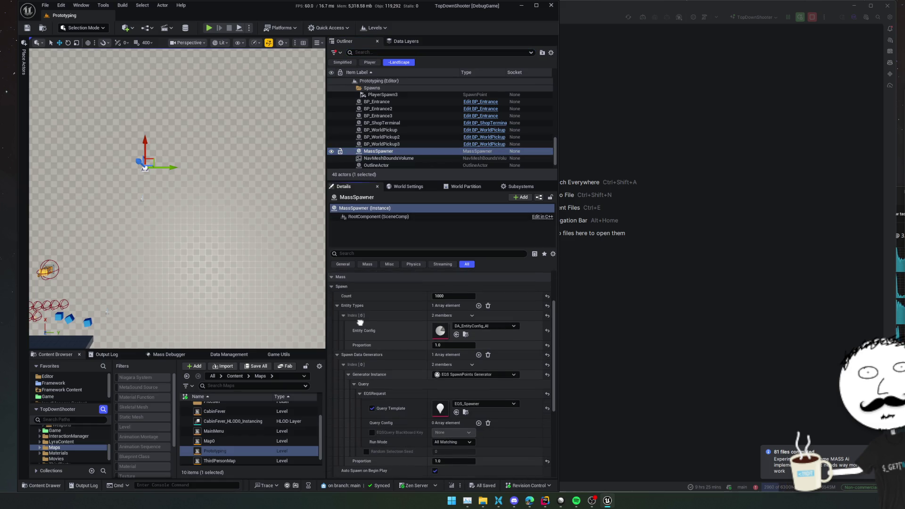
scroll(360, 322, up, 1)
click(337, 336)
click(337, 346)
click(457, 326)
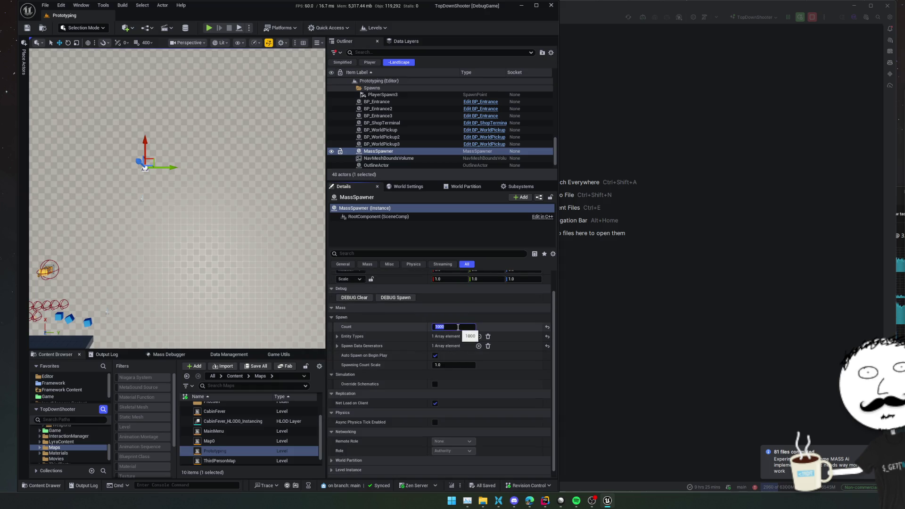
click(435, 355)
scroll(400, 346, down, 1)
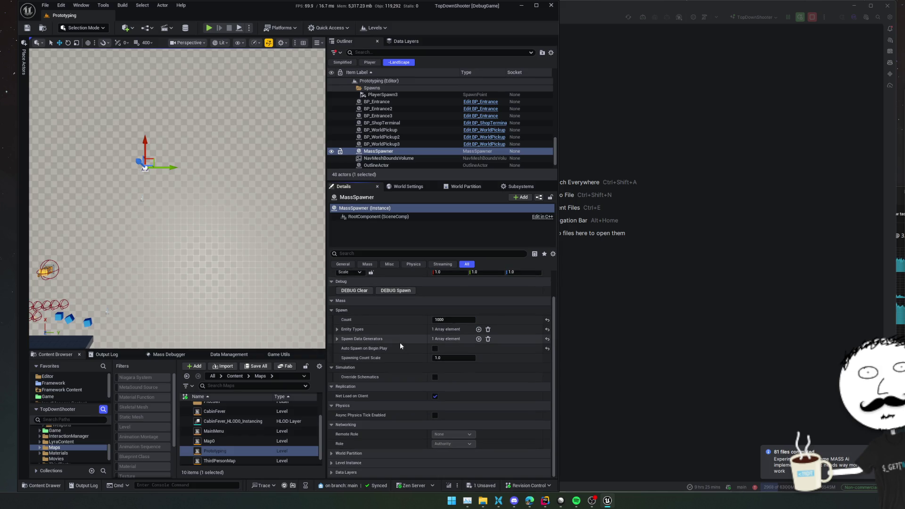
key(ctrl+s)
Close the Mass Debugger panel and run a brief play-in-editor test, then stop it
middle_click(179, 359)
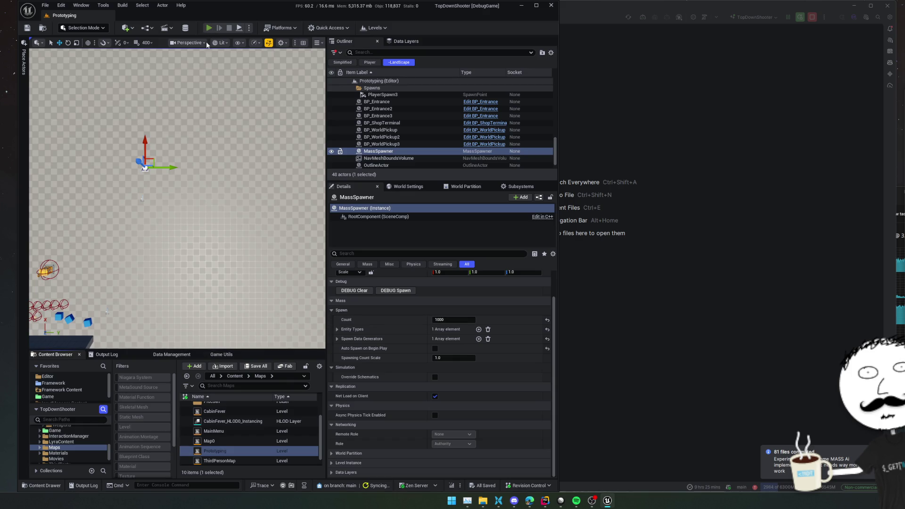
click(209, 28)
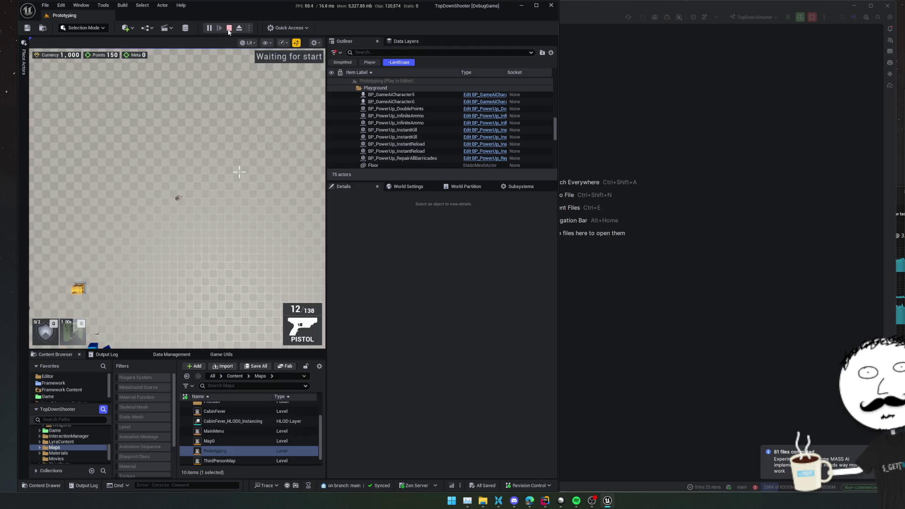
click(229, 28)
click(871, 437)
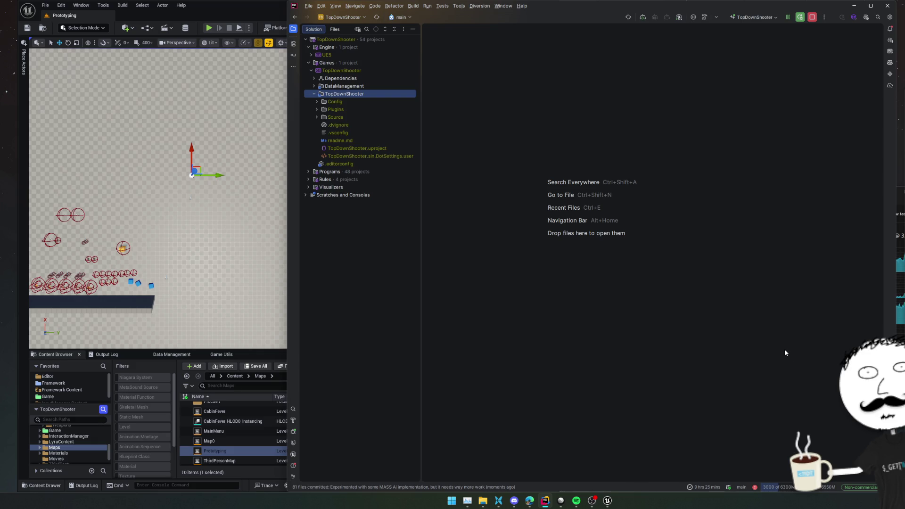
Minimise the MassAIExample-0.5.1 folder window and bring up the ZombieShooter All issues list
click(501, 503)
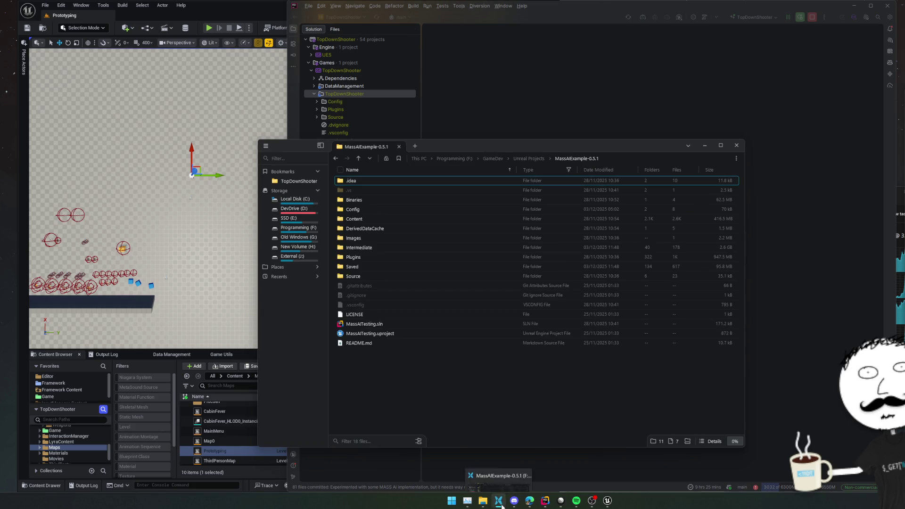
click(501, 505)
click(580, 452)
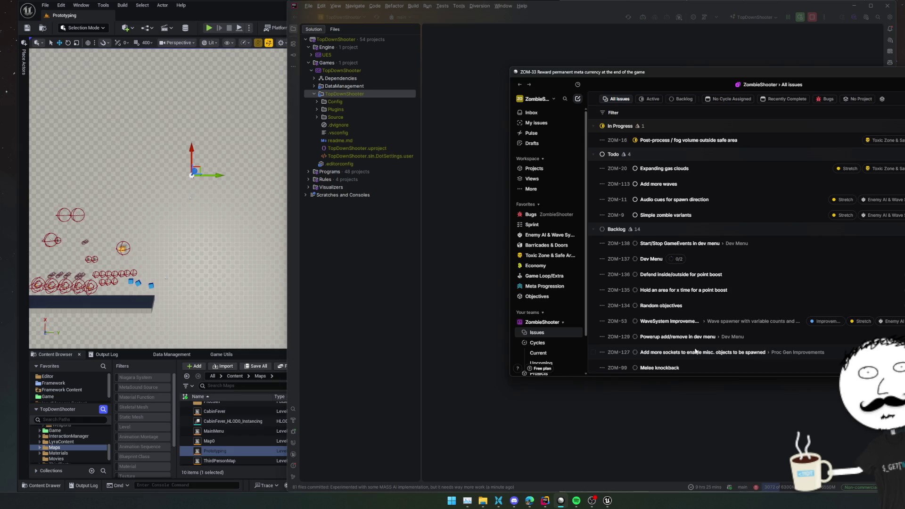
Scroll through the ZombieShooter backlog, then close the Linear issues window
scroll(695, 351, down, 1)
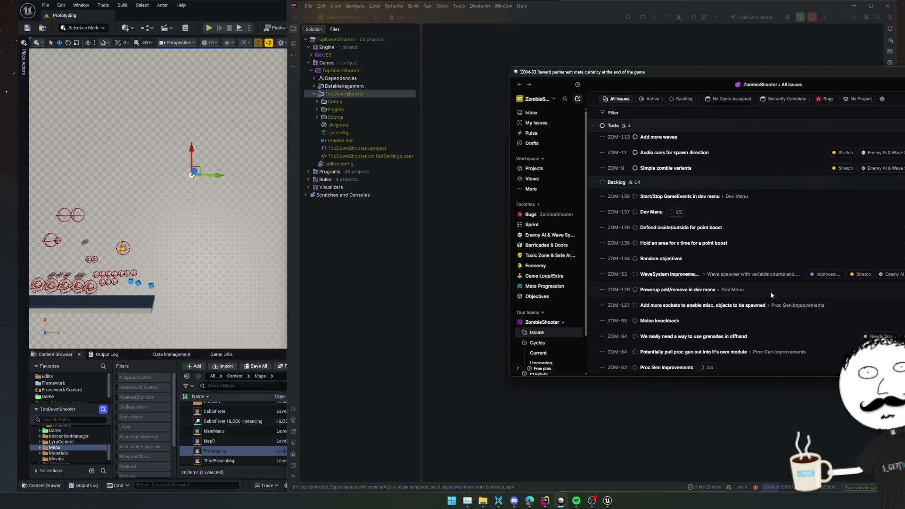
scroll(756, 319, down, 3)
scroll(745, 314, up, 4)
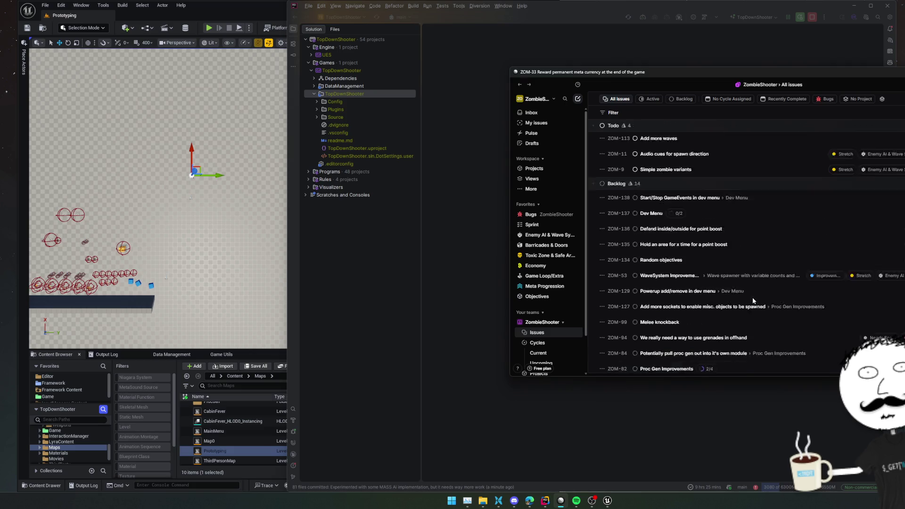
click(471, 238)
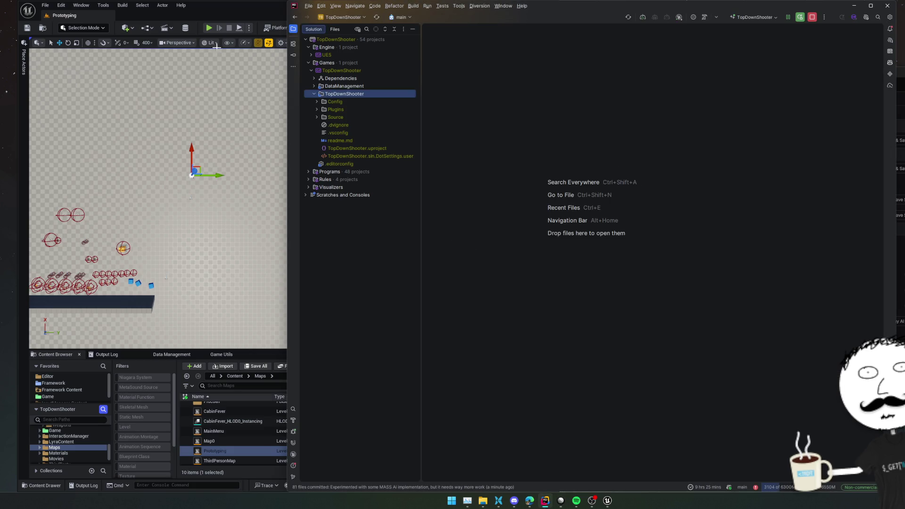
click(216, 47)
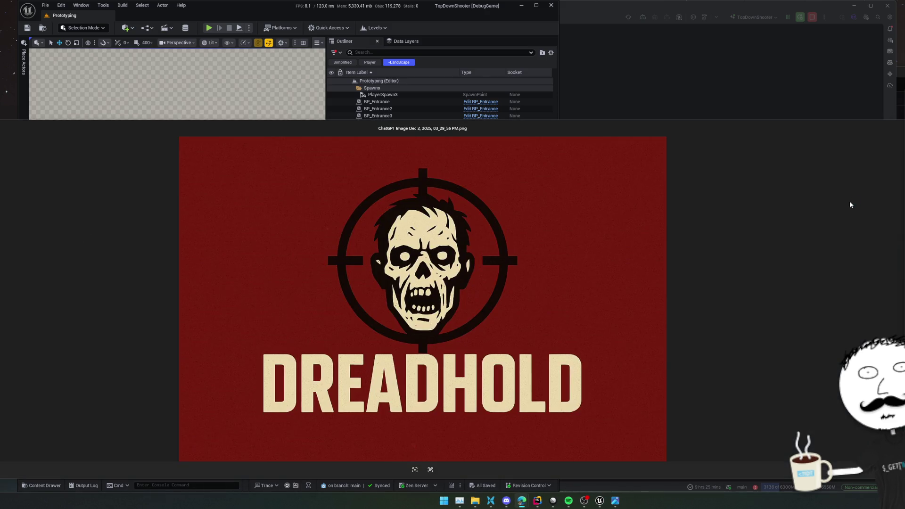
Open the DREADHOLD logo images and arrange the red and blue viewers side by side
key(Right)
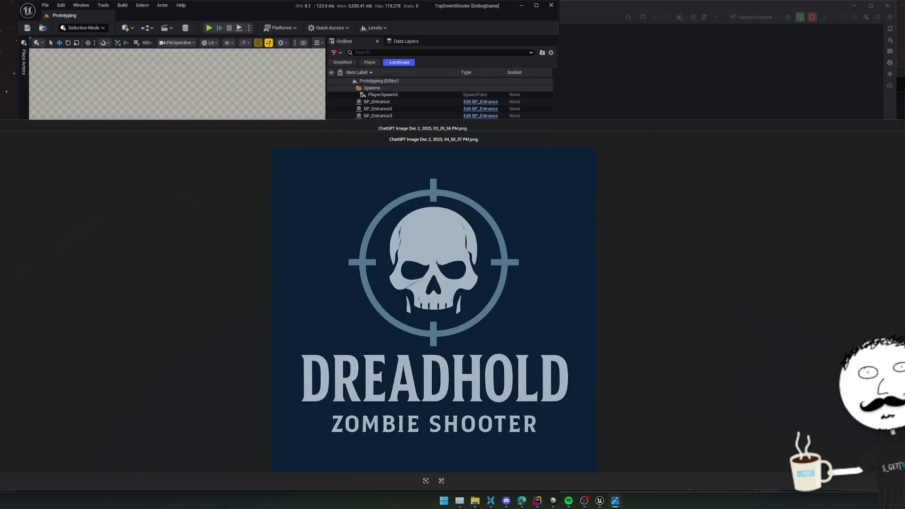
key(super+Down)
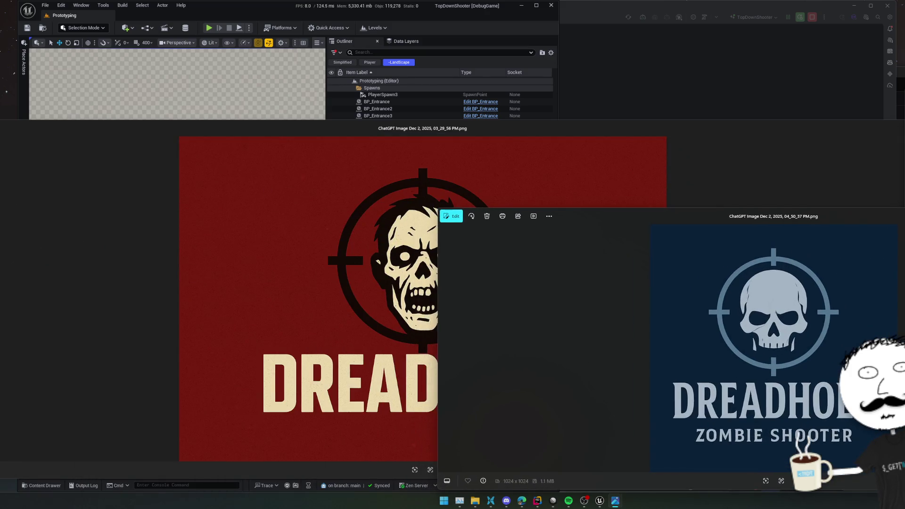
key(alt+Tab)
key(super+Down)
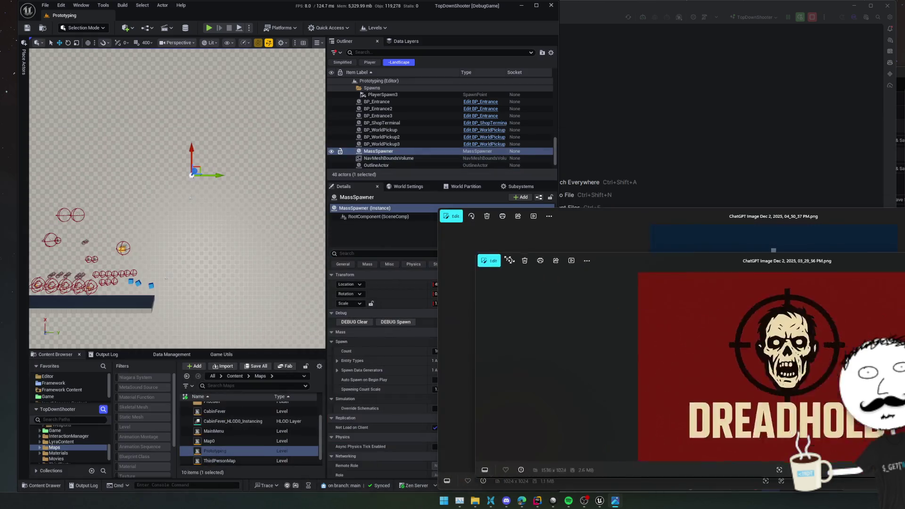
mouse_move(778, 277)
mouse_down()
mouse_move(193, 171)
mouse_move(163, 139)
mouse_up()
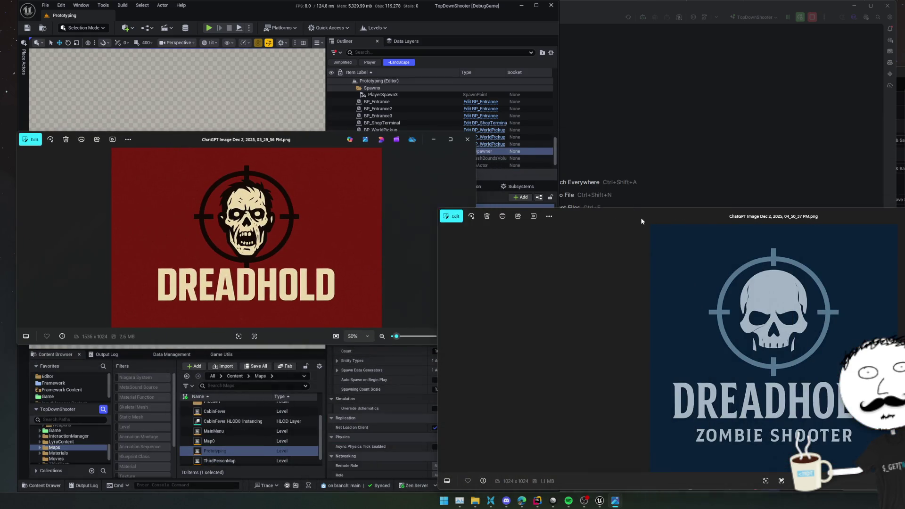
drag(641, 217, 561, 179)
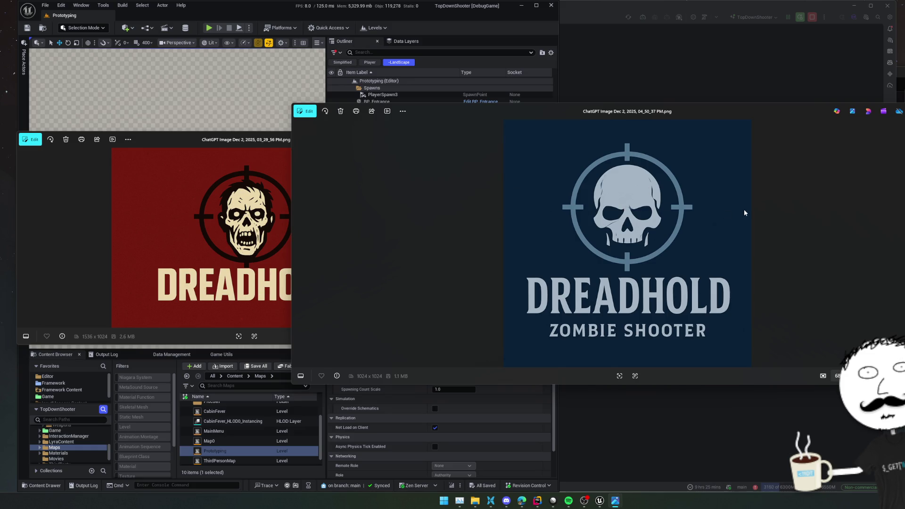
mouse_move(701, 111)
mouse_down()
mouse_move(599, 137)
mouse_move(640, 107)
mouse_up()
Compare the red and blue logos, zooming into the blue skull, then close both viewers
click(217, 213)
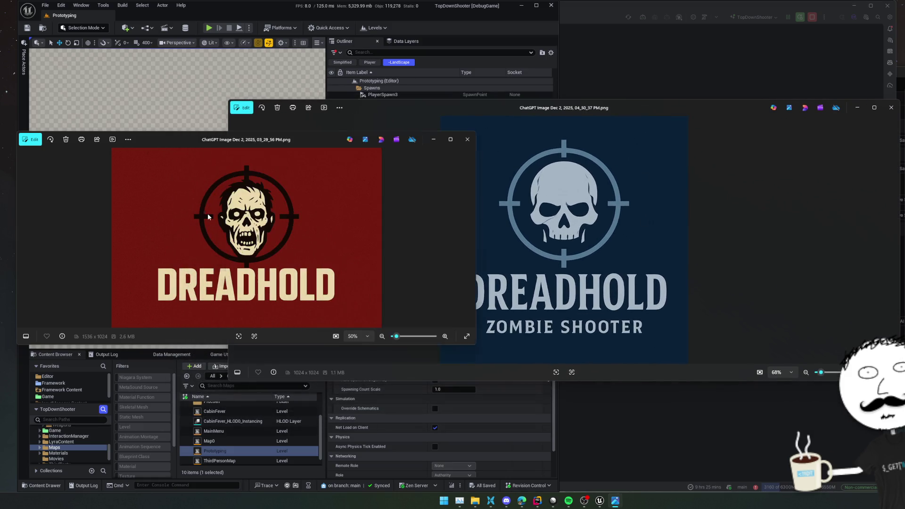
click(603, 217)
click(187, 240)
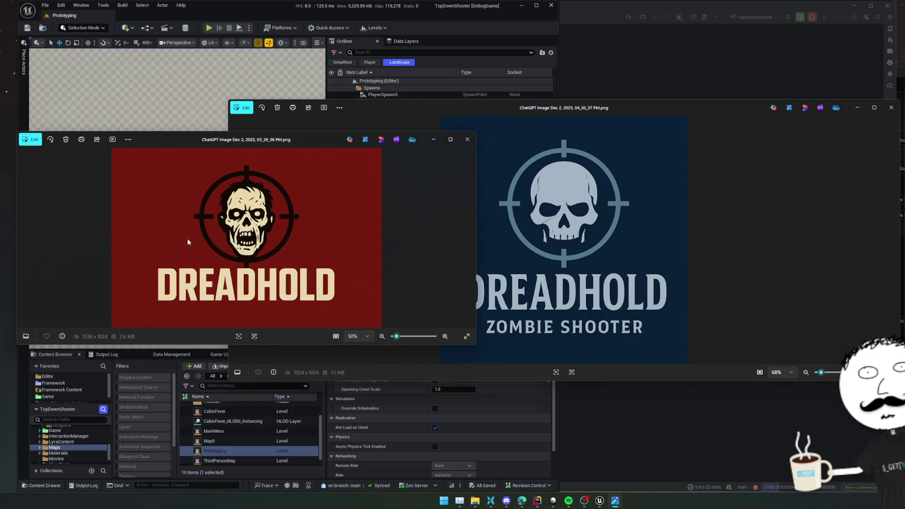
click(508, 215)
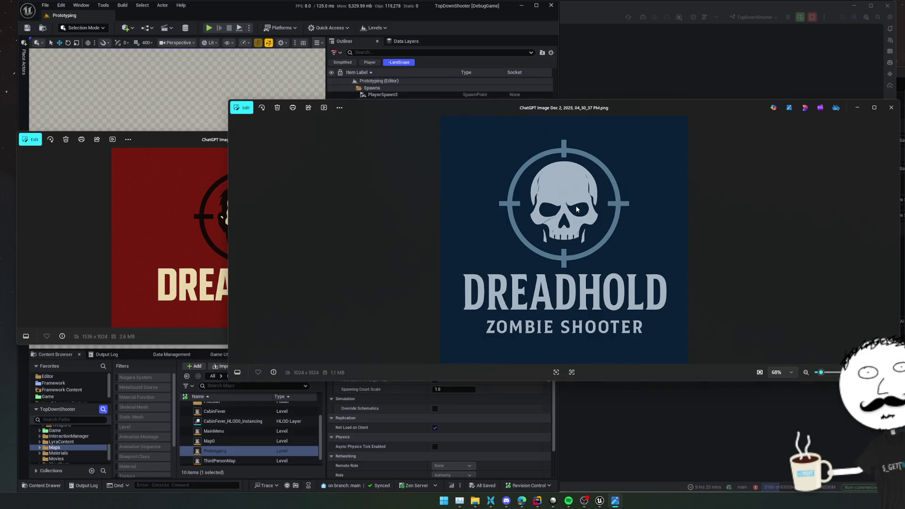
scroll(575, 210, up, 5)
mouse_move(576, 210)
mouse_down()
mouse_move(484, 293)
mouse_move(606, 340)
mouse_move(592, 235)
mouse_up()
scroll(591, 236, down, 5)
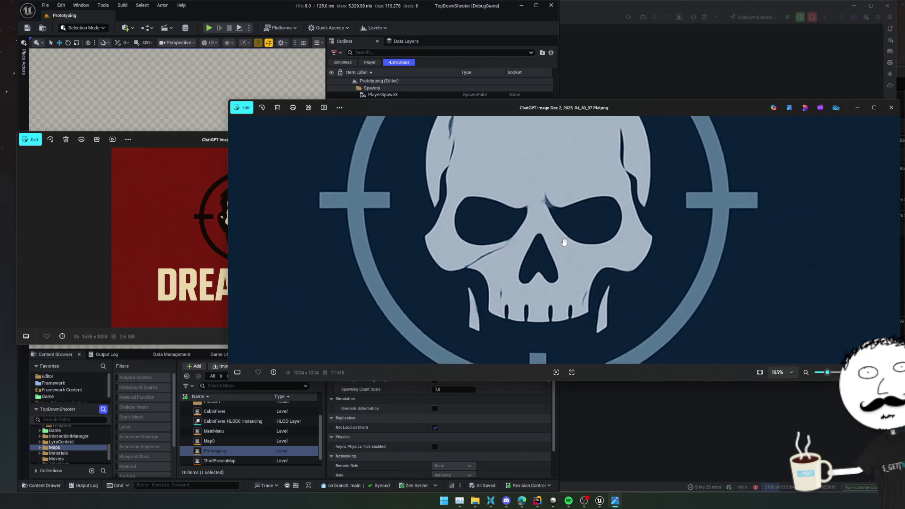
click(151, 278)
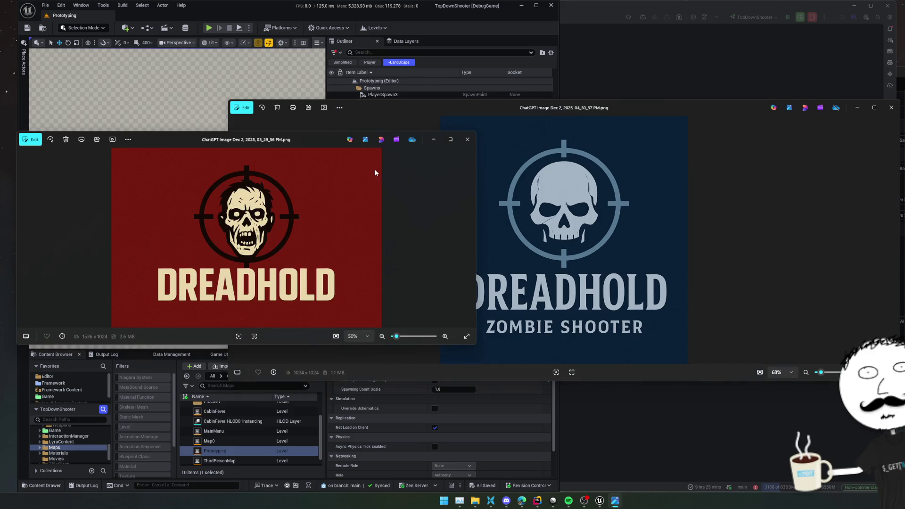
click(466, 139)
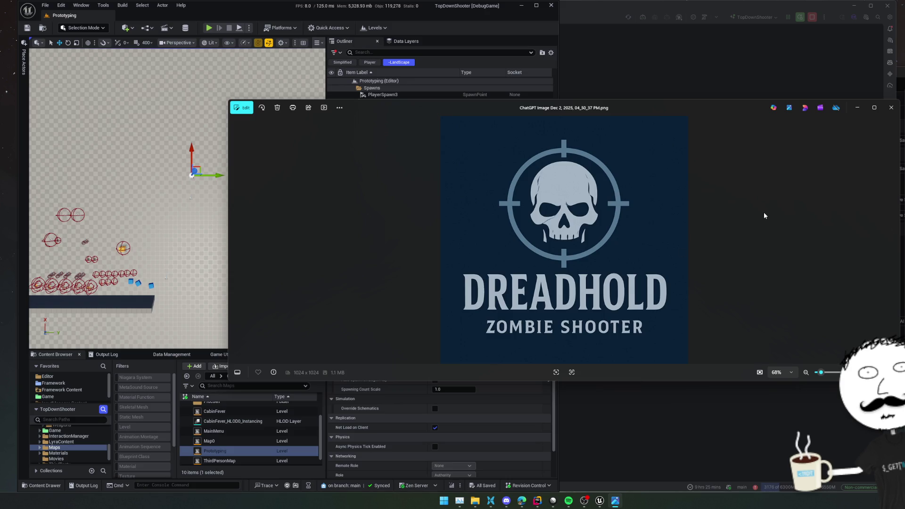
click(858, 105)
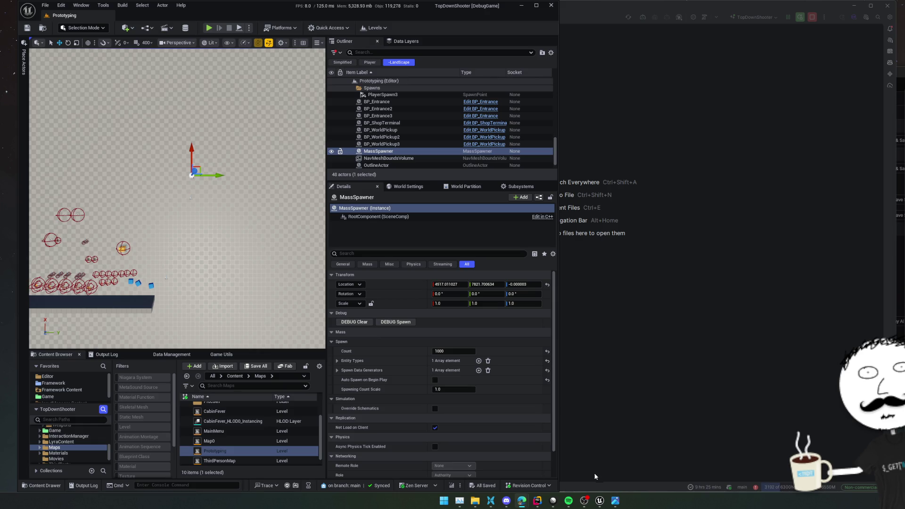
Bring the red DREADHOLD logo back and zoom in to inspect the skull's forehead
mouse_move(615, 500)
key(alt+Tab)
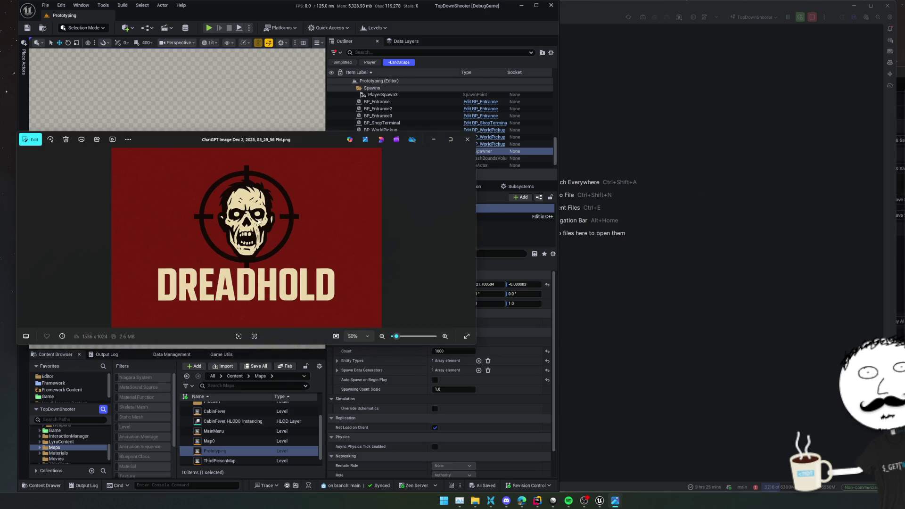
scroll(259, 220, up, 5)
mouse_move(337, 242)
mouse_down()
mouse_move(341, 258)
mouse_move(359, 208)
mouse_up()
scroll(358, 208, down, 3)
scroll(282, 210, up, 2)
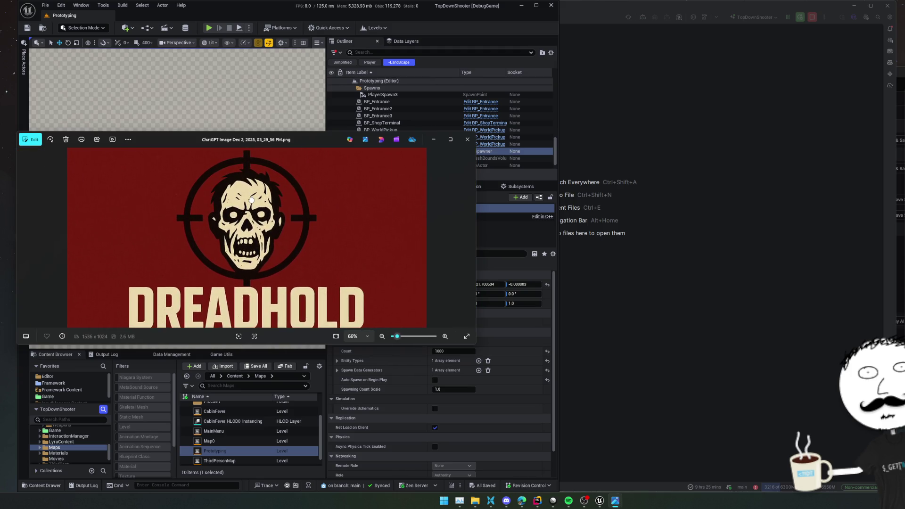
drag(252, 203, 249, 222)
scroll(248, 227, up, 6)
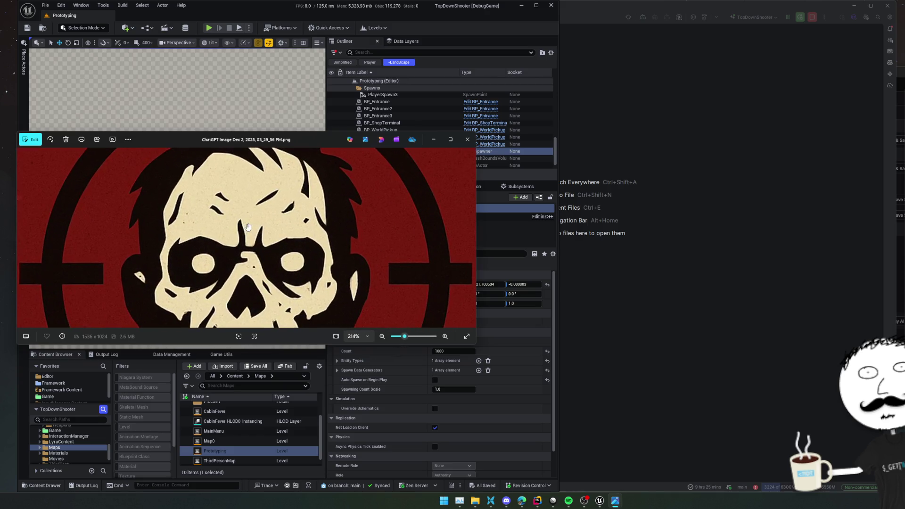
scroll(248, 227, down, 7)
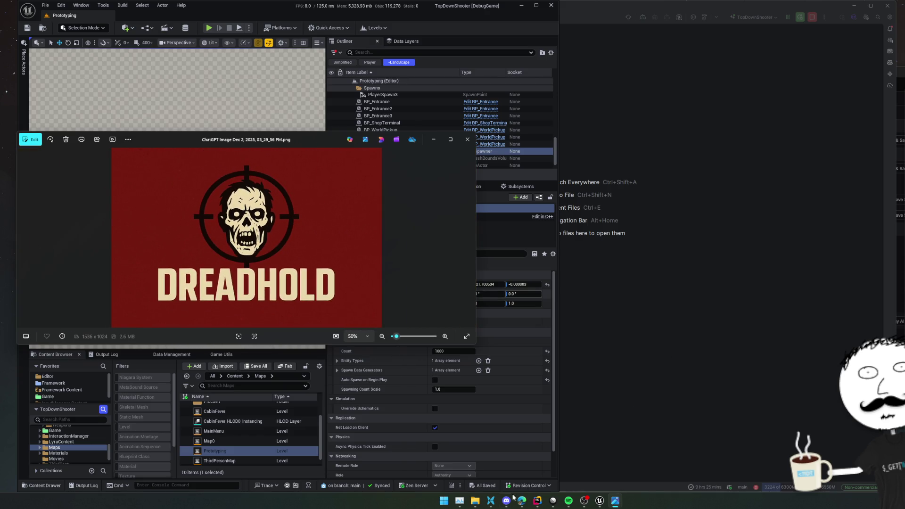
Search the web for 'png to svg' from the Edge address bar
mouse_move(525, 504)
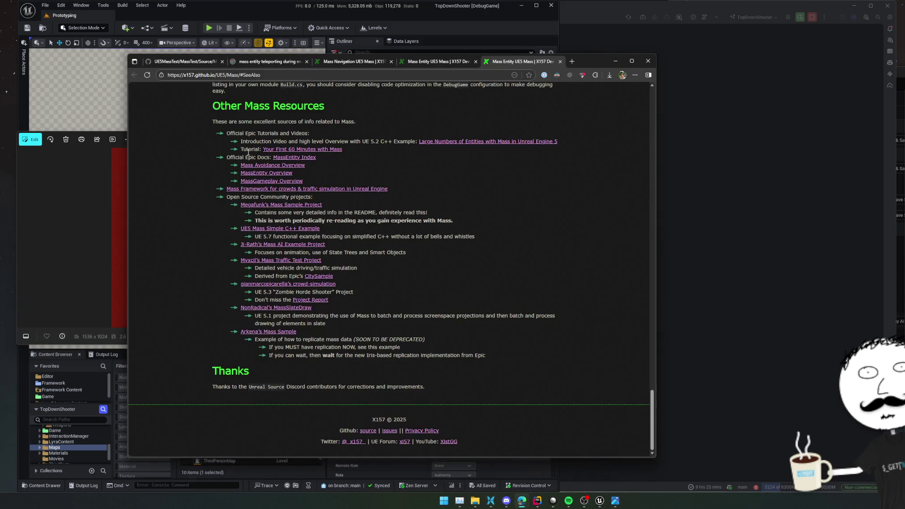
click(304, 75)
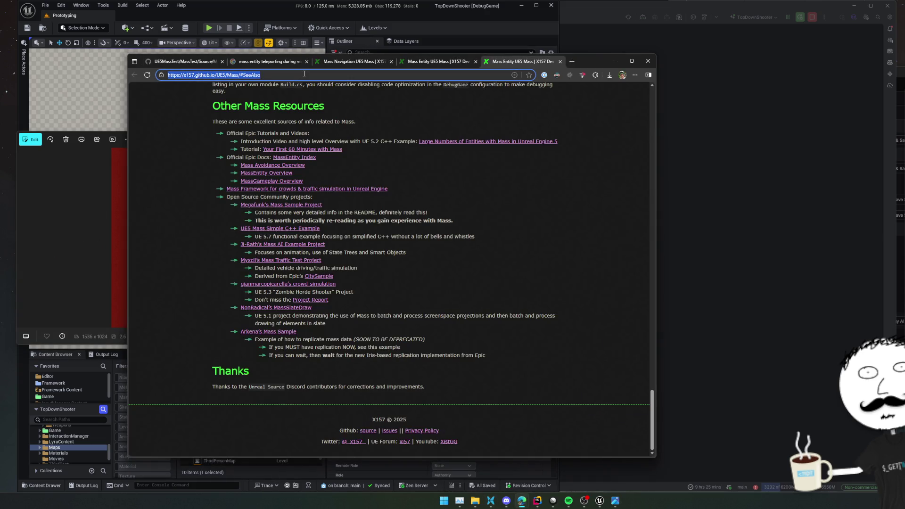
text(png to svg)
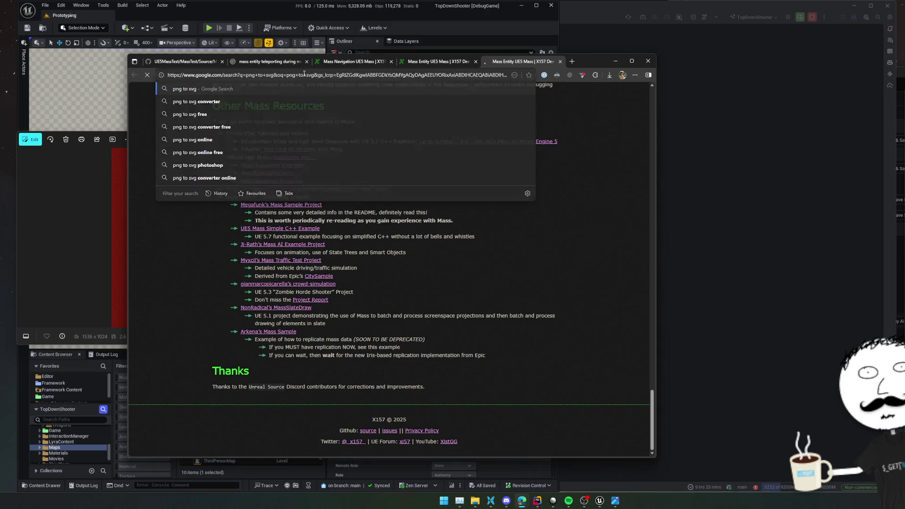
key(Return)
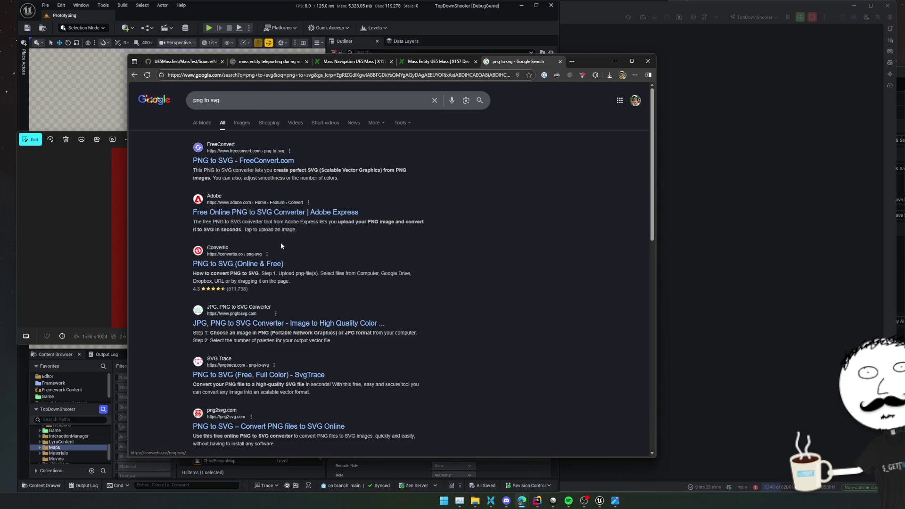
Upload the red DREADHOLD logo PNG from Downloads into the Adobe Express converter
mouse_move(474, 501)
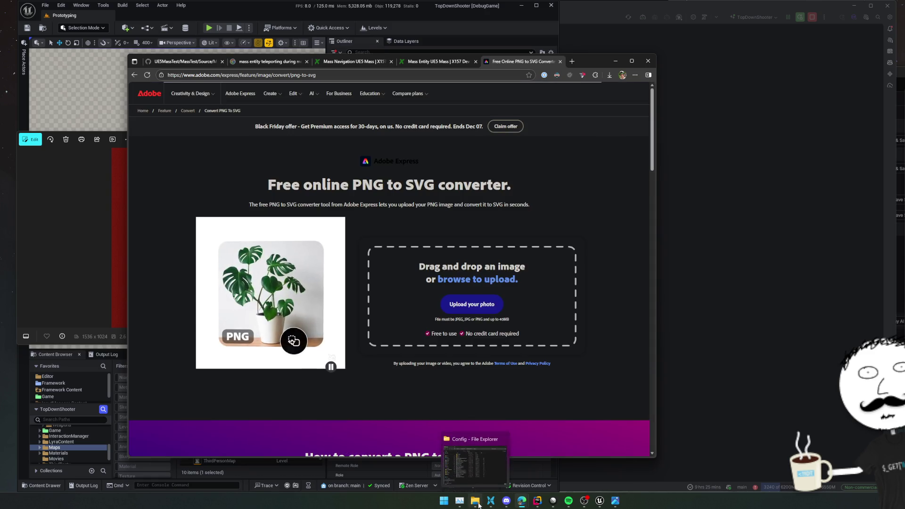
click(477, 460)
click(398, 261)
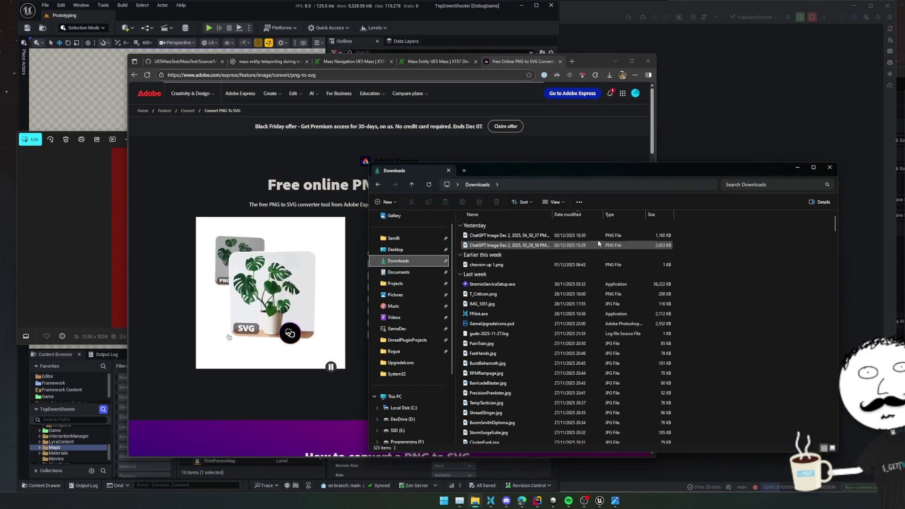
drag(526, 173, 712, 172)
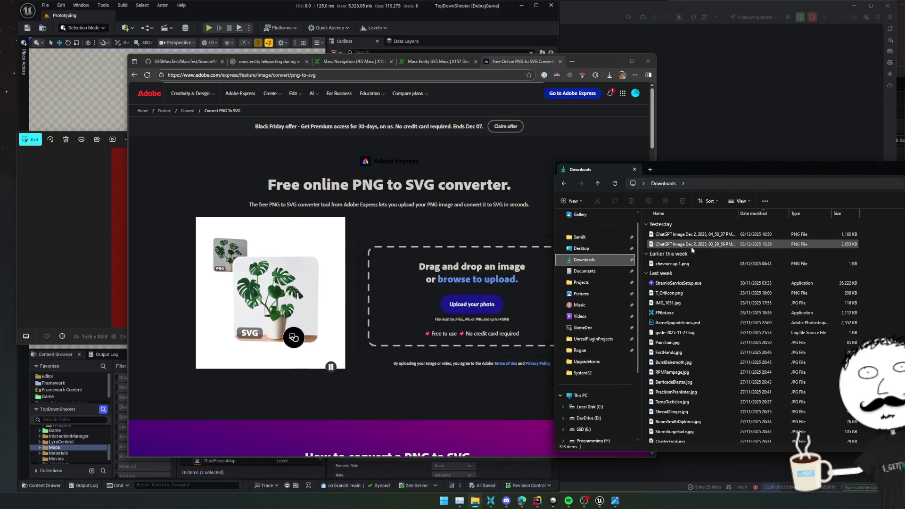
click(712, 245)
drag(712, 244, 516, 304)
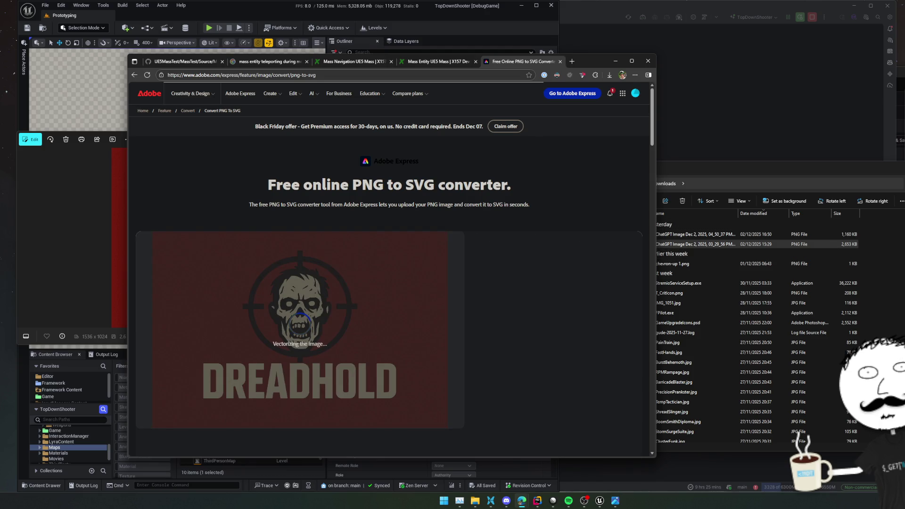
click(727, 245)
click(848, 173)
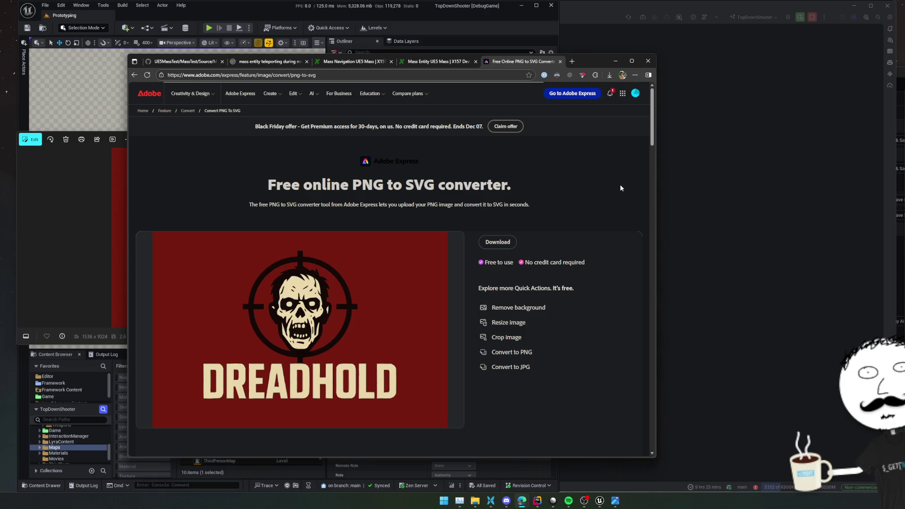
Download the vectorized logo as file.svg and preview it in the browser
scroll(620, 185, down, 1)
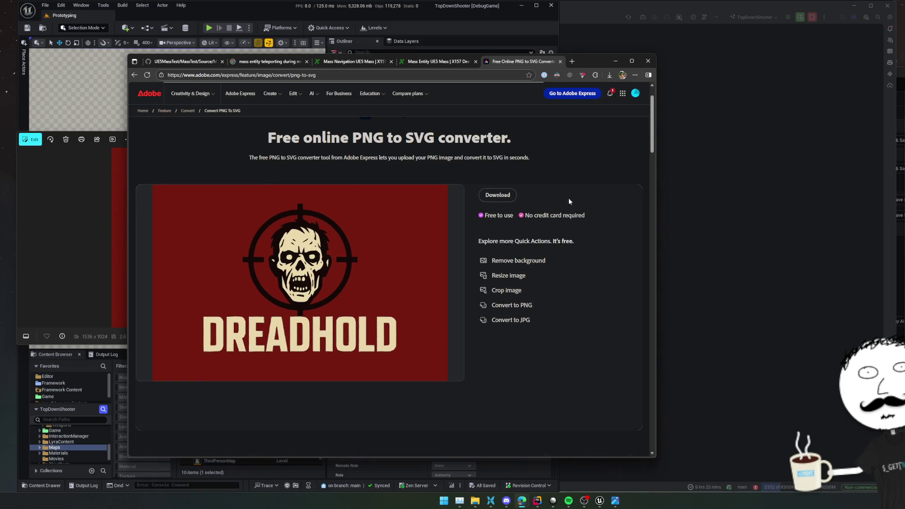
click(500, 193)
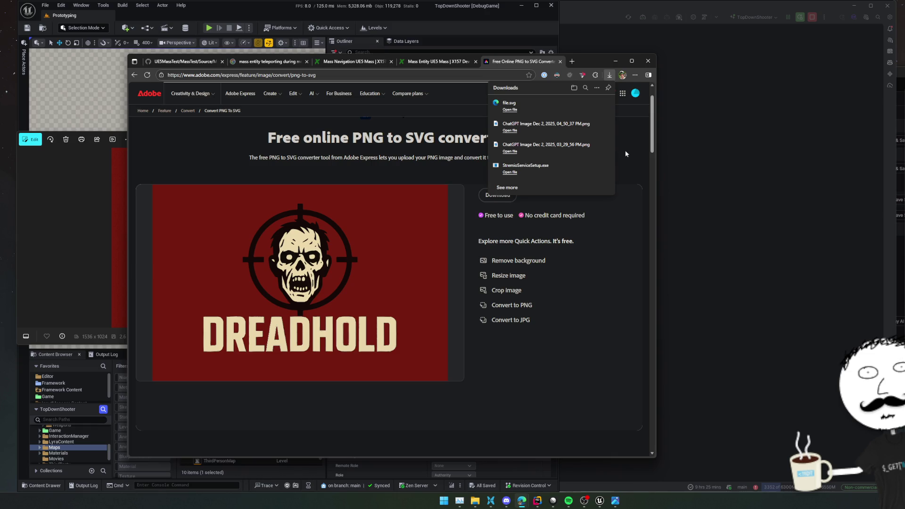
click(597, 103)
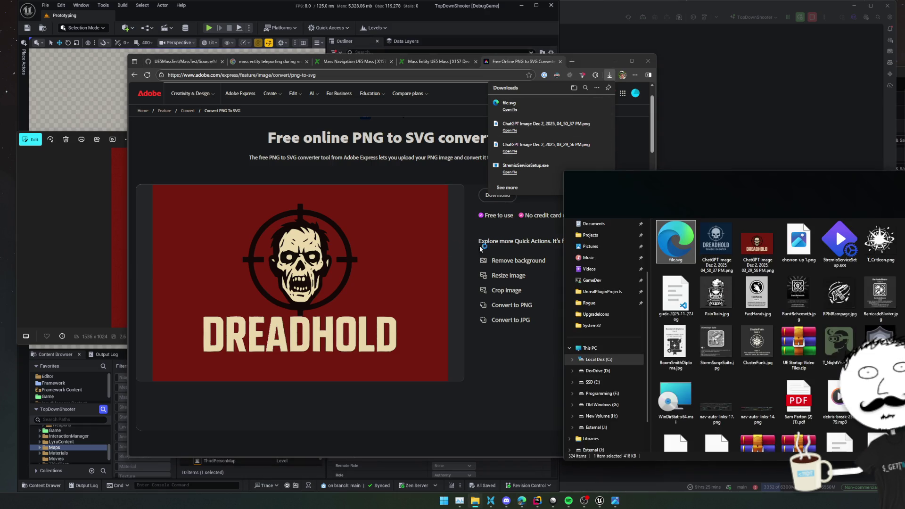
double_click(674, 241)
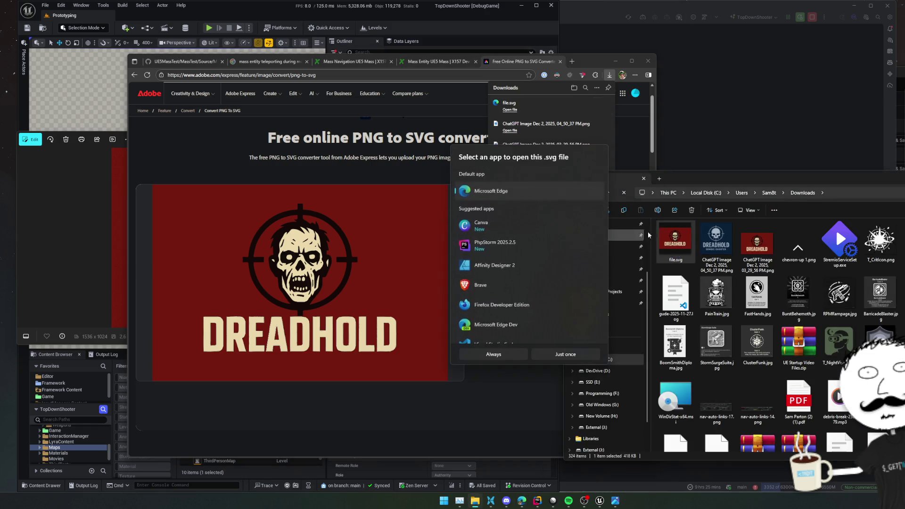
click(561, 354)
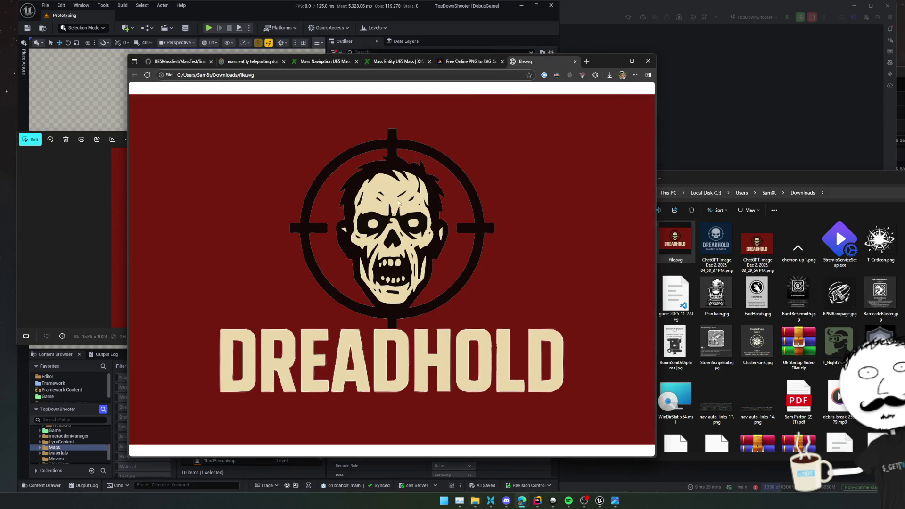
key(ctrl+w)
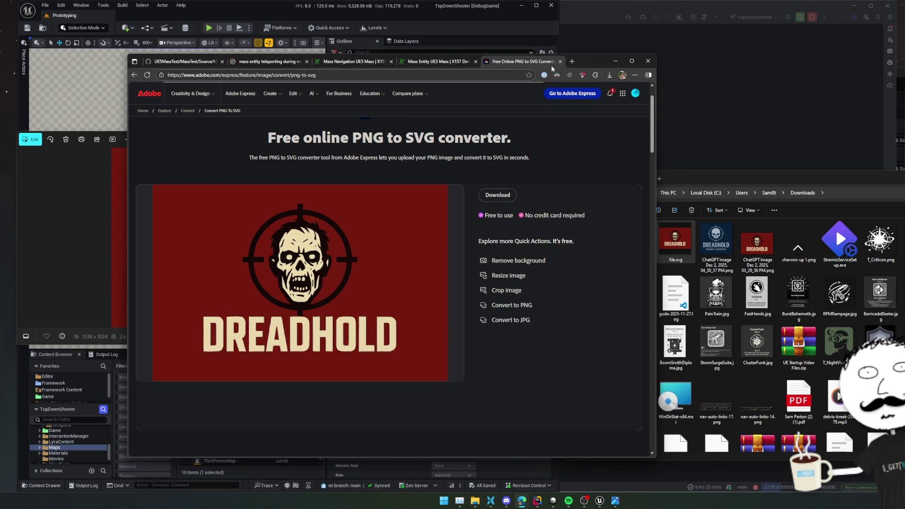
Launch Figma and move the browser window out of the way
key(super)
key(Return)
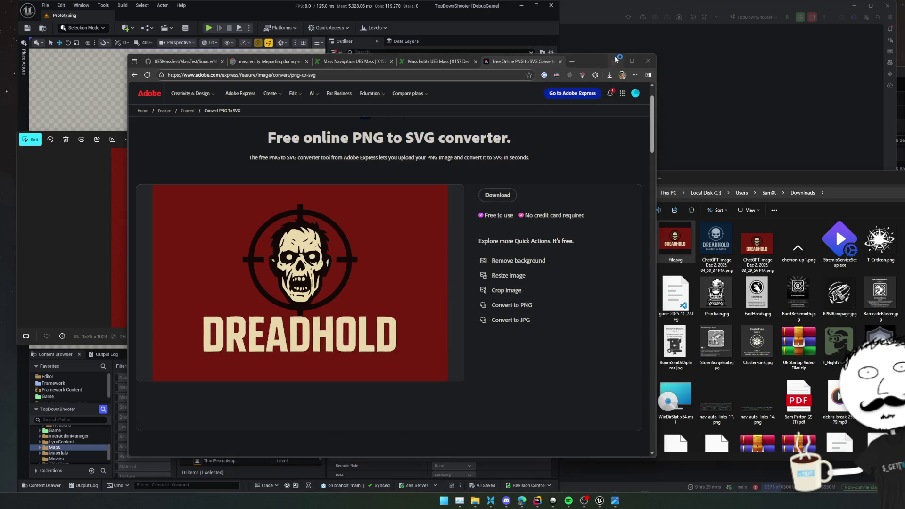
click(615, 61)
click(518, 147)
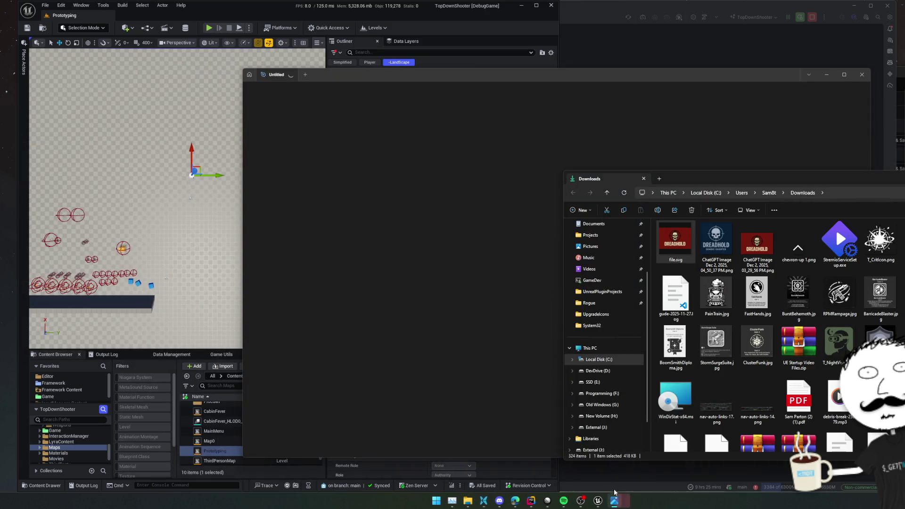
Close Photos, move Downloads aside, and inspect the imported logo's layer group
right_click(606, 501)
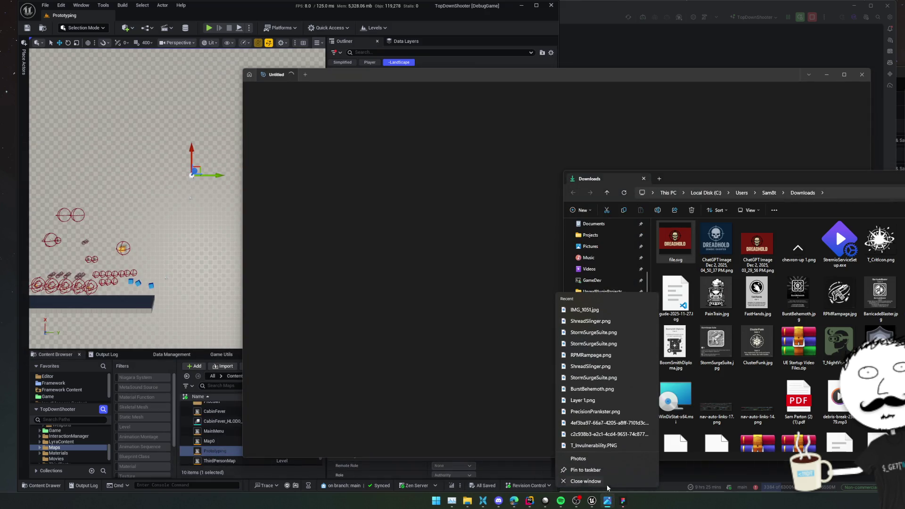
click(607, 482)
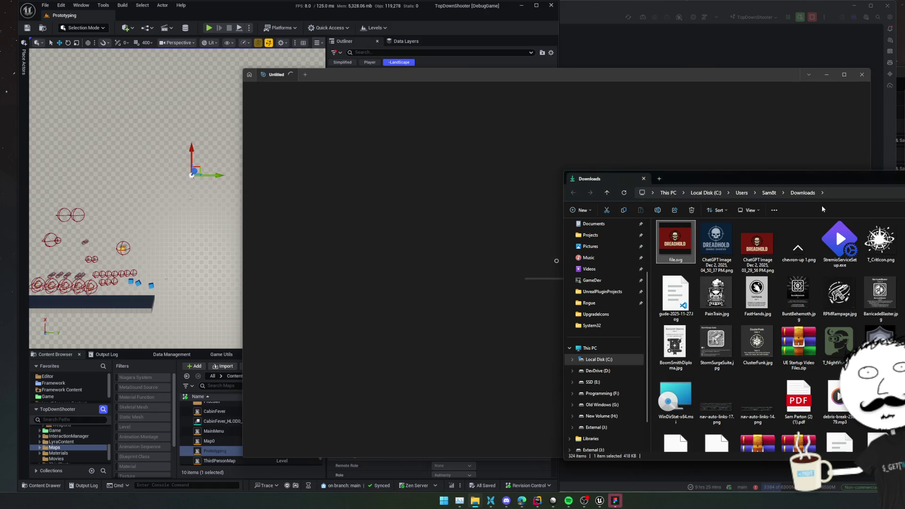
mouse_move(848, 184)
mouse_down()
mouse_move(682, 146)
mouse_move(903, 174)
mouse_up()
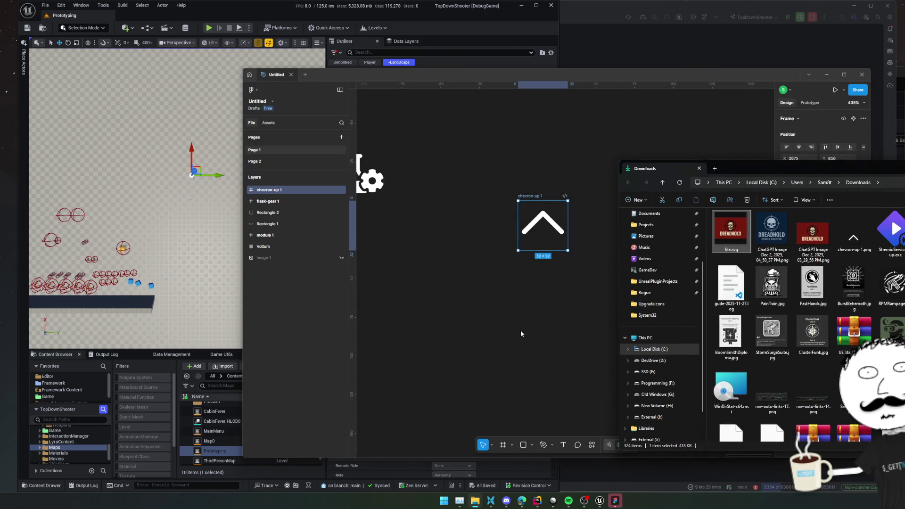
double_click(556, 297)
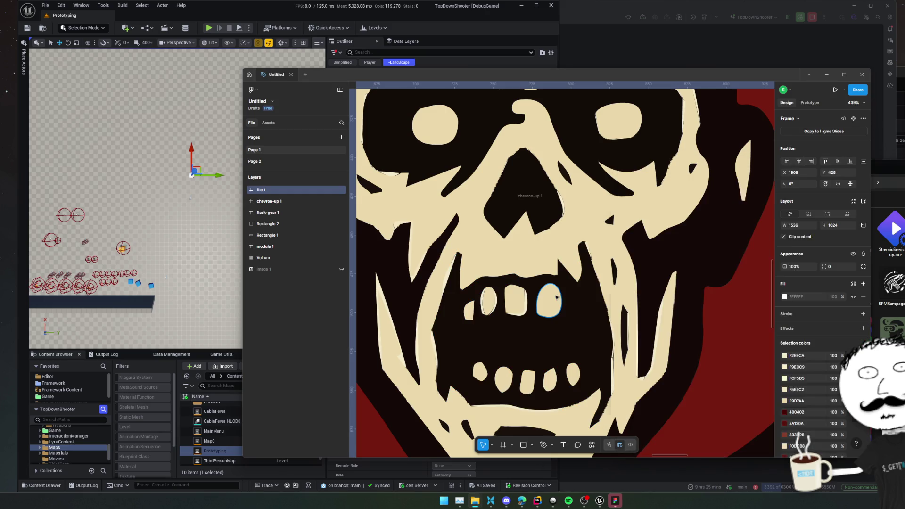
scroll(556, 297, down, 10)
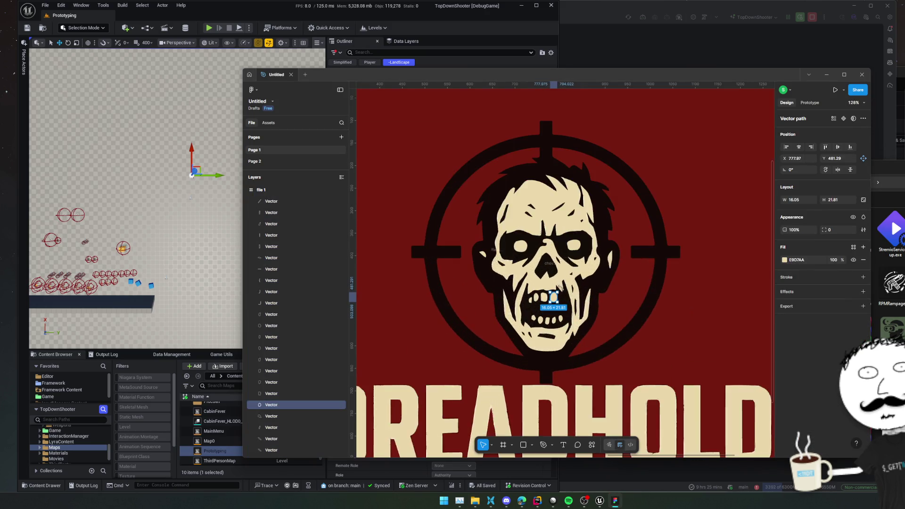
click(245, 190)
scroll(532, 262, down, 2)
scroll(526, 275, up, 2)
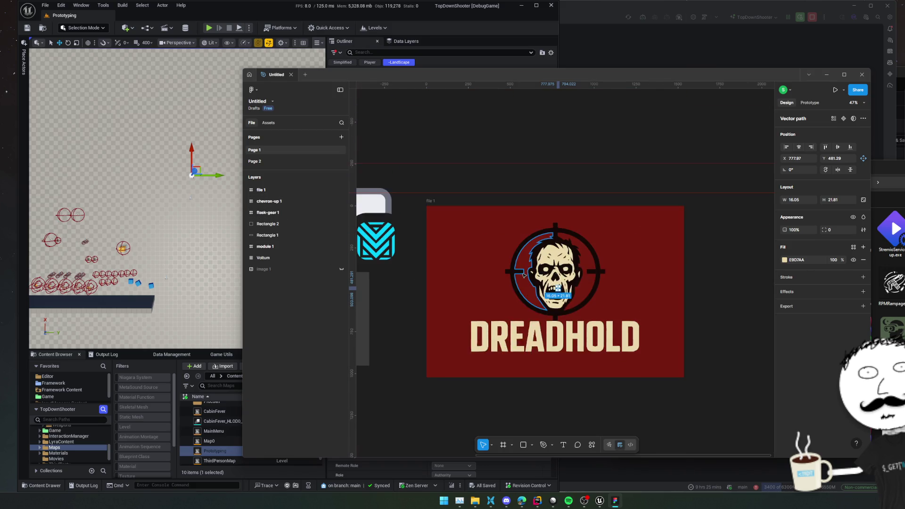
scroll(526, 275, down, 5)
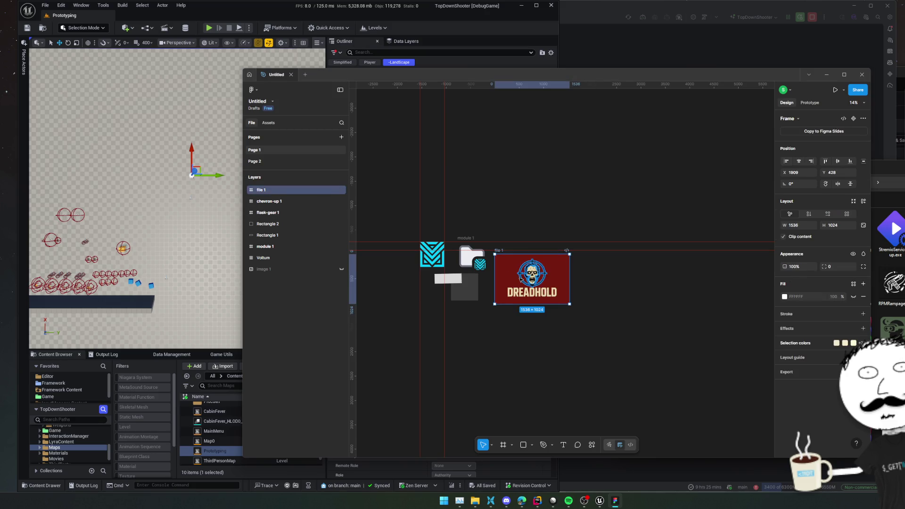
Fit the DREADHOLD frame in view with Shift+2 and enter point editing on the red background
mouse_move(512, 277)
mouse_down()
mouse_move(583, 314)
mouse_move(530, 170)
mouse_up()
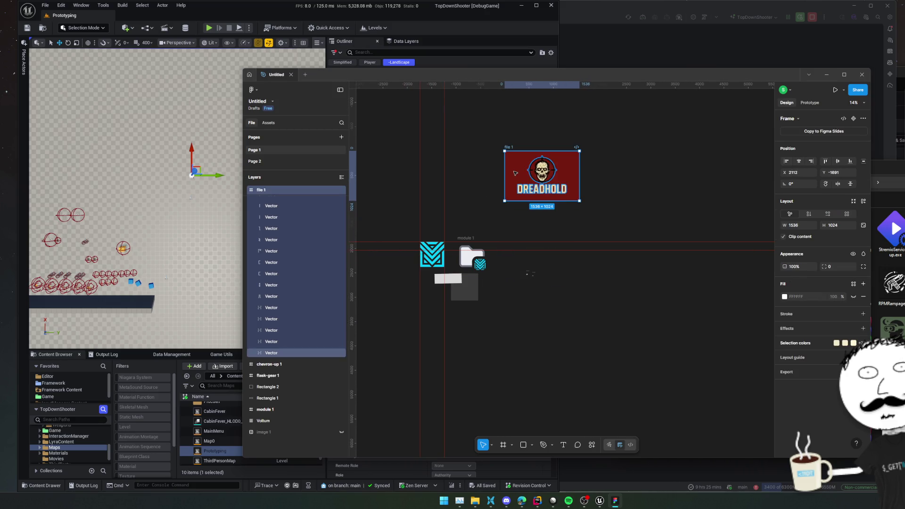
scroll(532, 168, up, 2)
key(shift+2)
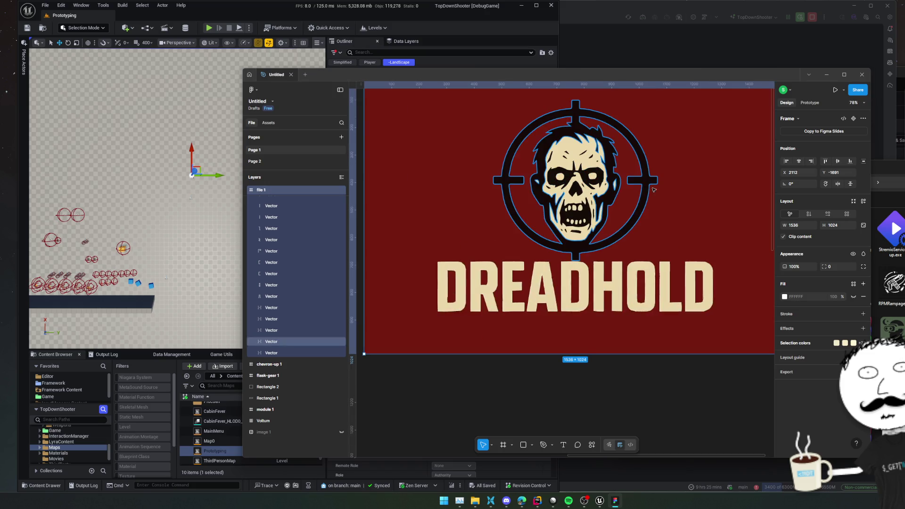
right_click(708, 198)
key(Escape)
mouse_move(693, 202)
mouse_down()
mouse_move(666, 247)
mouse_move(702, 299)
mouse_move(690, 281)
mouse_move(704, 238)
mouse_up()
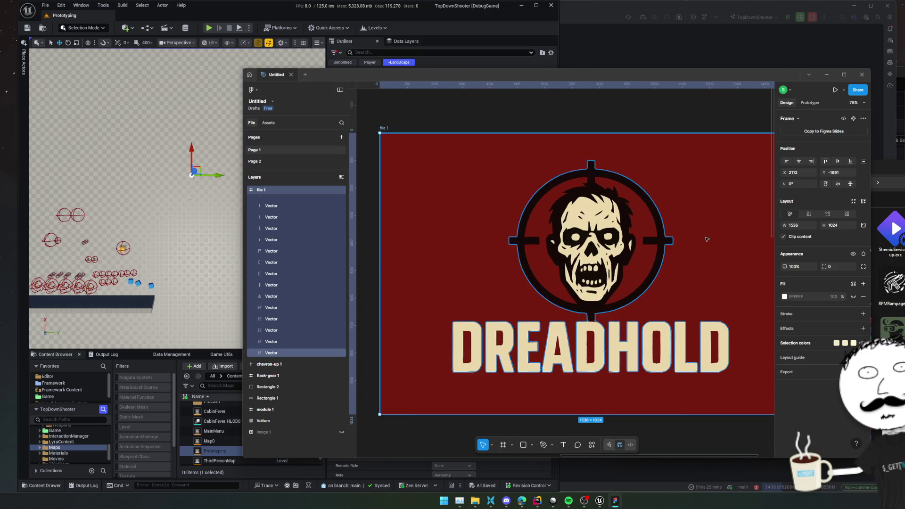
double_click(470, 277)
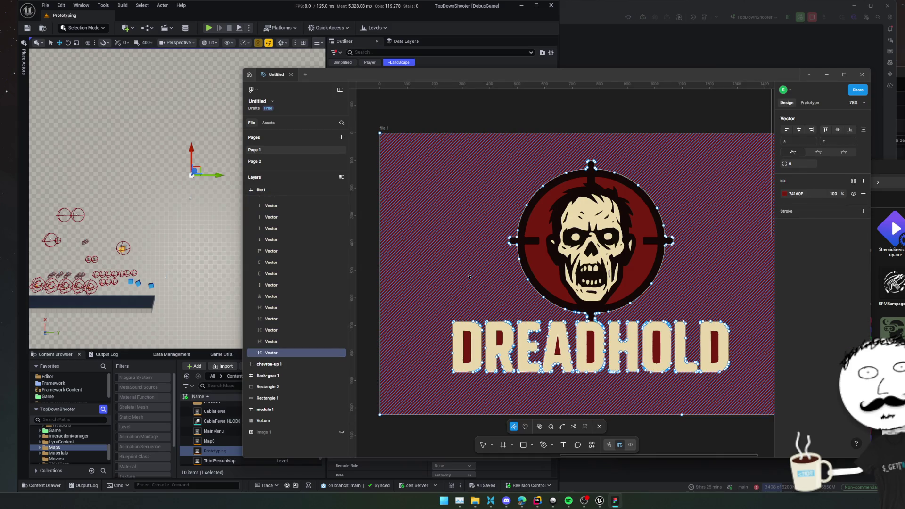
click(341, 354)
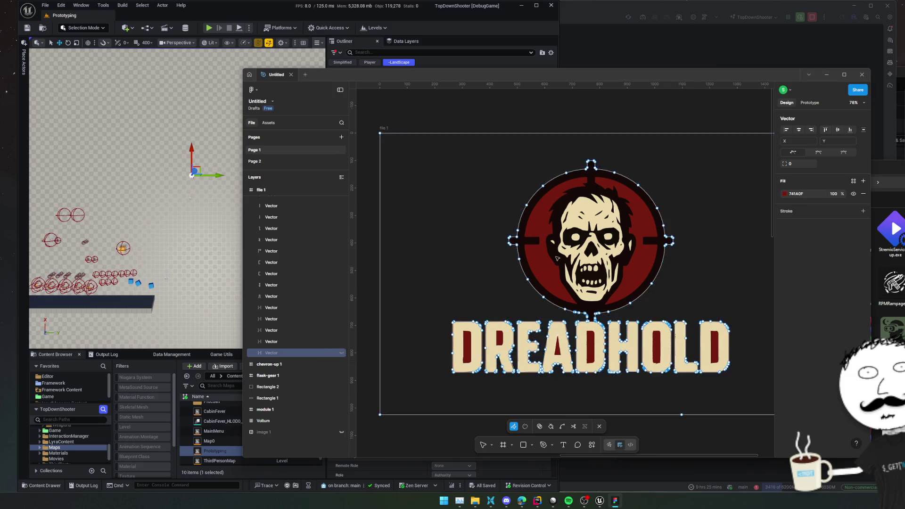
scroll(525, 273, up, 5)
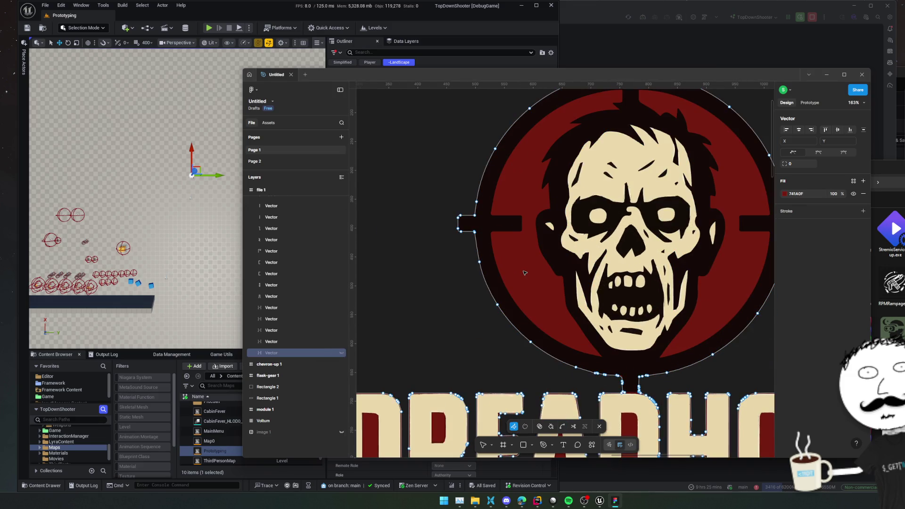
key(Escape)
double_click(541, 251)
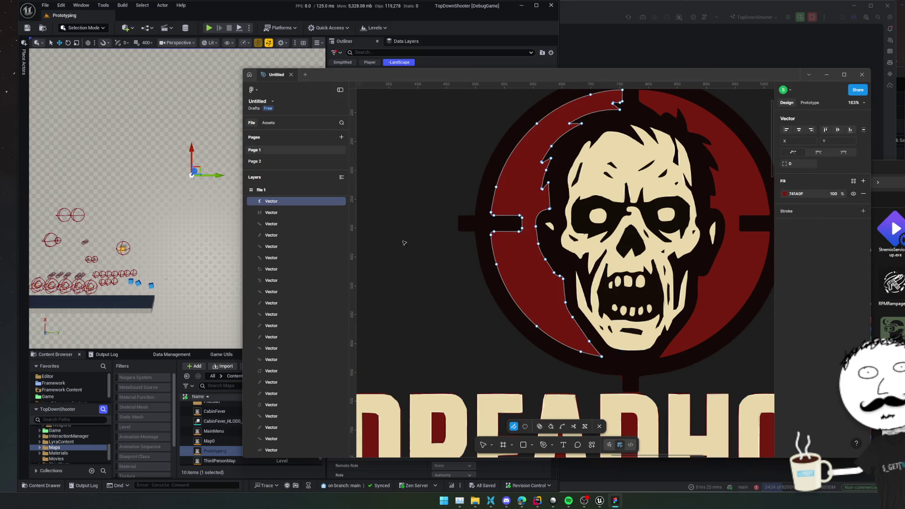
click(341, 201)
double_click(722, 260)
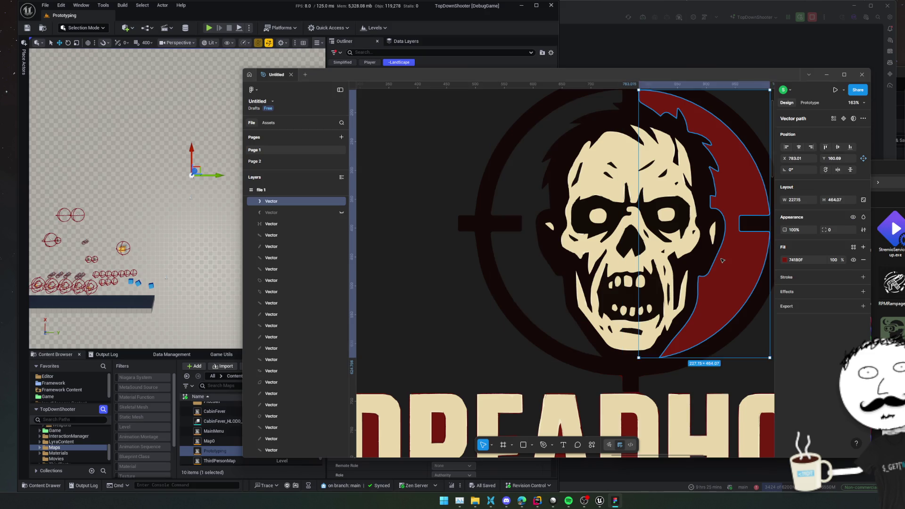
click(342, 202)
scroll(438, 240, down, 5)
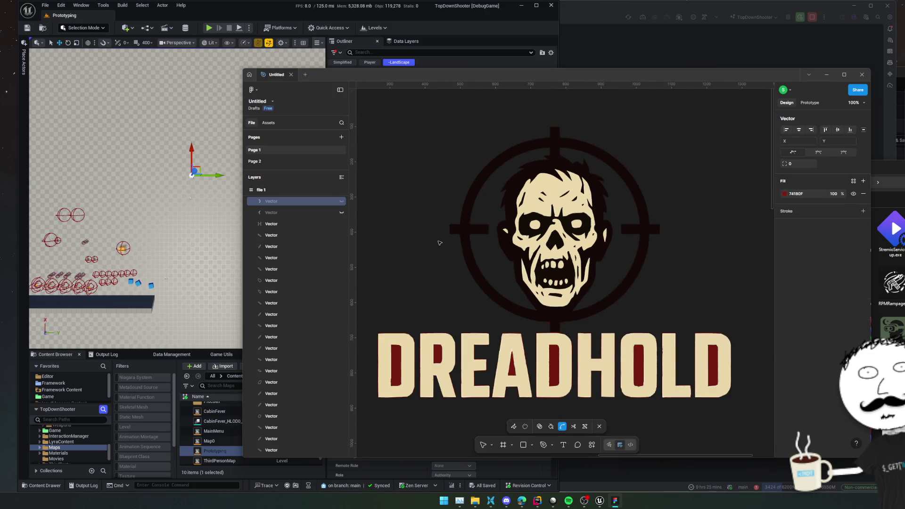
key(Escape)
click(397, 374)
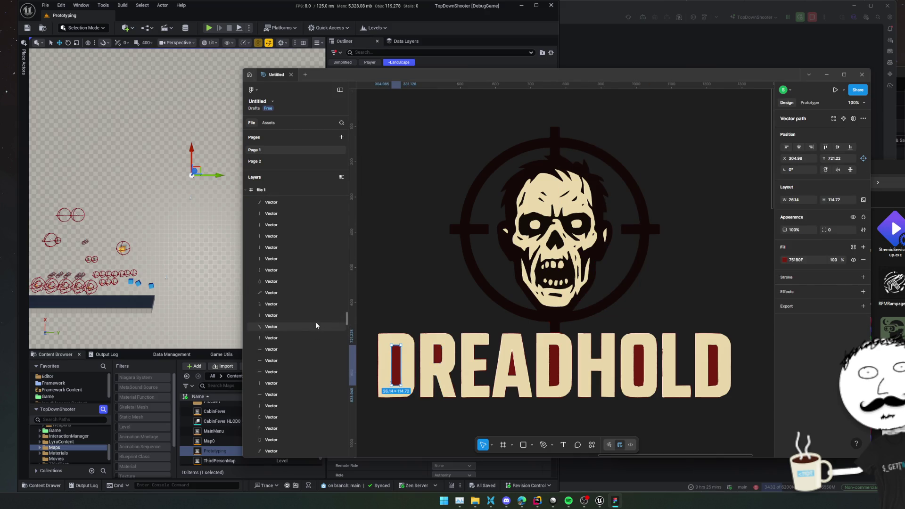
click(418, 418)
click(395, 369)
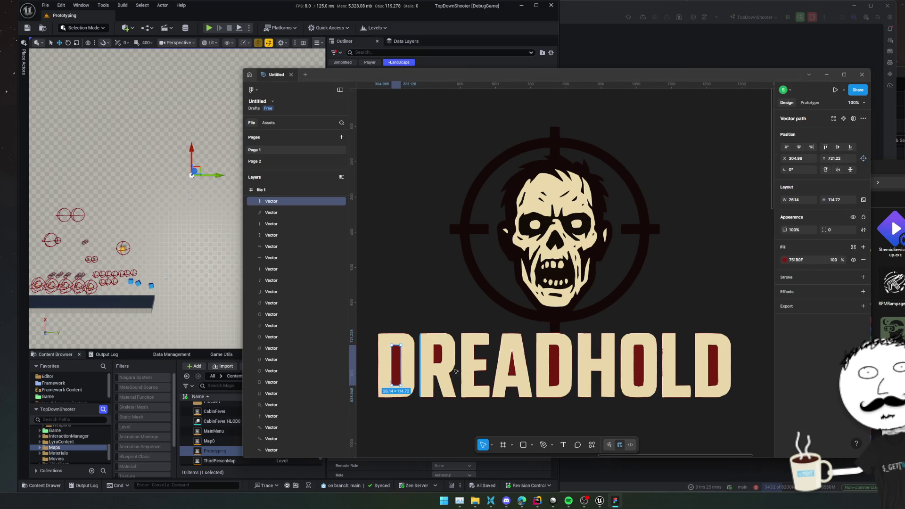
scroll(524, 321, up, 10)
scroll(523, 321, up, 5)
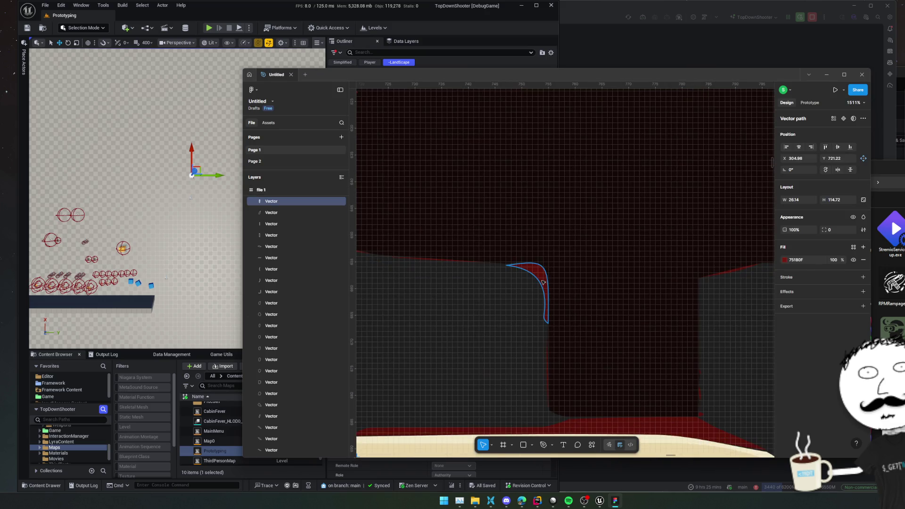
click(526, 288)
scroll(492, 311, down, 10)
scroll(493, 312, down, 3)
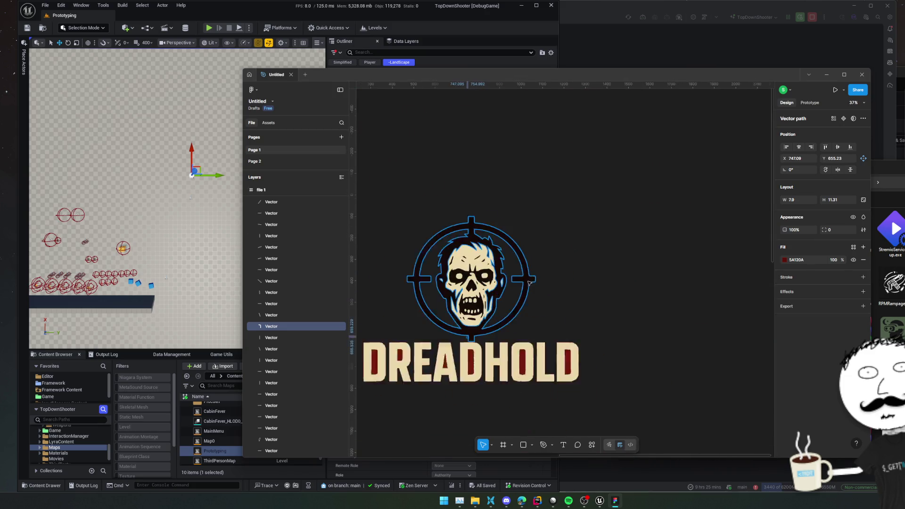
scroll(525, 309, up, 10)
scroll(649, 221, left, 7)
scroll(649, 222, down, 3)
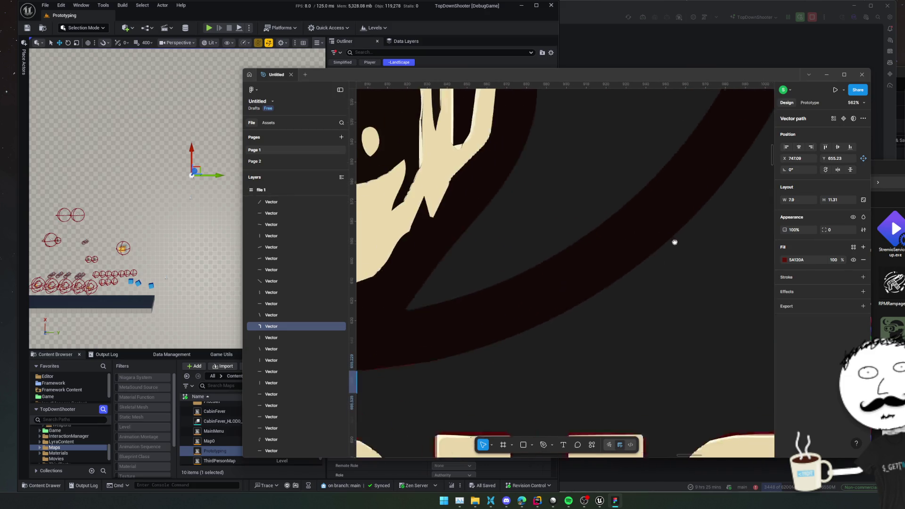
scroll(543, 348, down, 2)
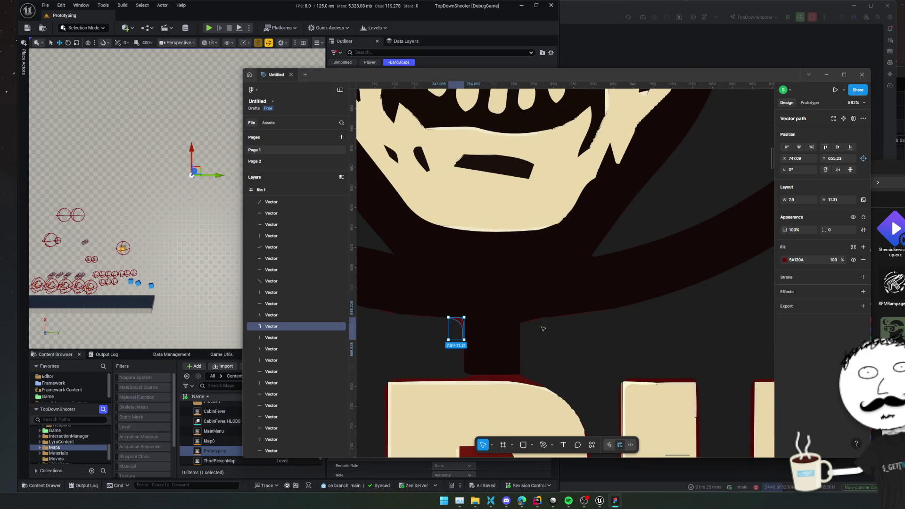
scroll(622, 227, up, 5)
scroll(622, 228, right, 2)
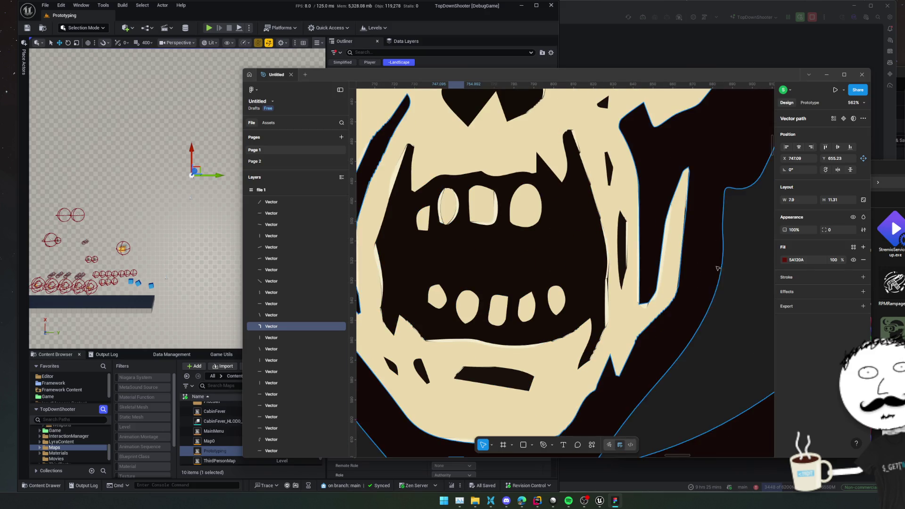
scroll(613, 330, up, 5)
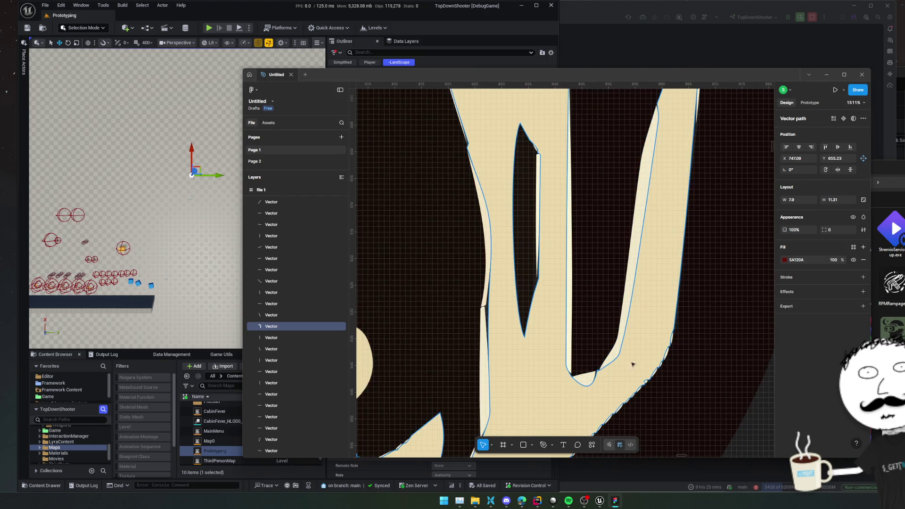
scroll(633, 366, down, 5)
scroll(648, 349, down, 5)
scroll(660, 330, up, 3)
drag(692, 303, 670, 366)
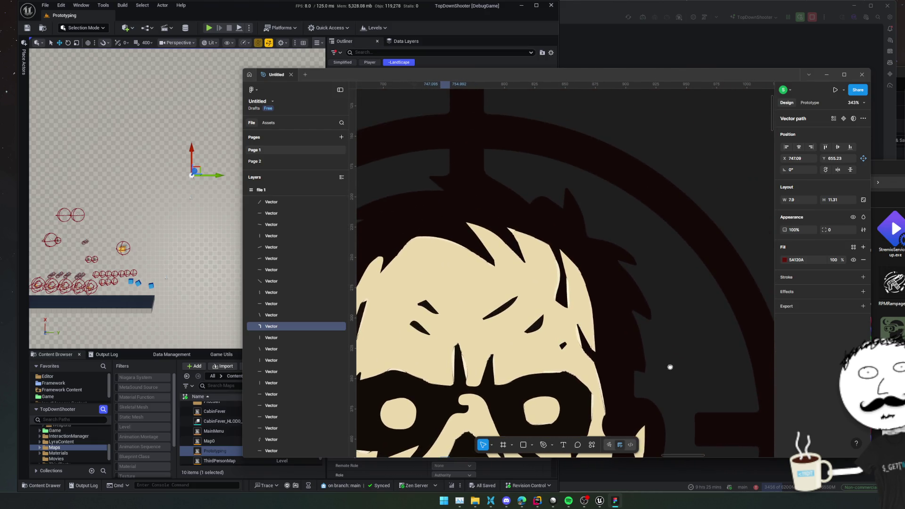
scroll(671, 302, up, 2)
scroll(671, 302, left, 5)
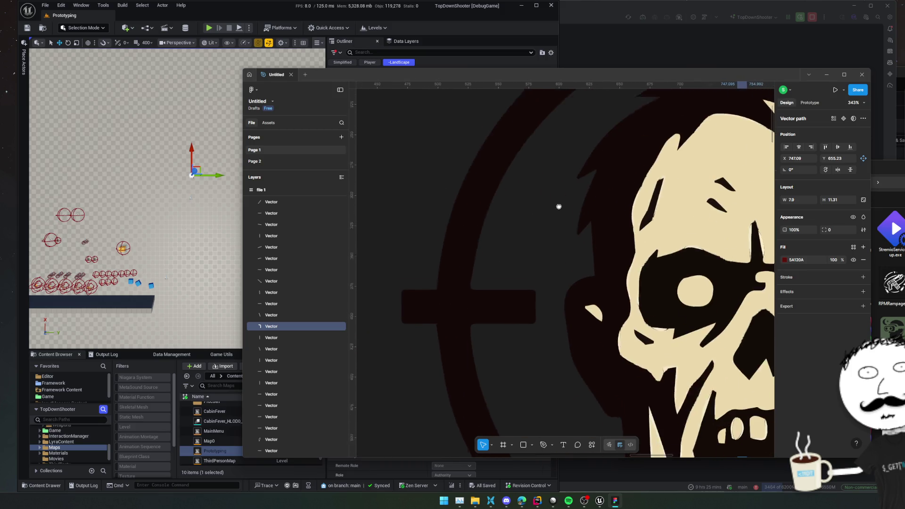
drag(566, 314, 532, 262)
scroll(532, 269, right, 4)
scroll(532, 273, down, 10)
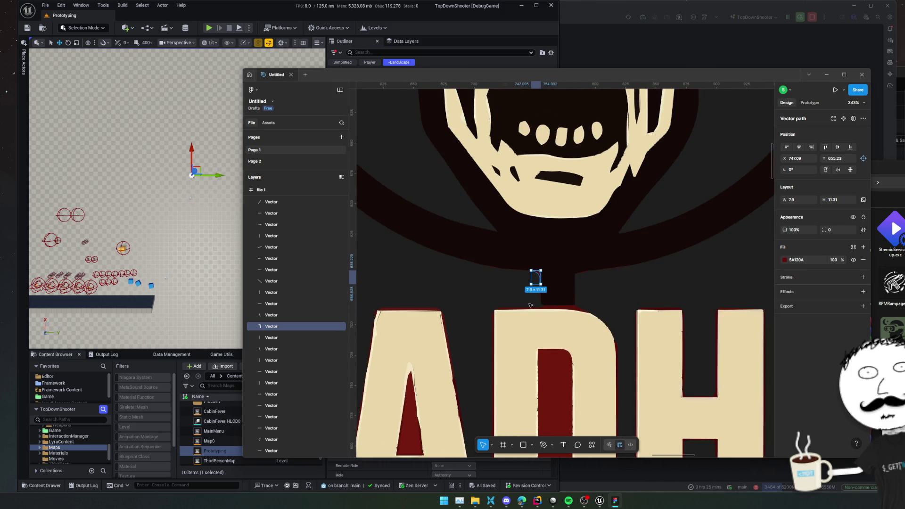
click(499, 283)
scroll(500, 282, up, 10)
click(457, 217)
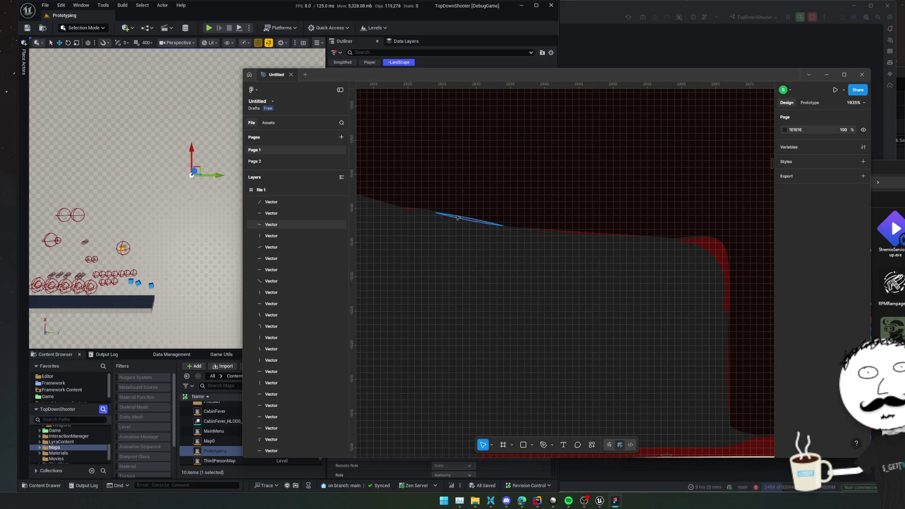
shift+click(586, 233)
shift+click(665, 286)
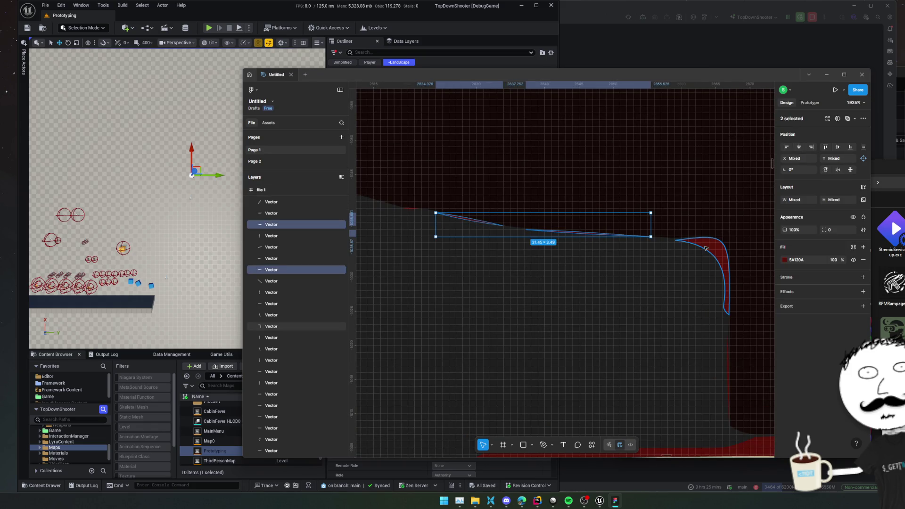
key(Delete)
click(405, 209)
key(Delete)
scroll(490, 258, down, 5)
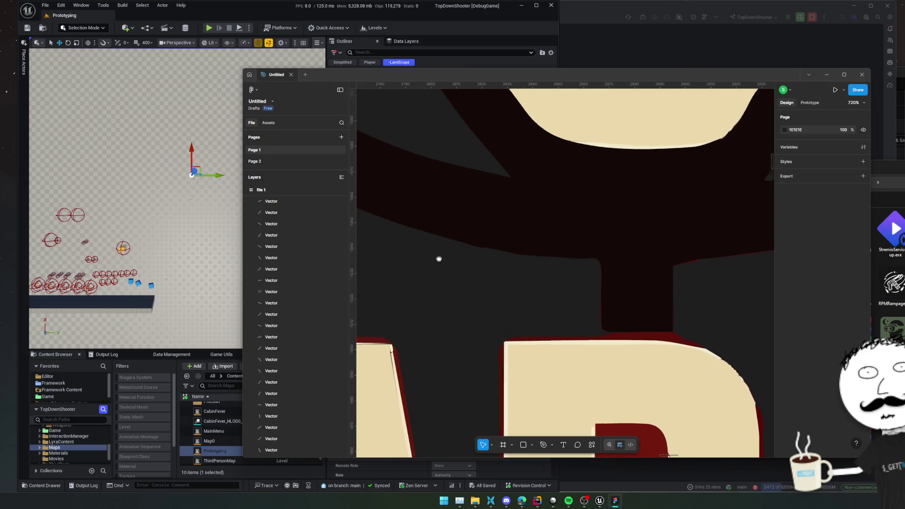
scroll(439, 259, right, 2)
click(561, 301)
key(Delete)
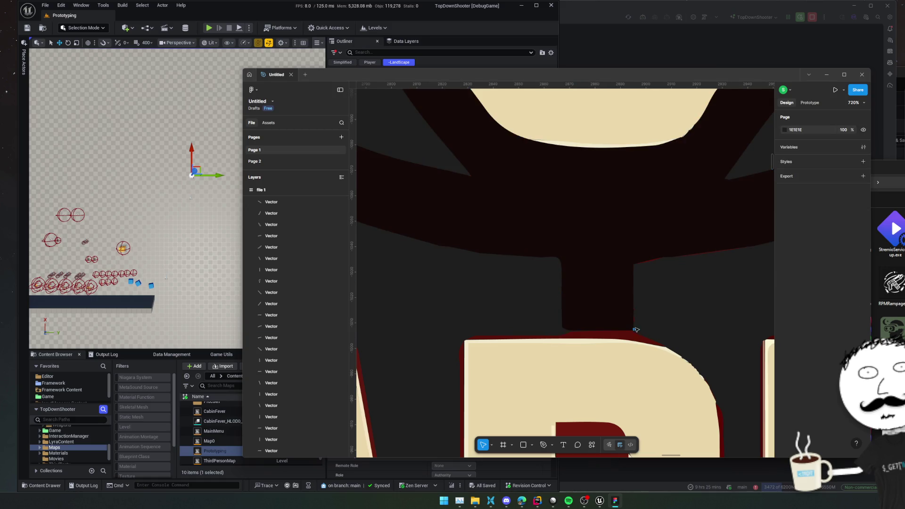
click(634, 321)
key(Delete)
scroll(622, 282, up, 5)
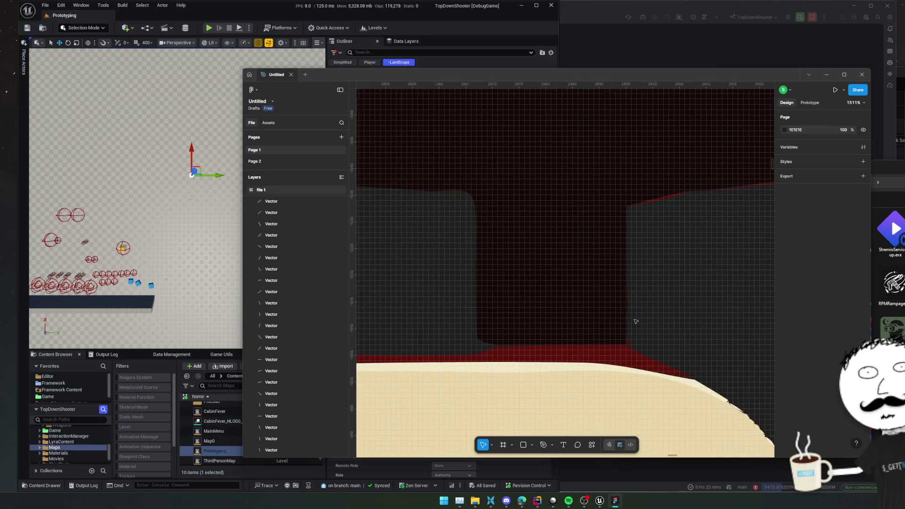
click(620, 277)
key(Delete)
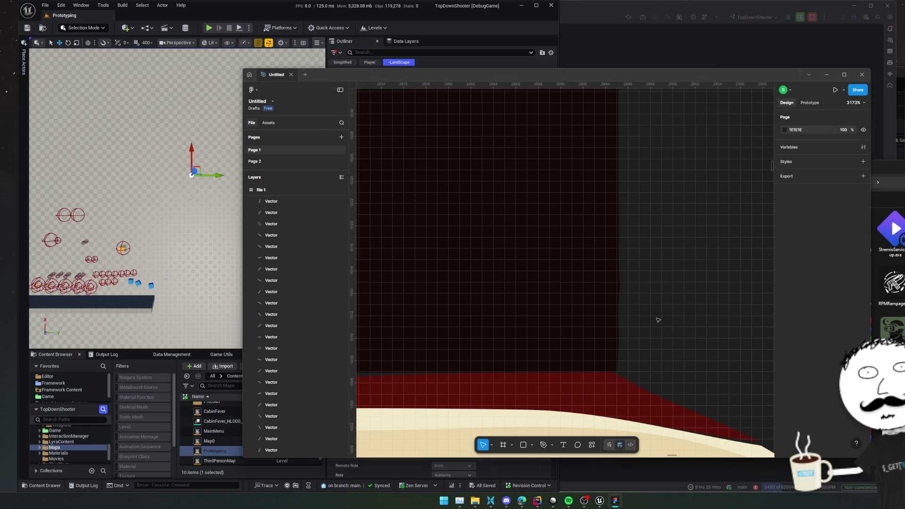
scroll(659, 320, right, 5)
scroll(659, 320, up, 5)
click(608, 270)
key(Delete)
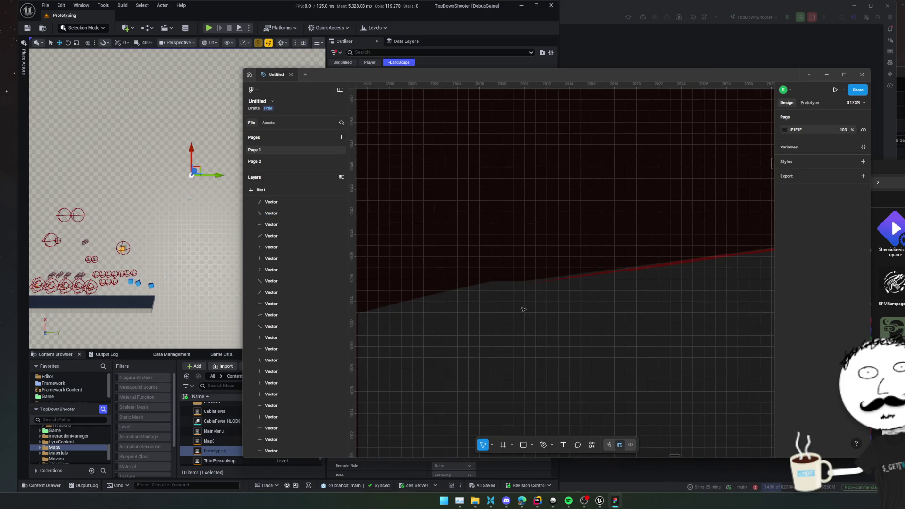
click(590, 275)
key(Delete)
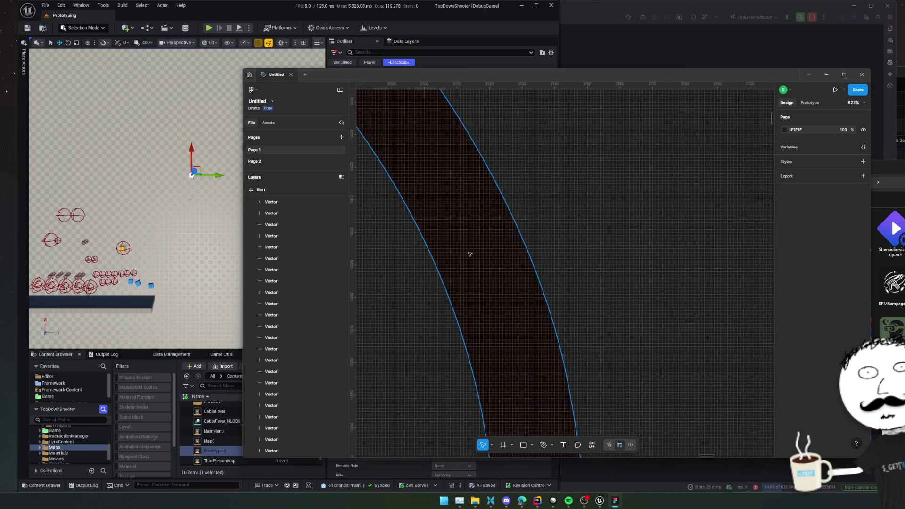
scroll(427, 253, left, 10)
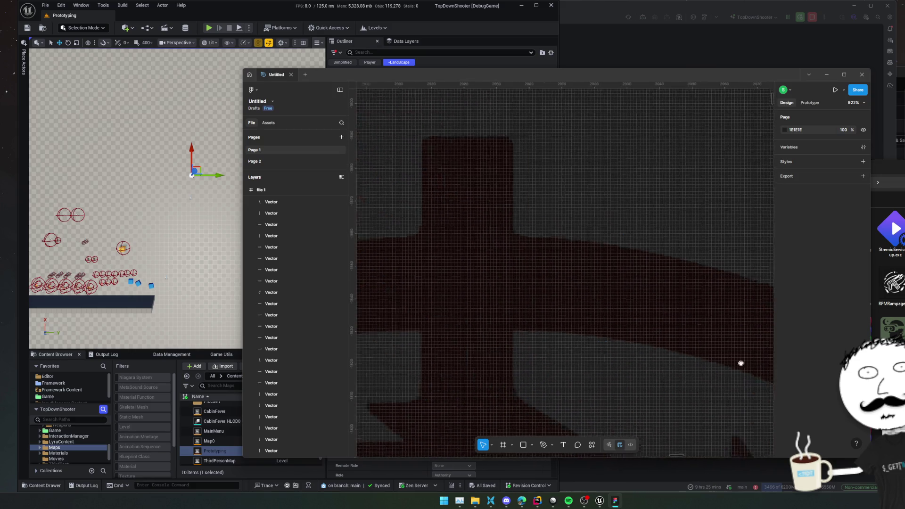
scroll(531, 314, left, 10)
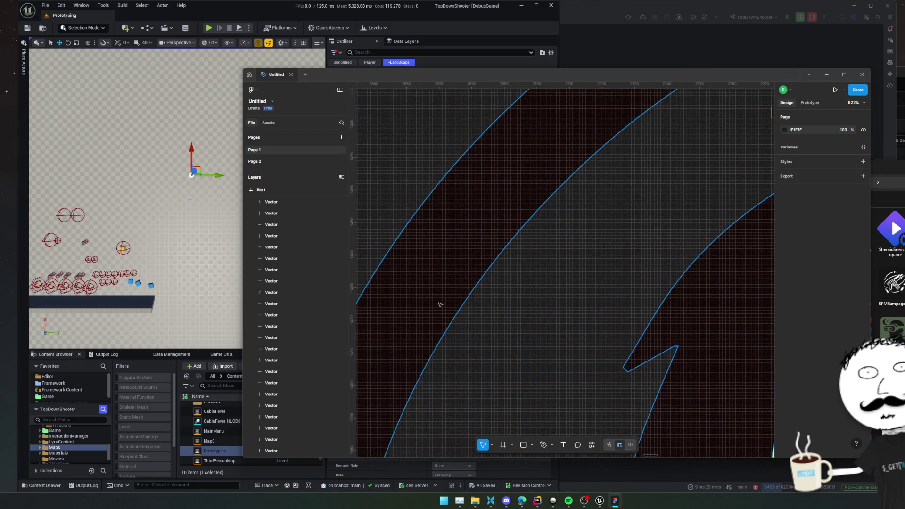
scroll(481, 301, right, 5)
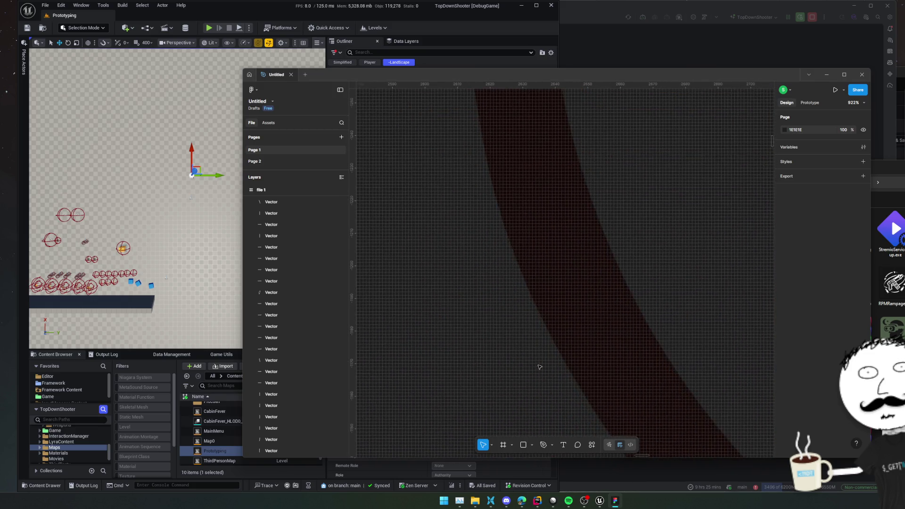
scroll(641, 355, down, 5)
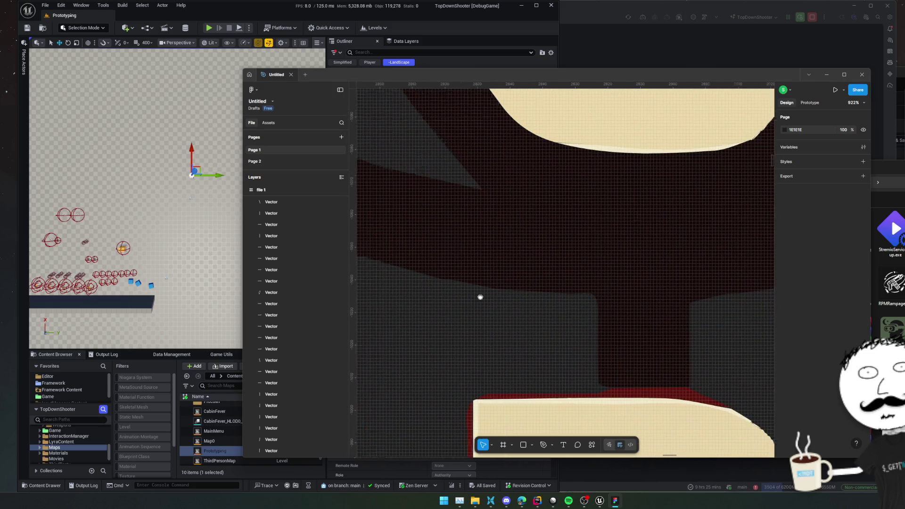
scroll(588, 356, up, 2)
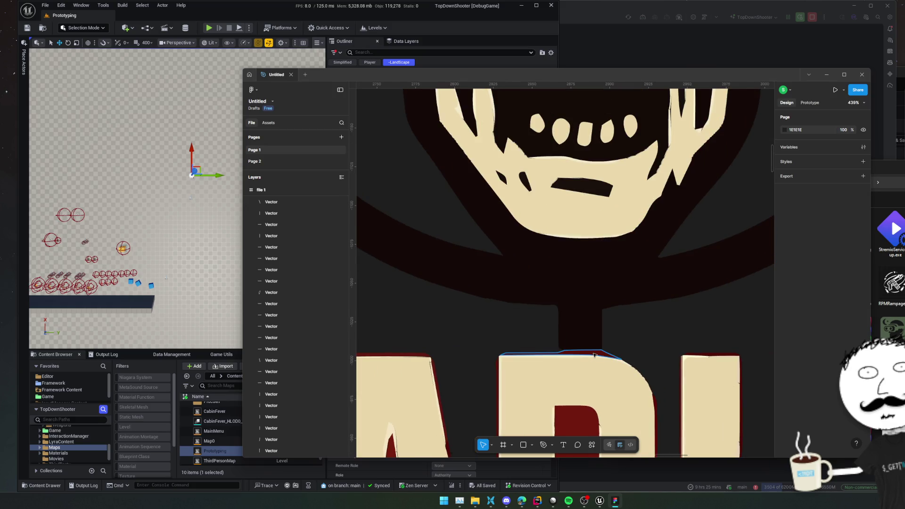
scroll(628, 344, up, 3)
scroll(635, 361, down, 2)
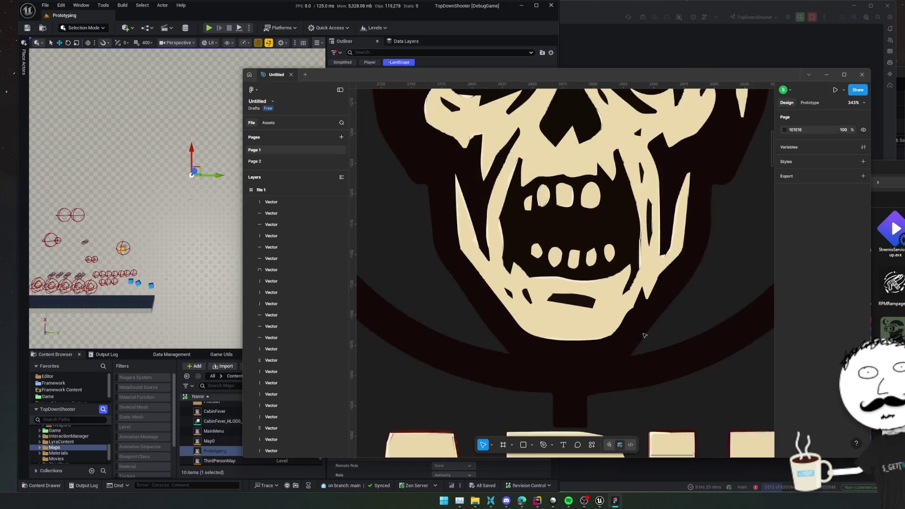
scroll(644, 335, down, 5)
scroll(683, 325, up, 2)
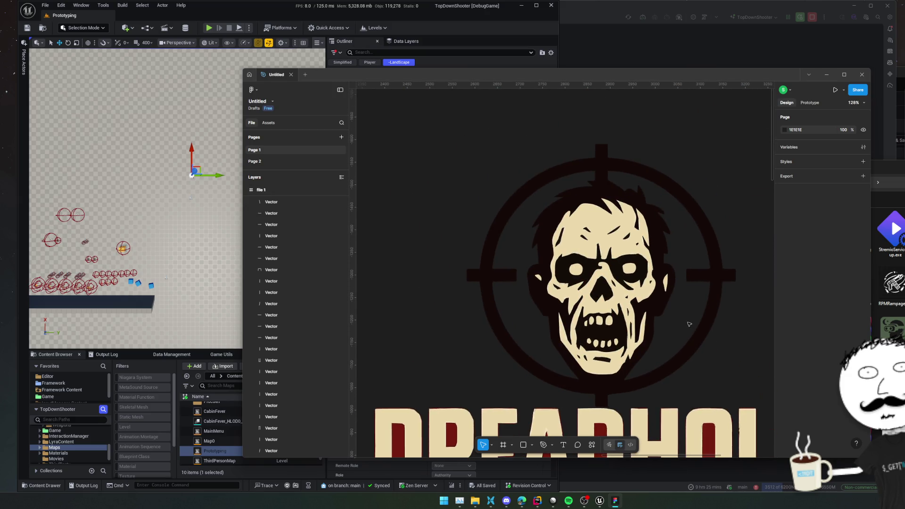
double_click(643, 320)
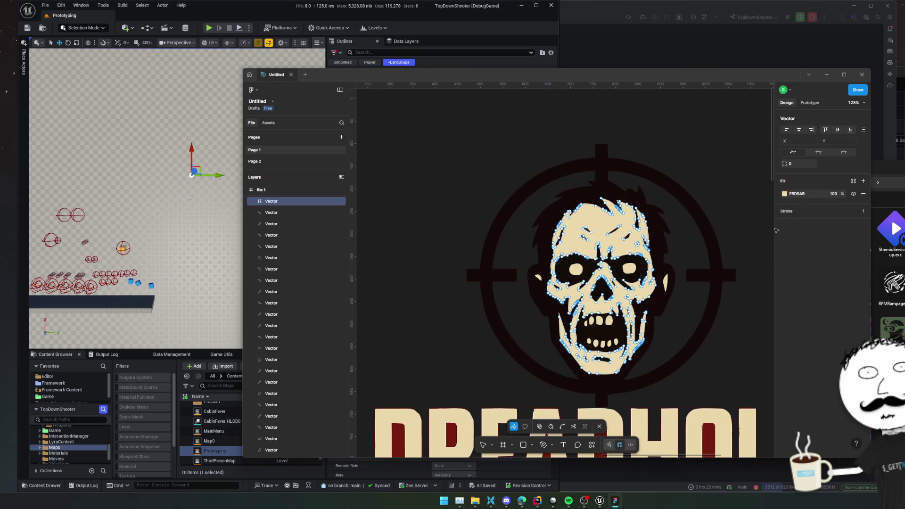
Set the zombie skull's fill colour to white FFFFFF
click(784, 194)
click(698, 370)
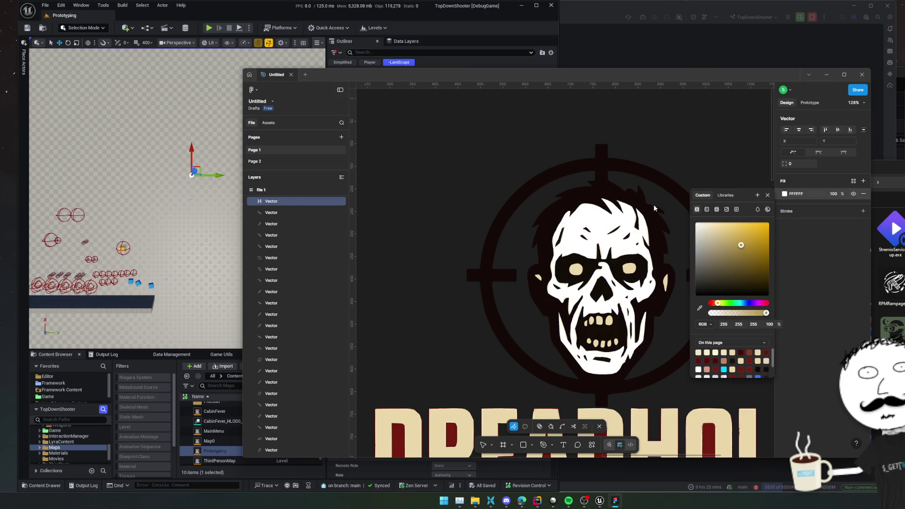
click(824, 263)
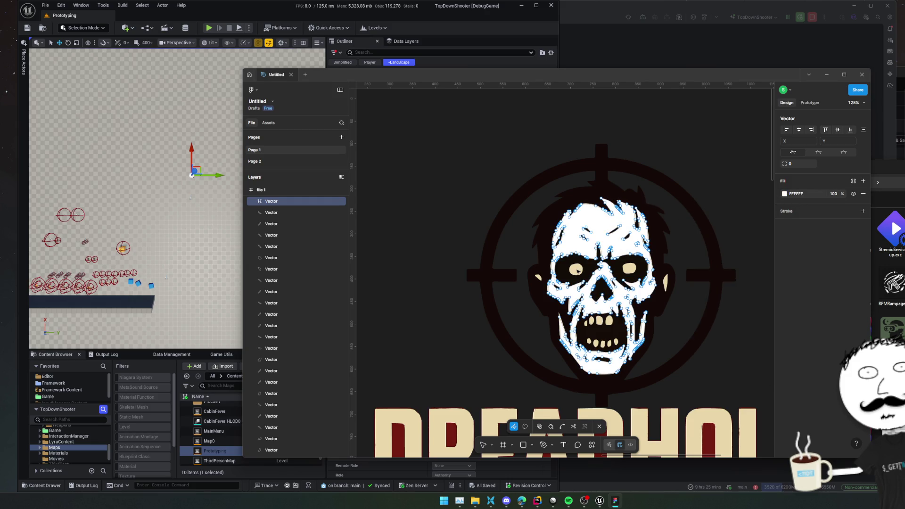
key(Escape)
Select both of the zombie's eye shapes together
double_click(576, 270)
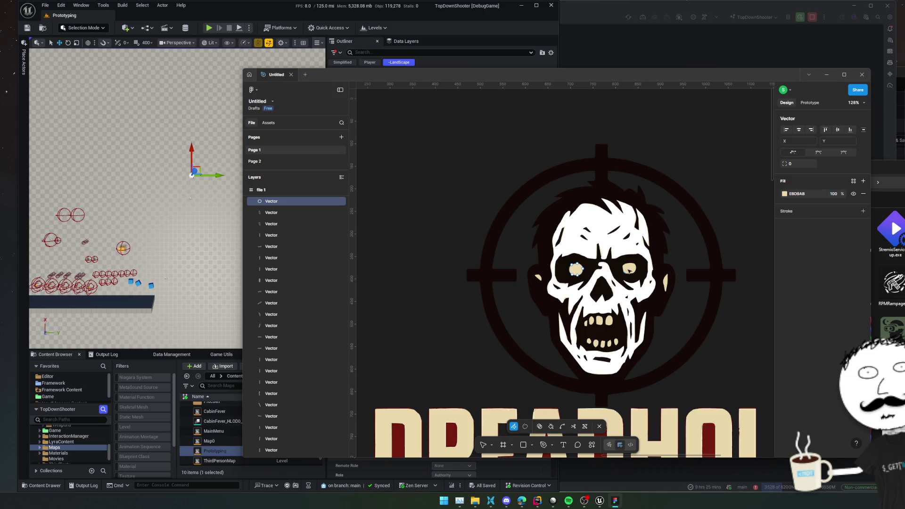
shift+click(629, 271)
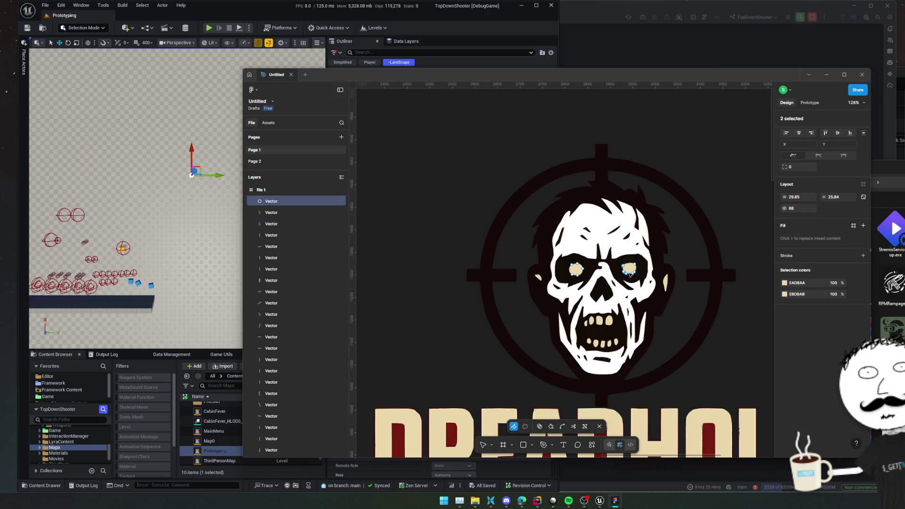
scroll(630, 274, right, 5)
scroll(482, 267, up, 5)
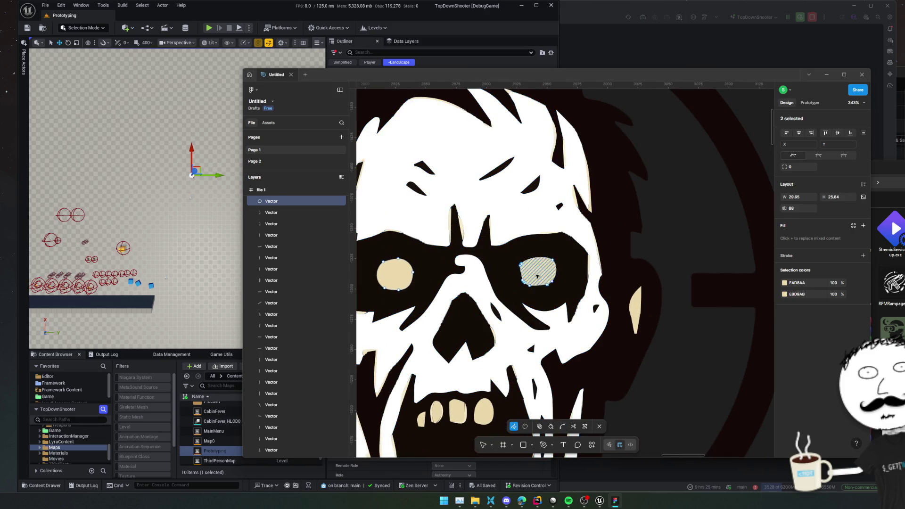
click(538, 271)
click(398, 279)
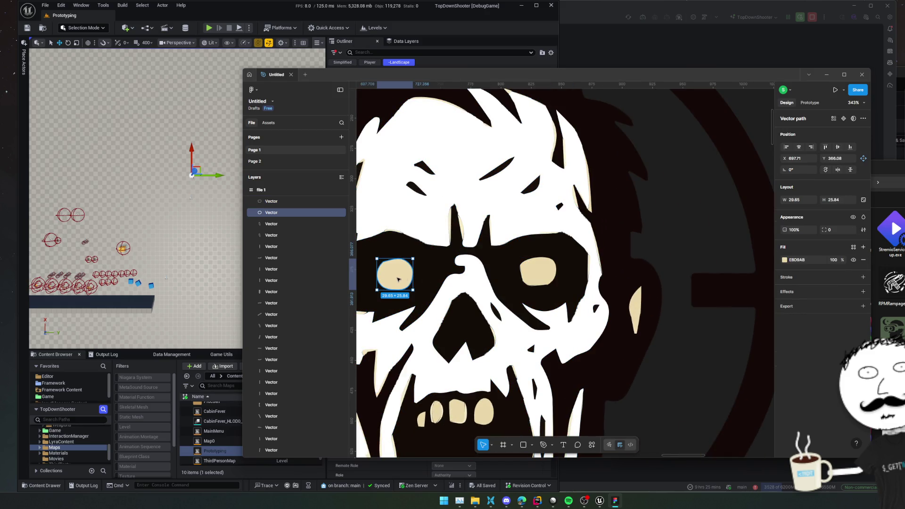
shift+click(547, 280)
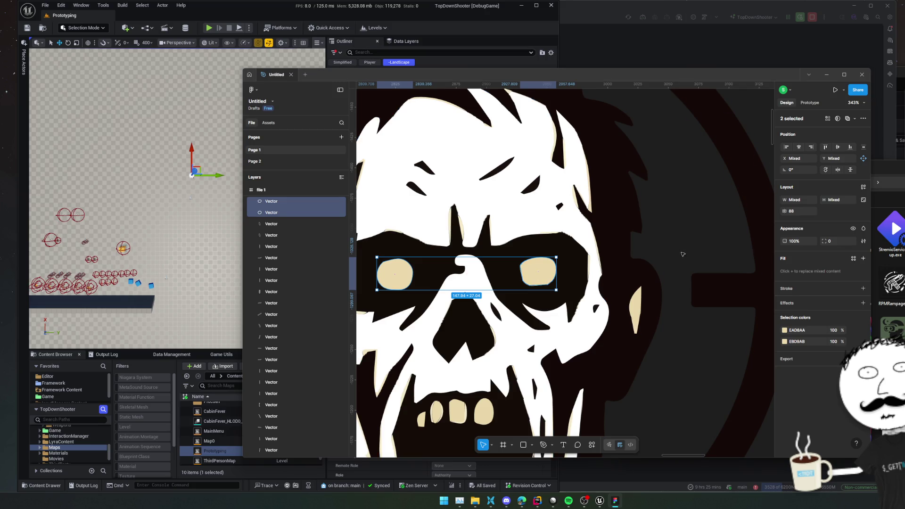
Recolour both eyes' selection colours from white to dark red 5A120A
click(784, 330)
click(796, 330)
text(ffffff)
key(Return)
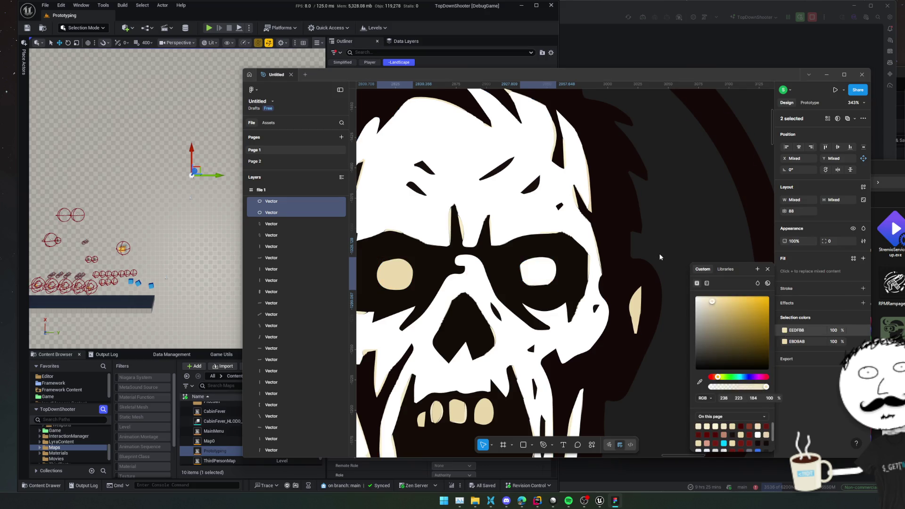
click(784, 343)
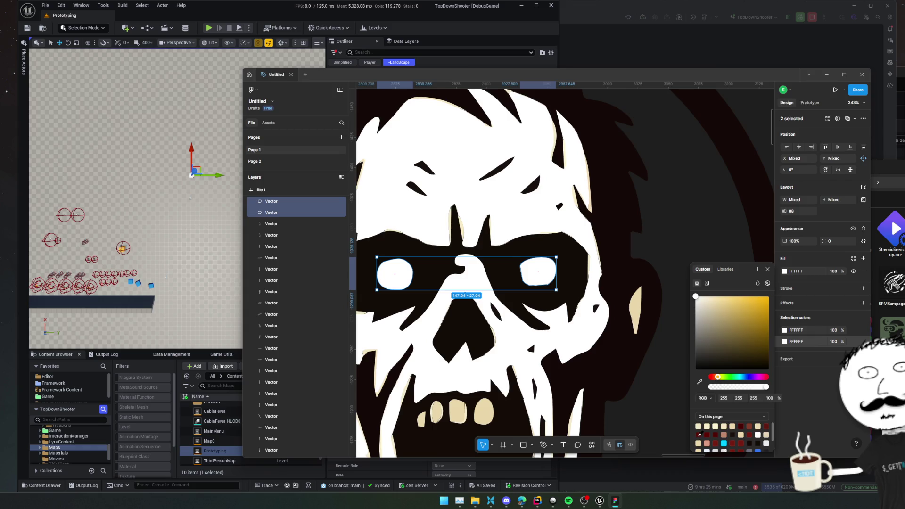
click(700, 434)
click(804, 330)
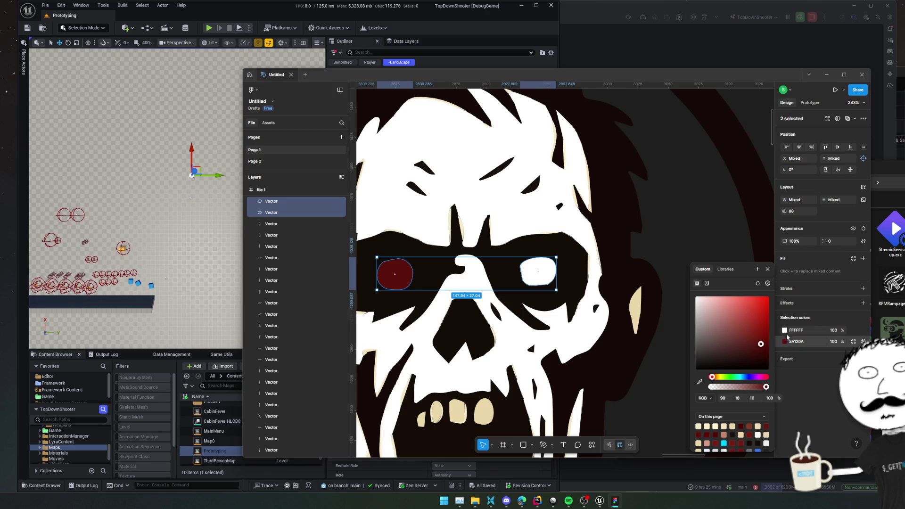
click(784, 331)
click(698, 433)
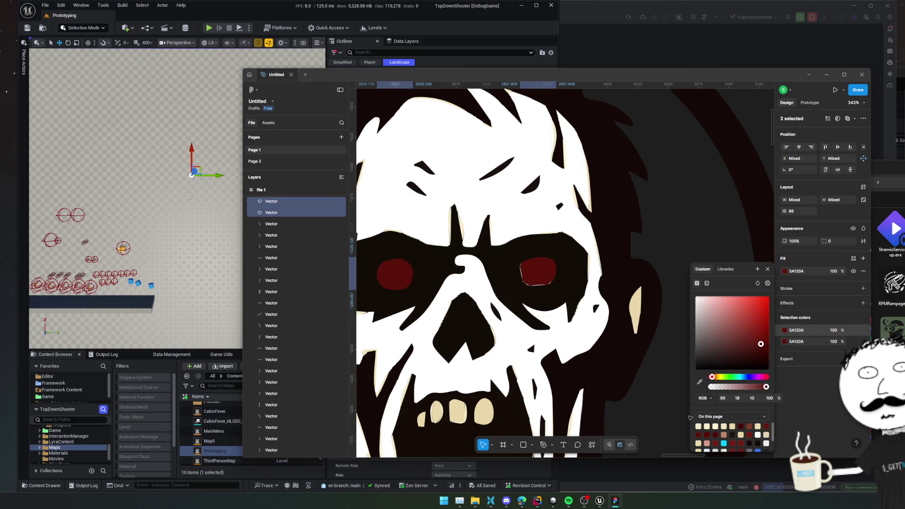
scroll(539, 283, up, 5)
Select the eight cream F2E9CA slivers along the right eye's edge
key(Escape)
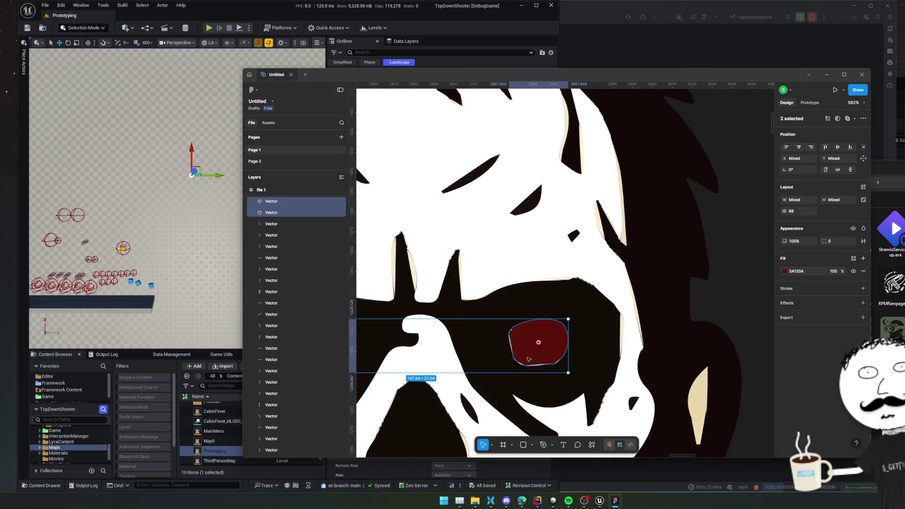
key(Escape)
scroll(523, 359, up, 8)
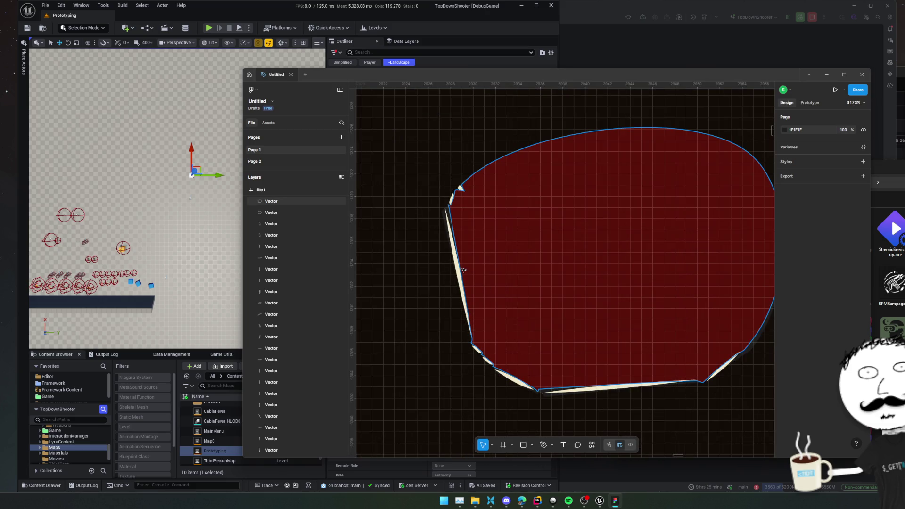
click(464, 270)
shift+click(457, 193)
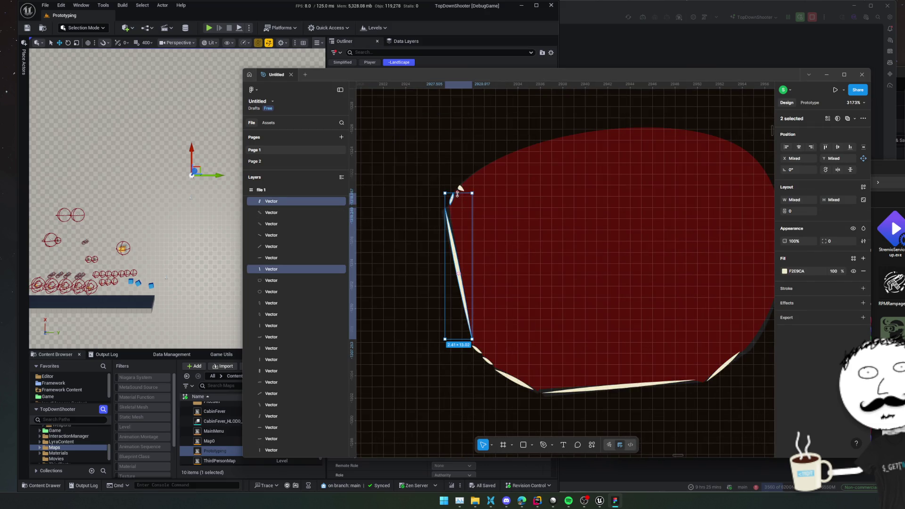
shift+click(461, 189)
shift+click(527, 382)
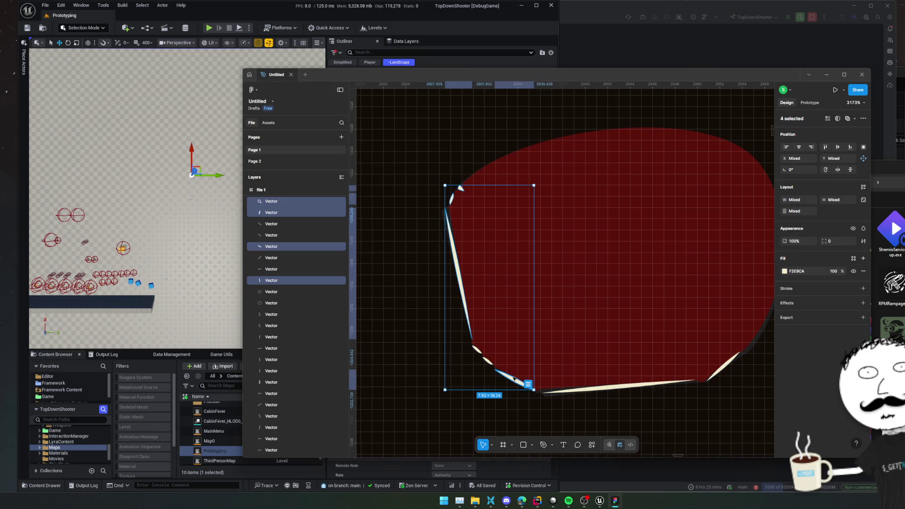
shift+click(485, 362)
shift+click(492, 370)
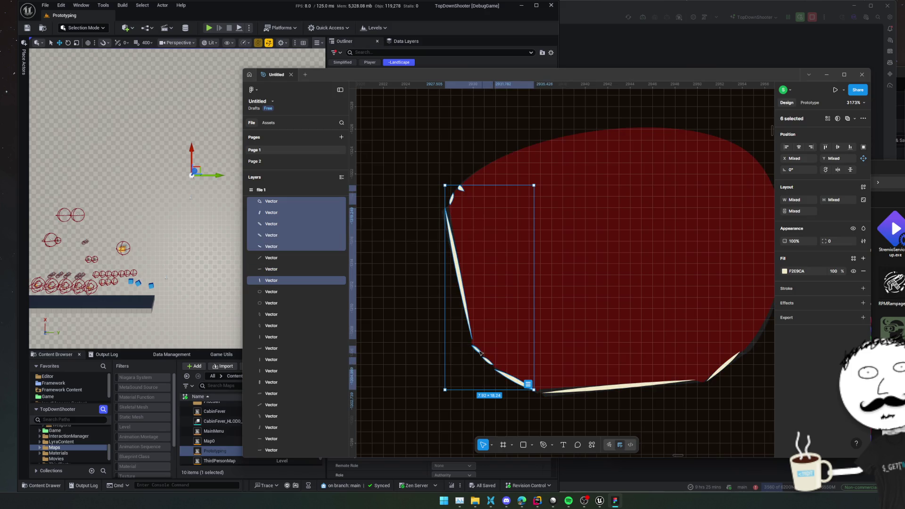
shift+click(724, 370)
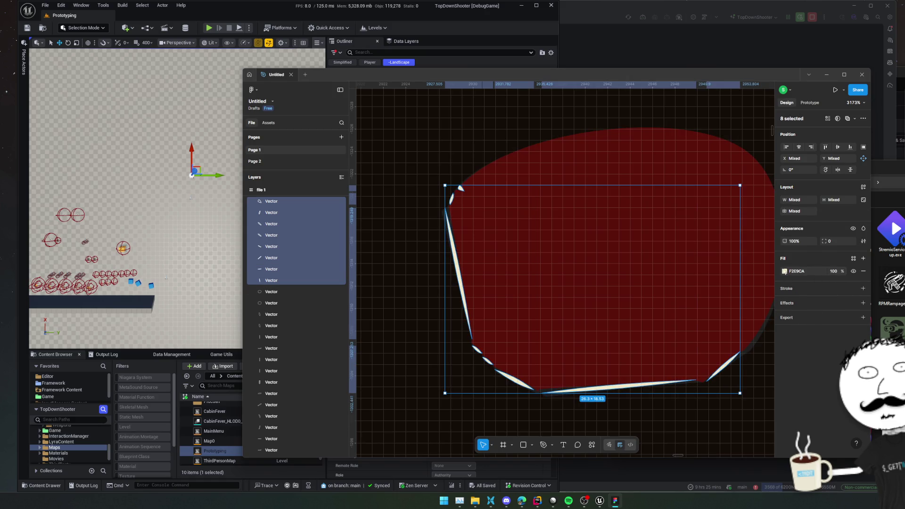
Sample the eye's red with the eyedropper from the eye's own fill colour
click(784, 272)
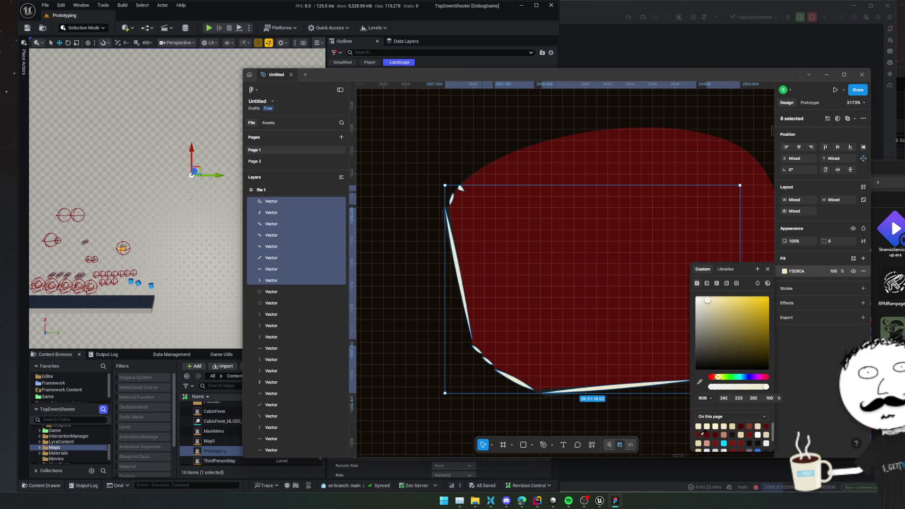
click(620, 336)
click(784, 260)
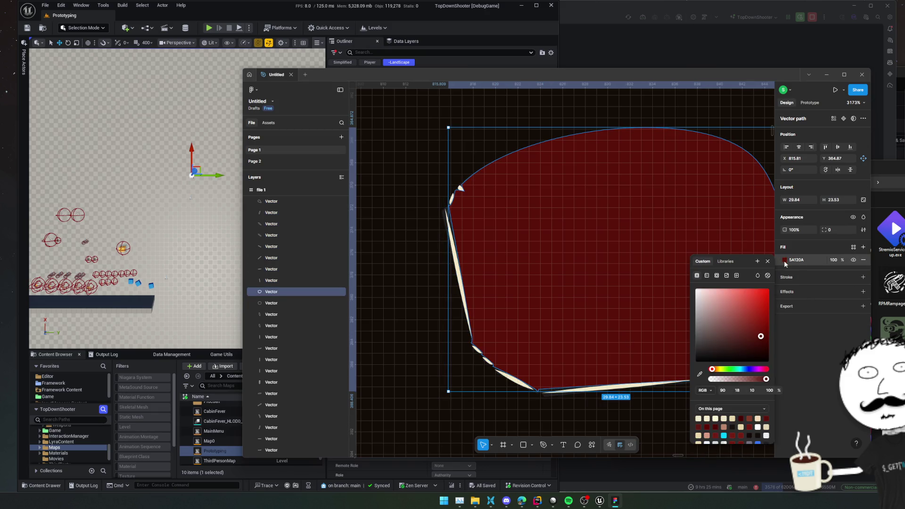
click(699, 374)
click(630, 297)
click(600, 301)
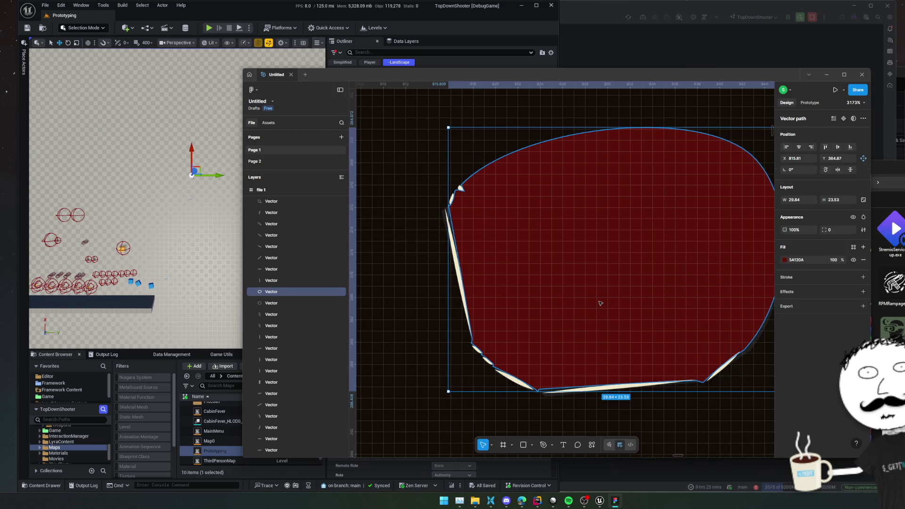
Reselect the eight slivers and fill them with the eye's dark red via eyedropper
key(ctrl+z)
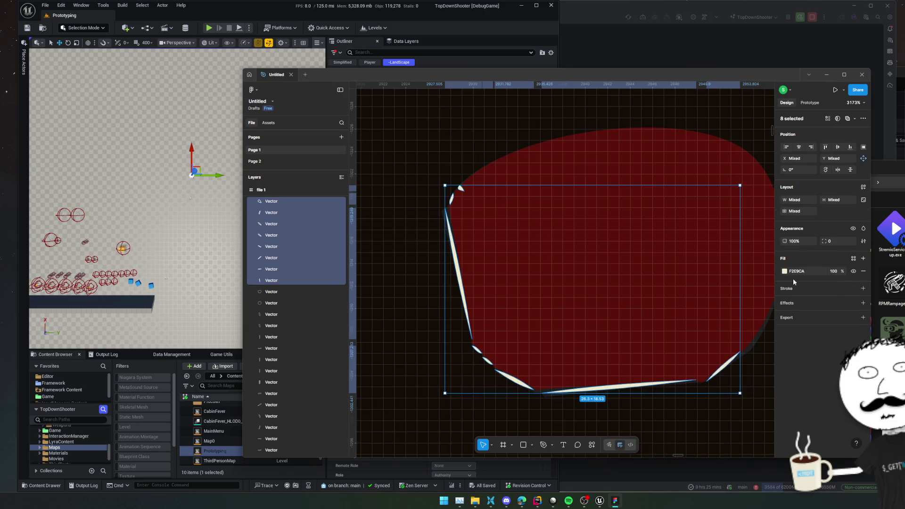
click(784, 271)
click(699, 383)
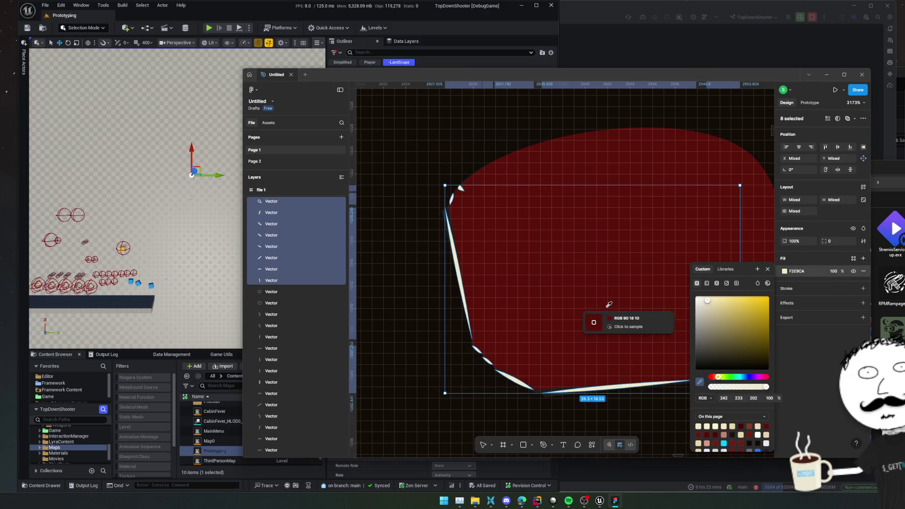
click(647, 312)
key(Escape)
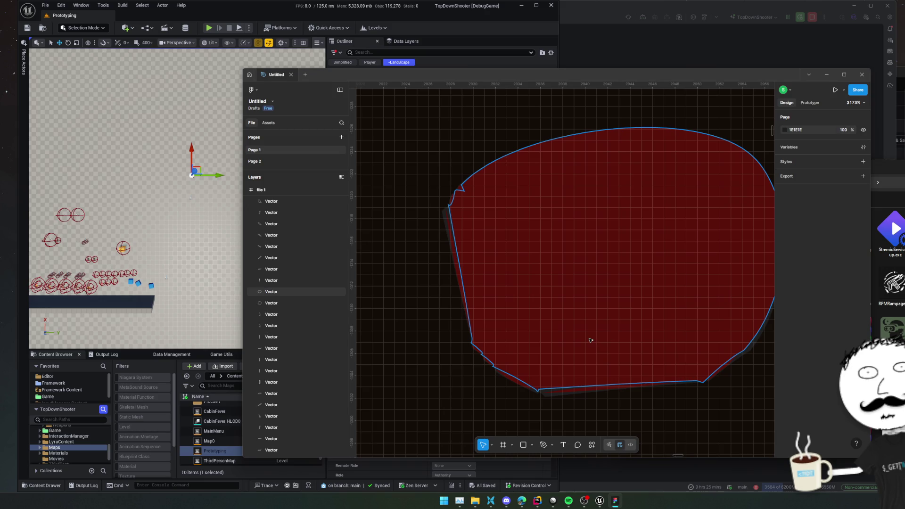
scroll(591, 340, down, 10)
scroll(600, 373, down, 5)
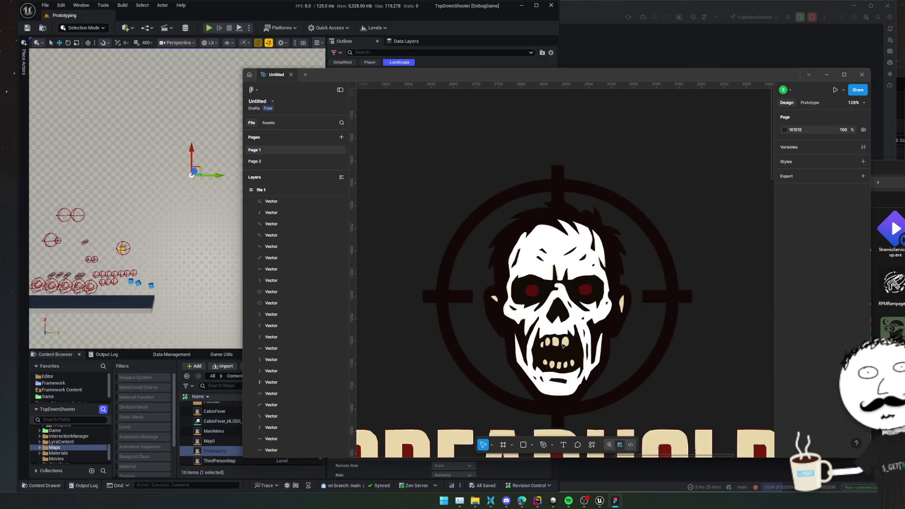
scroll(658, 333, down, 1)
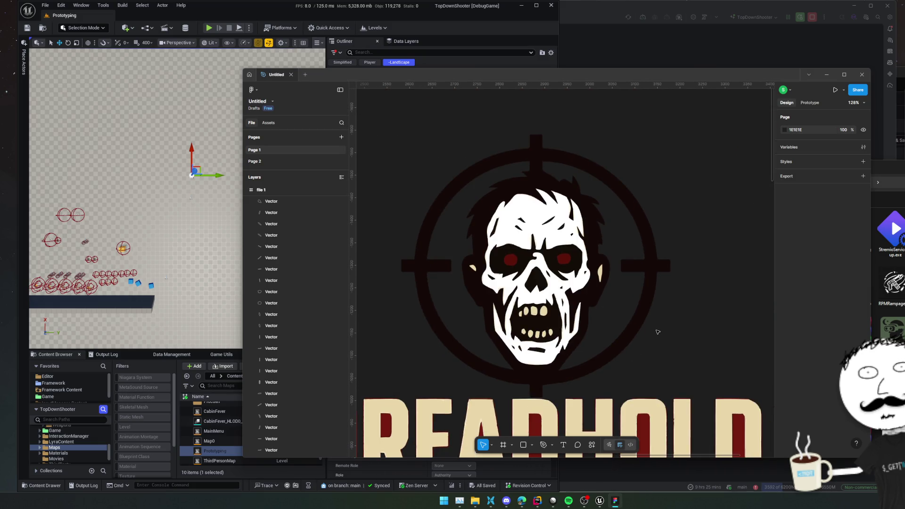
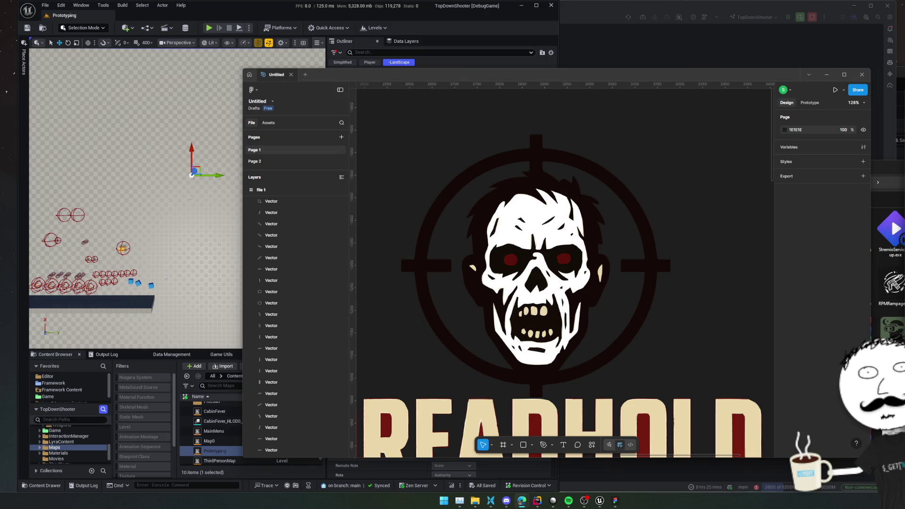
Select the two cream ear slivers on either side of the skull
scroll(578, 325, up, 5)
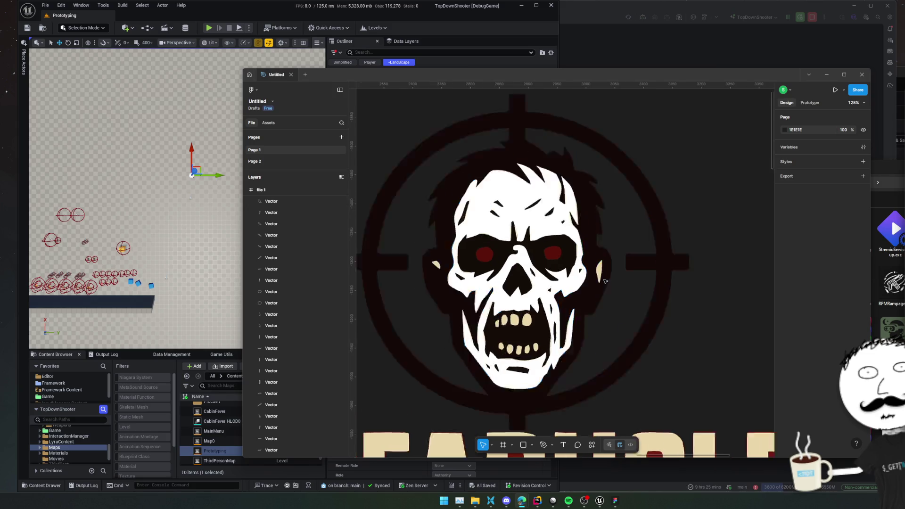
click(596, 278)
scroll(660, 330, right, 15)
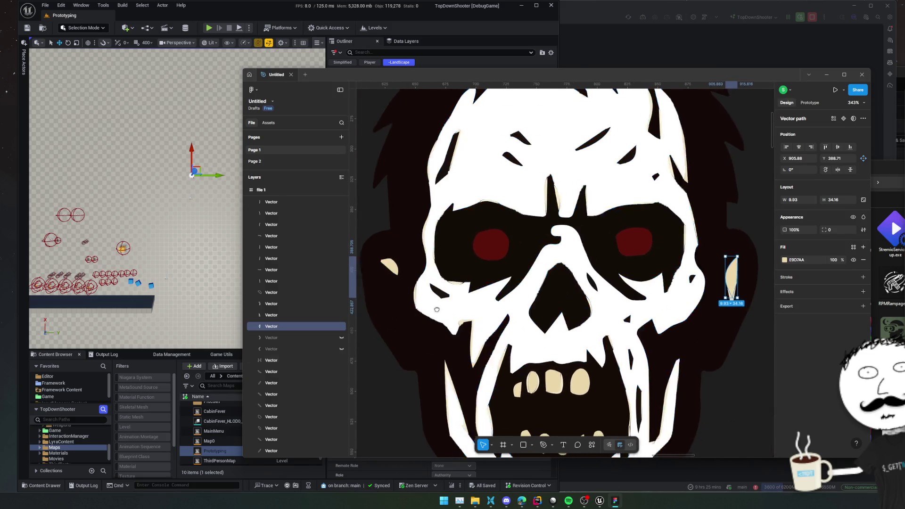
shift+click(473, 280)
scroll(519, 302, left, 3)
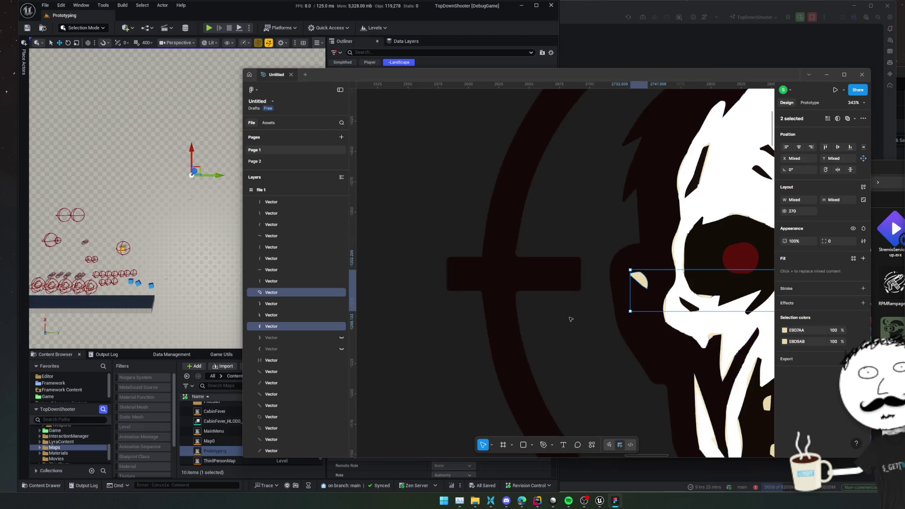
scroll(306, 313, down, 3)
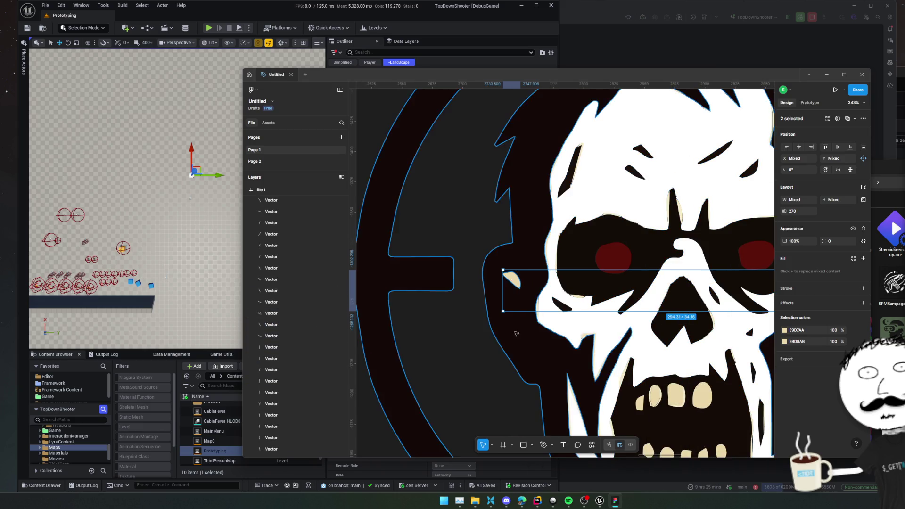
scroll(575, 294, down, 5)
scroll(575, 295, right, 2)
scroll(575, 295, down, 3)
scroll(518, 236, down, 1)
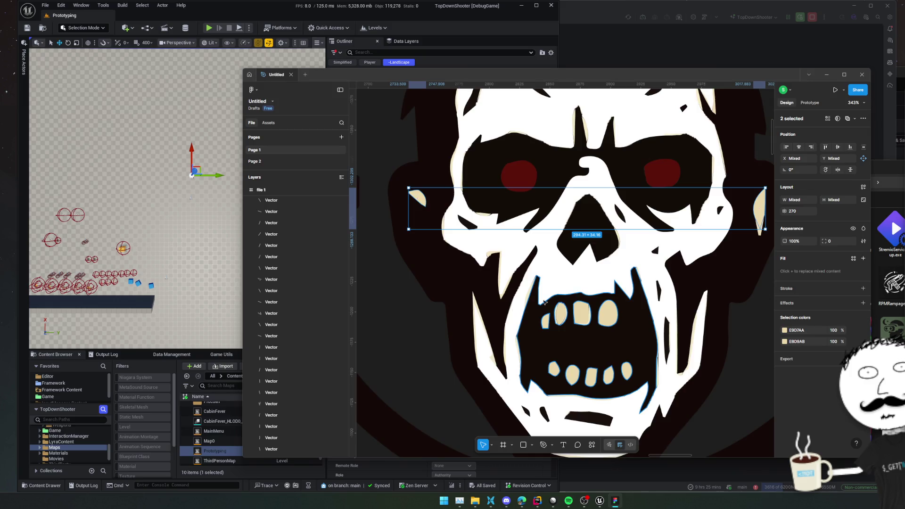
scroll(494, 232, up, 10)
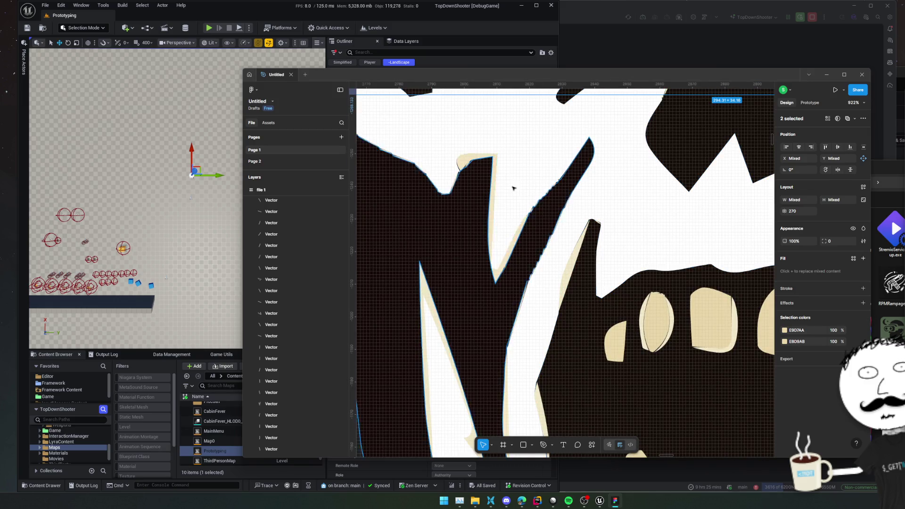
scroll(547, 293, up, 6)
scroll(522, 332, down, 15)
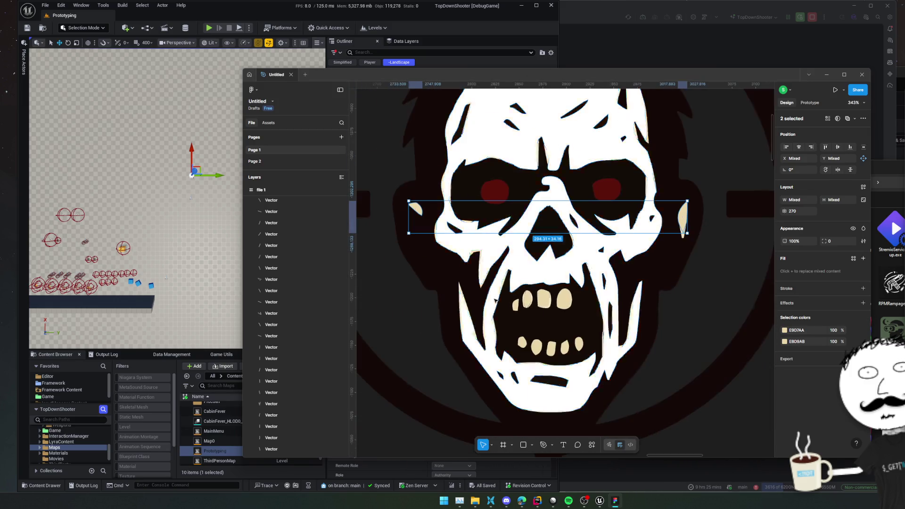
Fill the white skull shape with the cream E8D7AA sampled from a tooth
click(517, 214)
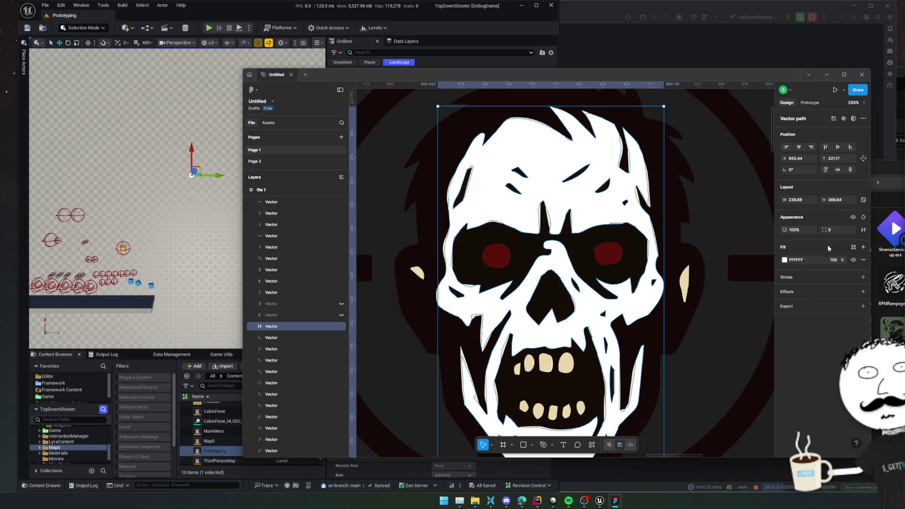
click(784, 260)
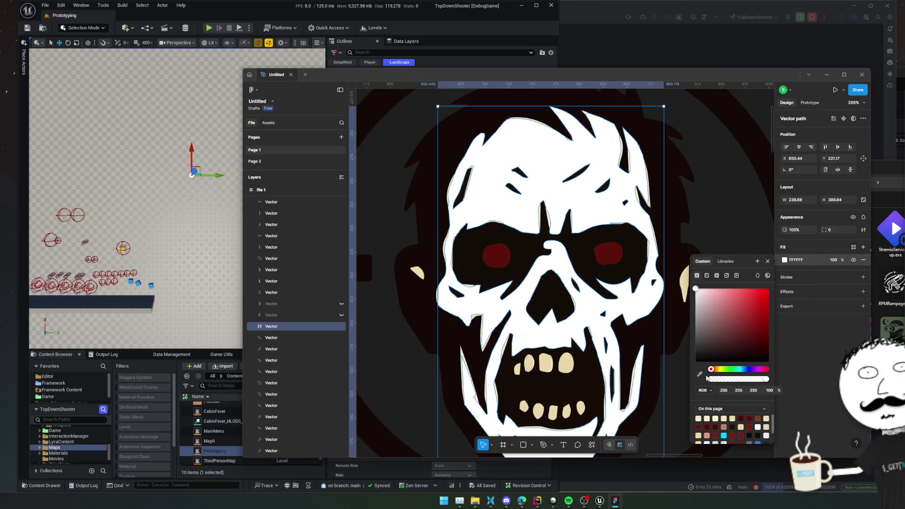
click(699, 375)
click(566, 364)
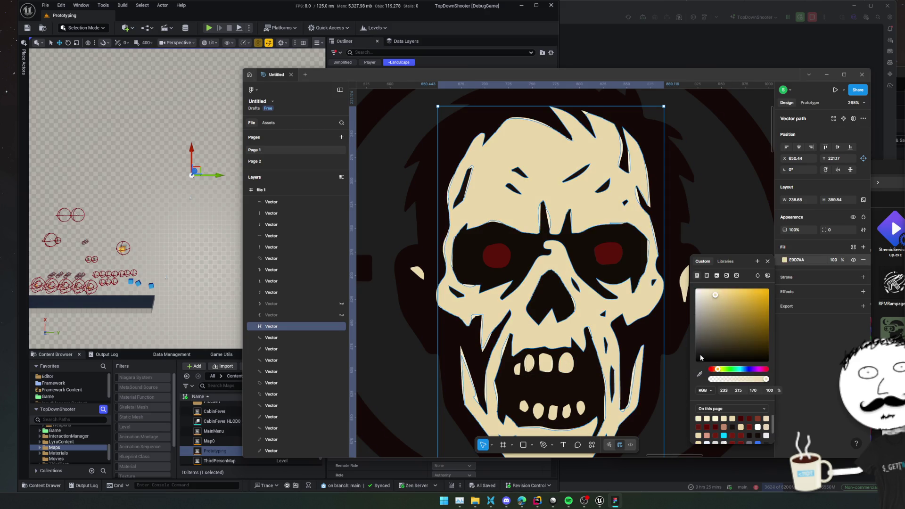
key(Escape)
ctrl+scroll(652, 341, down, 5)
ctrl+scroll(613, 325, up, 3)
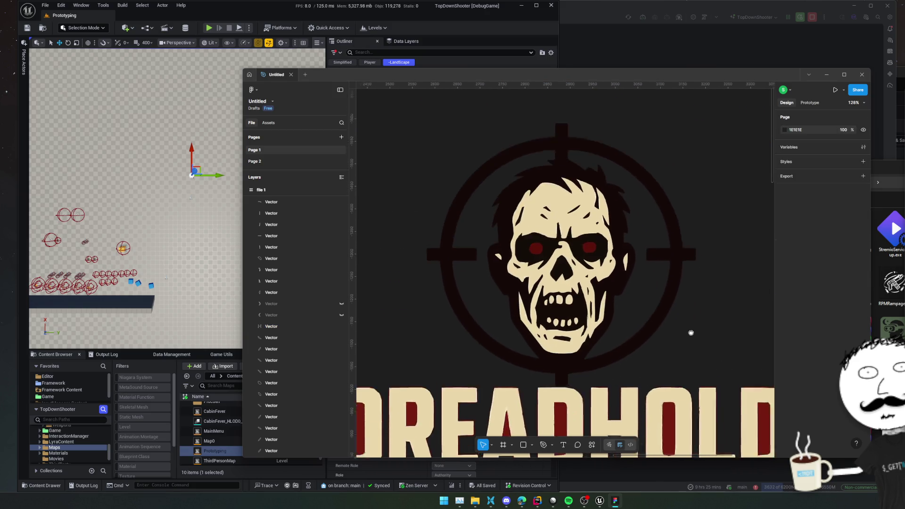
Delete the DREADHOLD letter pieces below the skull and leftover fragments on the left
ctrl+scroll(606, 323, up, 6)
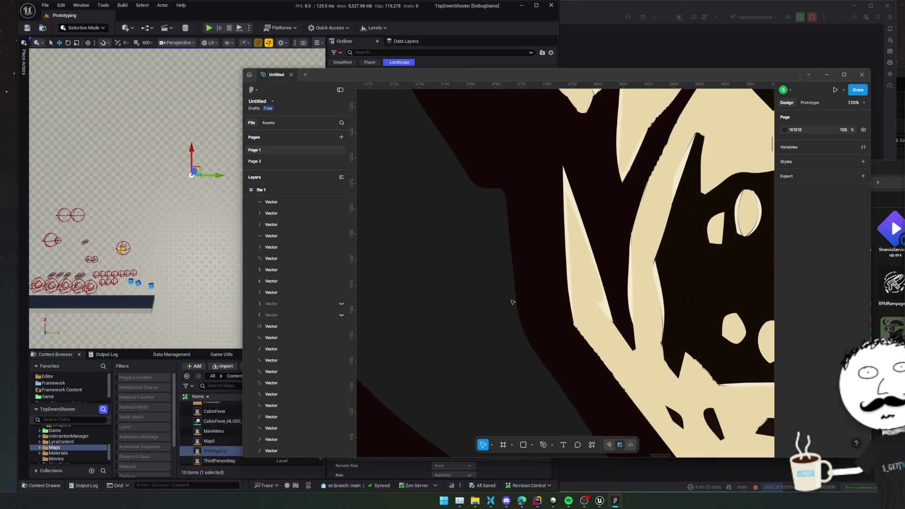
ctrl+scroll(512, 302, down, 10)
ctrl+scroll(564, 334, up, 4)
scroll(564, 334, down, 2)
mouse_move(393, 380)
mouse_down()
mouse_move(497, 344)
mouse_move(690, 343)
mouse_up()
key(Delete)
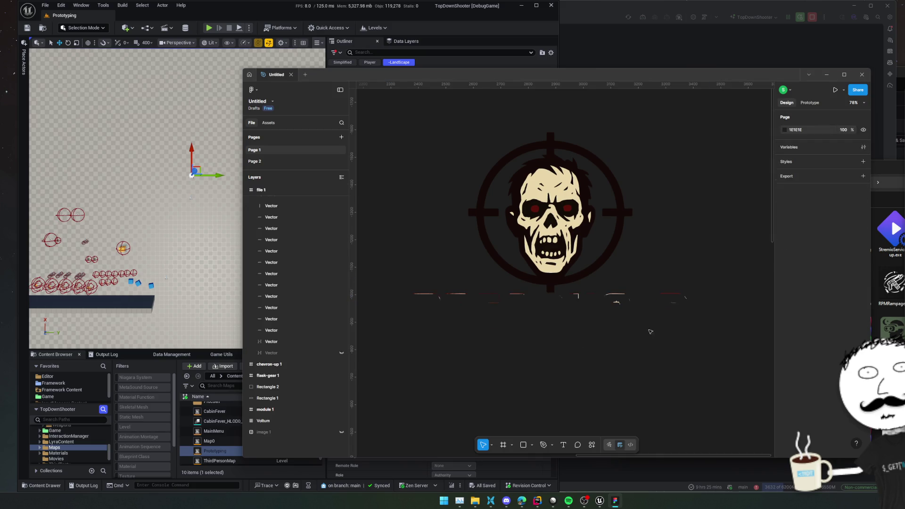
drag(399, 284, 500, 324)
key(Delete)
mouse_move(490, 289)
mouse_down()
mouse_move(517, 315)
mouse_move(487, 275)
mouse_move(404, 361)
mouse_up()
key(Delete)
Delete the remaining selected fragments, the right-hand pieces and two small ones under the skull
scroll(504, 304, up, 2)
scroll(515, 335, down, 2)
scroll(531, 312, up, 5)
key(Delete)
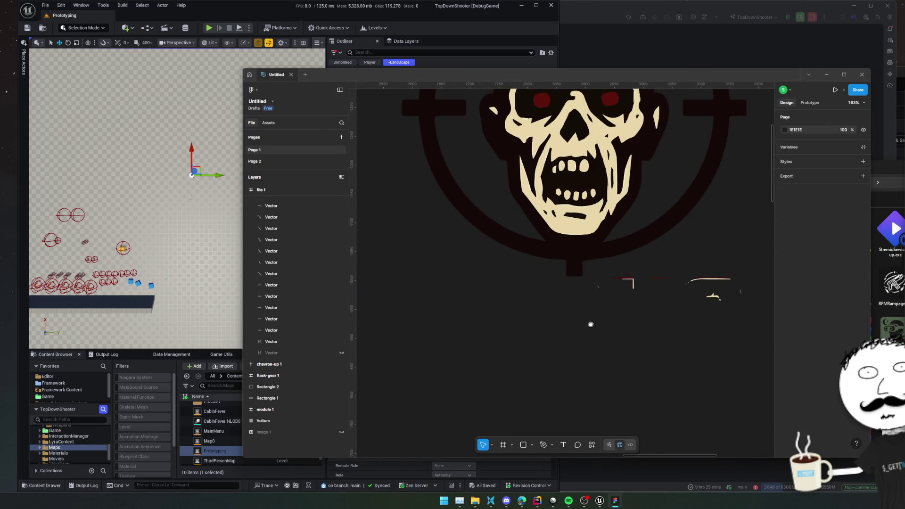
scroll(589, 321, right, 3)
drag(753, 274, 592, 337)
key(Delete)
mouse_move(609, 279)
mouse_down()
mouse_move(537, 315)
mouse_move(470, 324)
mouse_up()
key(Delete)
right_click(628, 316)
key(Escape)
Remove the two stray stroke fragments beside the skull and sweep the area for leftovers
scroll(519, 321, right, 5)
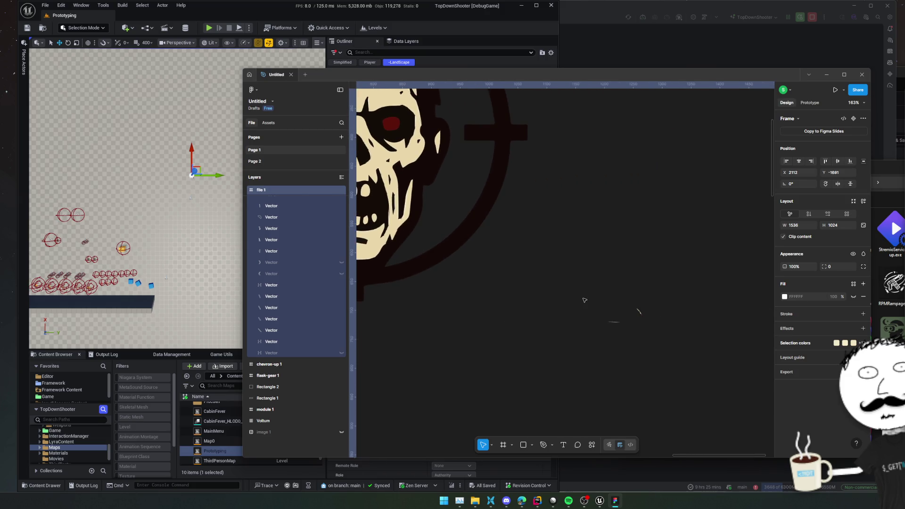
scroll(584, 300, left, 3)
scroll(612, 287, right, 5)
mouse_move(669, 264)
mouse_down()
mouse_move(498, 384)
mouse_move(520, 343)
mouse_up()
key(Delete)
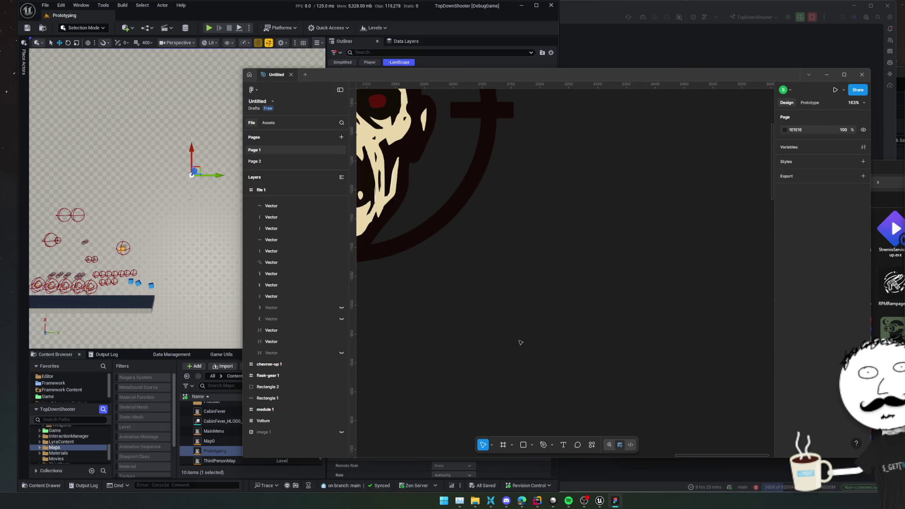
scroll(576, 303, down, 3)
scroll(493, 330, left, 4)
mouse_move(388, 357)
mouse_down()
mouse_move(539, 257)
mouse_move(489, 241)
mouse_move(614, 222)
mouse_move(723, 233)
mouse_move(726, 304)
mouse_up()
scroll(592, 259, up, 5)
mouse_move(606, 333)
mouse_down()
mouse_move(690, 228)
mouse_move(648, 313)
mouse_up()
scroll(638, 321, up, 5)
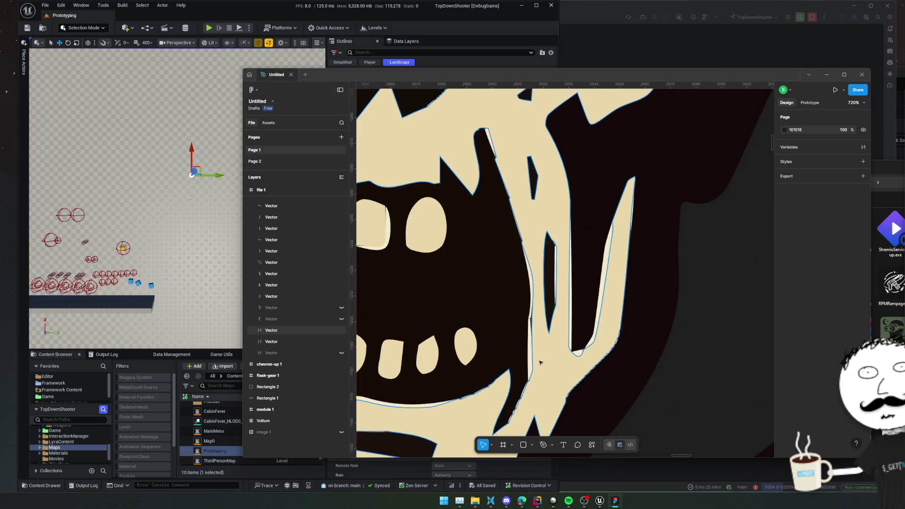
scroll(537, 359, down, 3)
scroll(638, 358, down, 5)
mouse_move(726, 357)
mouse_down()
mouse_move(672, 343)
mouse_move(642, 316)
mouse_move(599, 310)
mouse_up()
scroll(674, 344, down, 3)
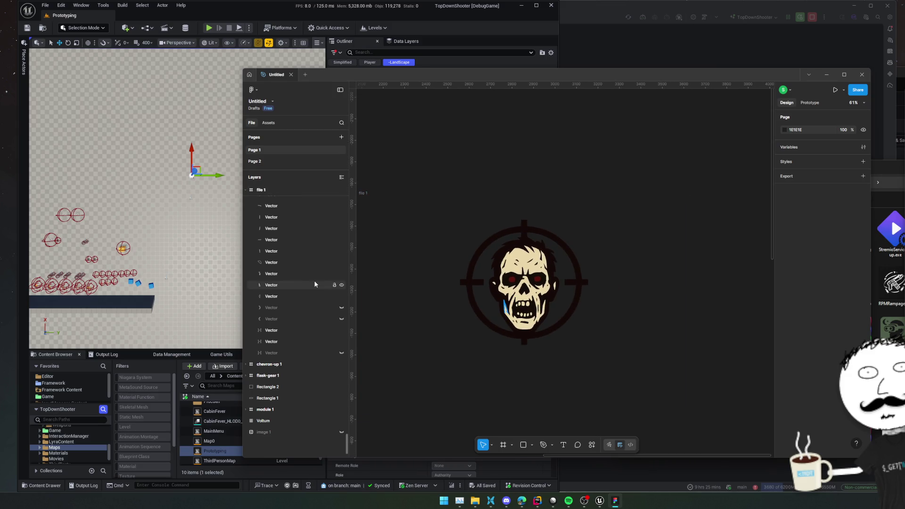
scroll(283, 273, up, 10)
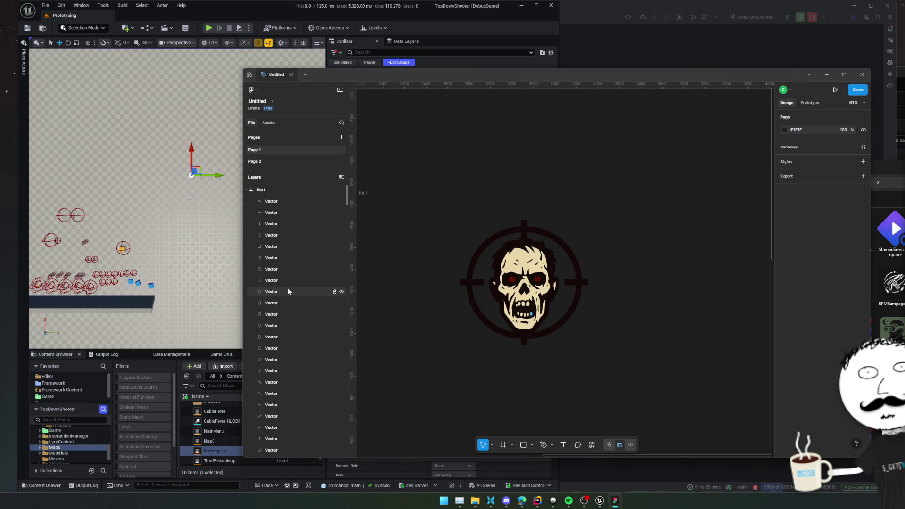
Wrap the file 1 frame in a new Group 1
click(245, 191)
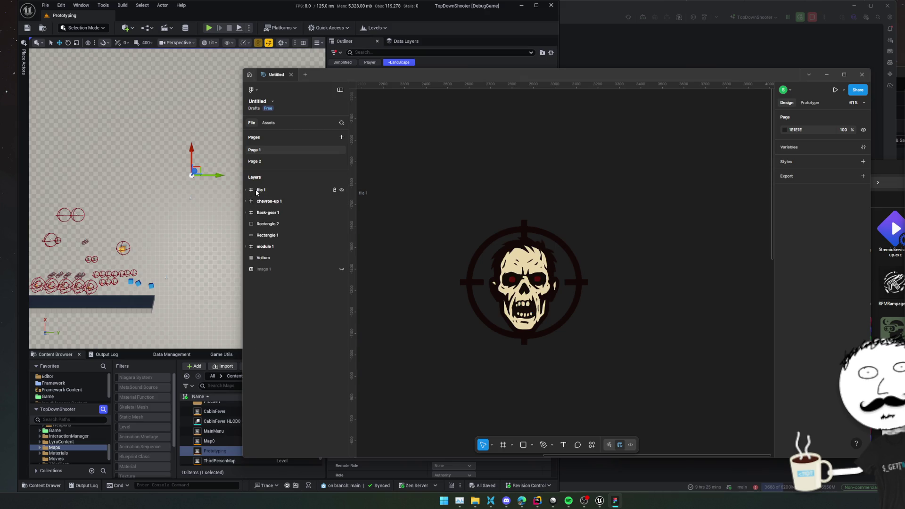
click(257, 193)
right_click(258, 192)
click(270, 195)
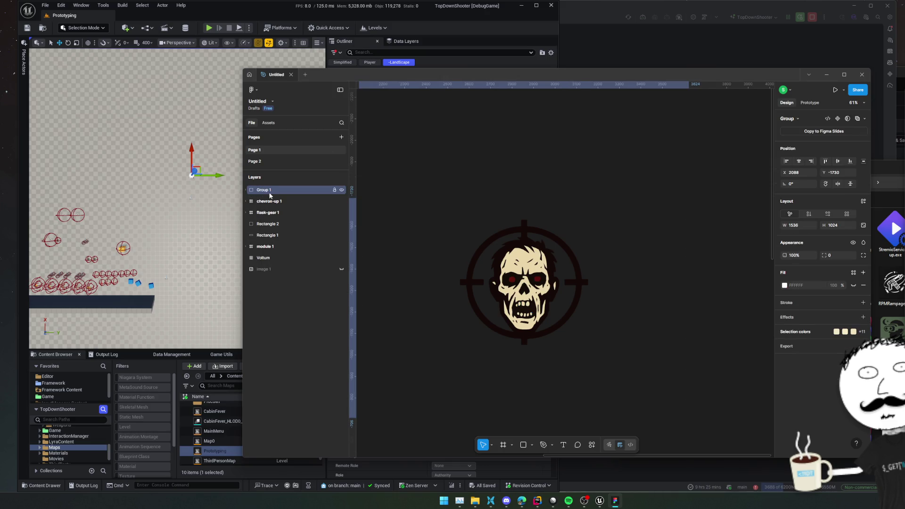
click(245, 192)
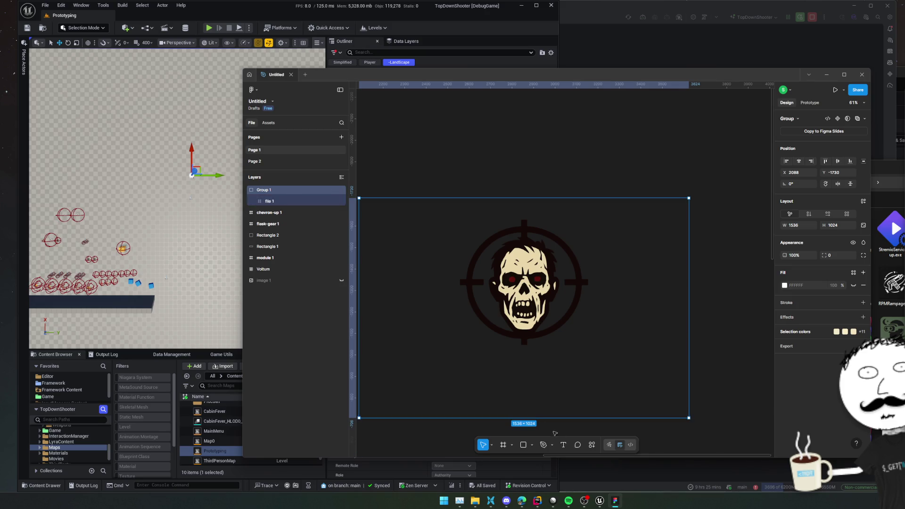
Add a DREADHOLD text layer filled white (FFFFFF) at font size 128
click(592, 311)
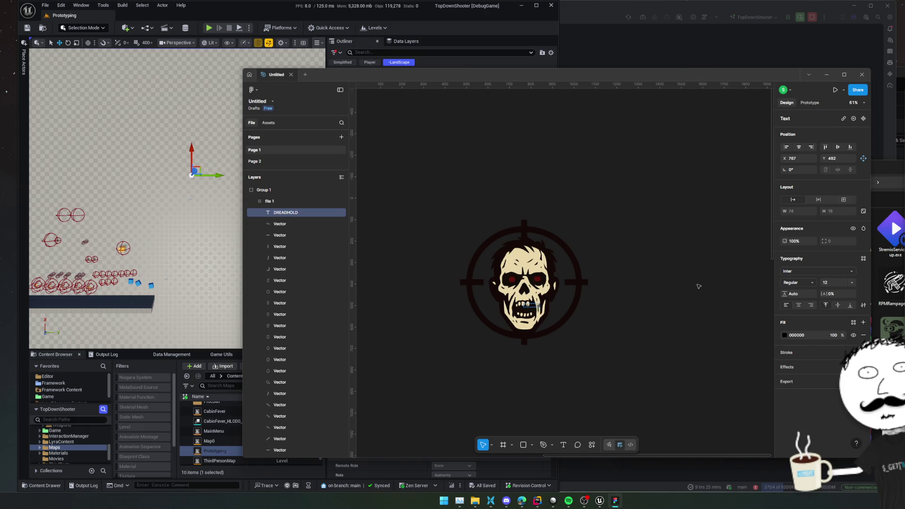
click(785, 336)
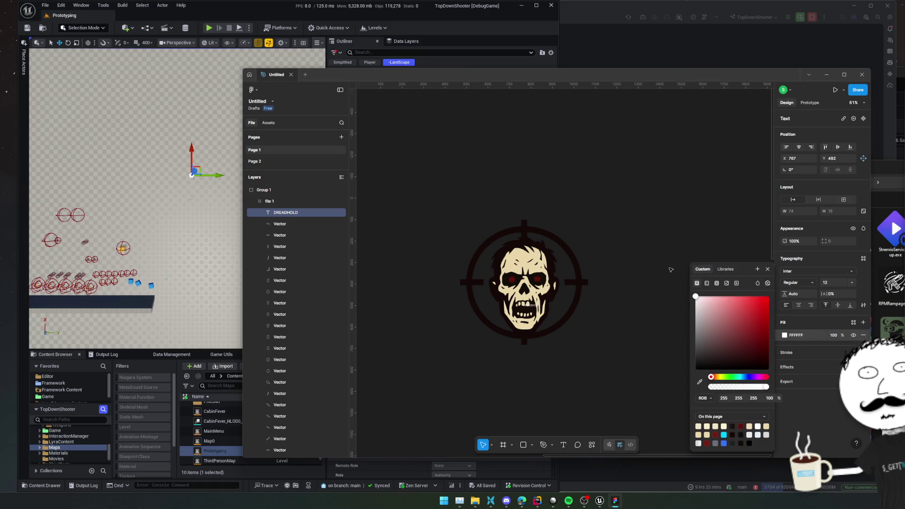
click(768, 270)
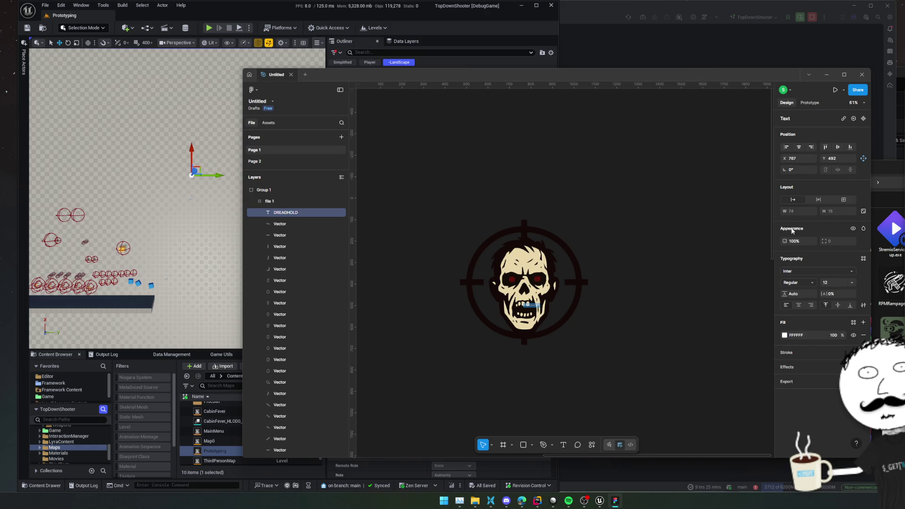
click(853, 283)
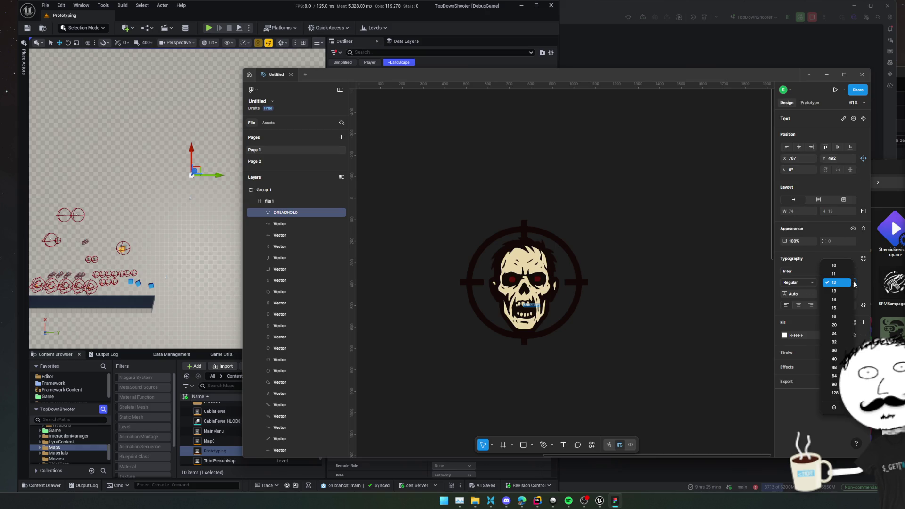
click(835, 393)
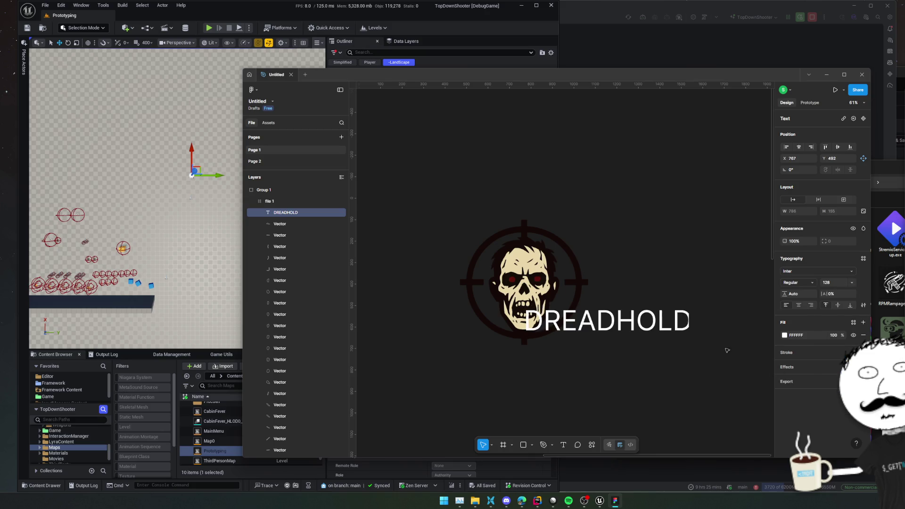
key(ctrl+a)
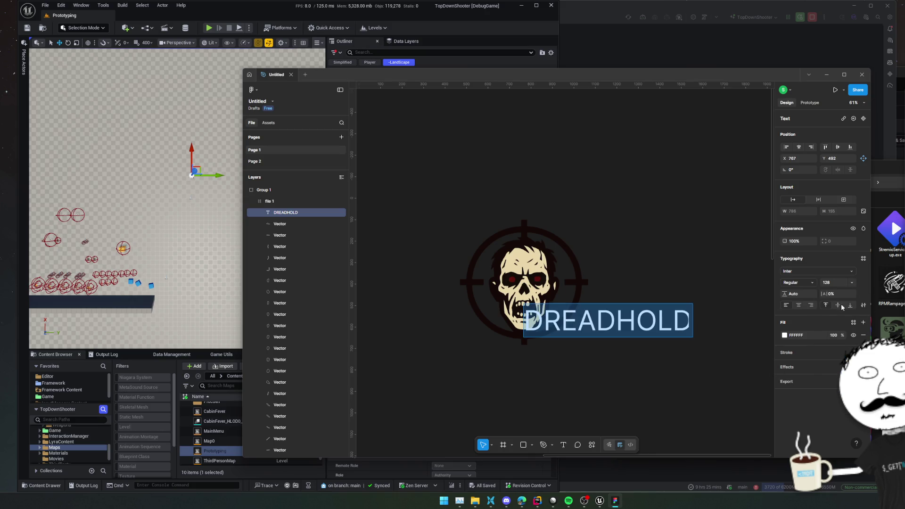
click(851, 271)
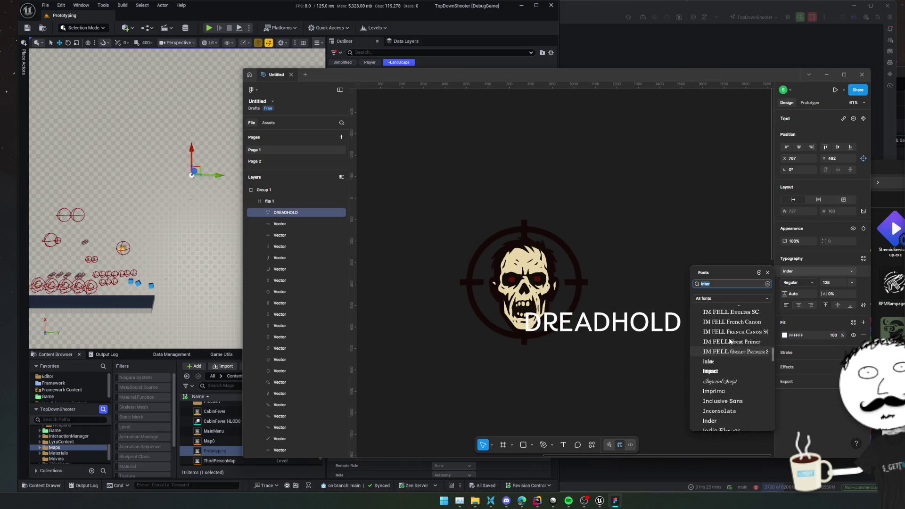
Try Halant and Hammersmith One on the DREADHOLD title while browsing the font list
scroll(730, 342, up, 5)
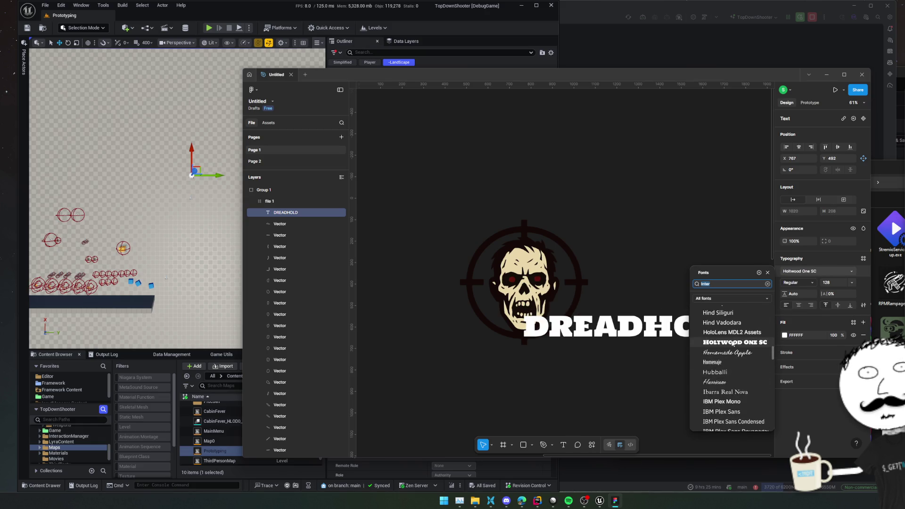
scroll(732, 343, up, 5)
scroll(732, 343, up, 3)
click(714, 318)
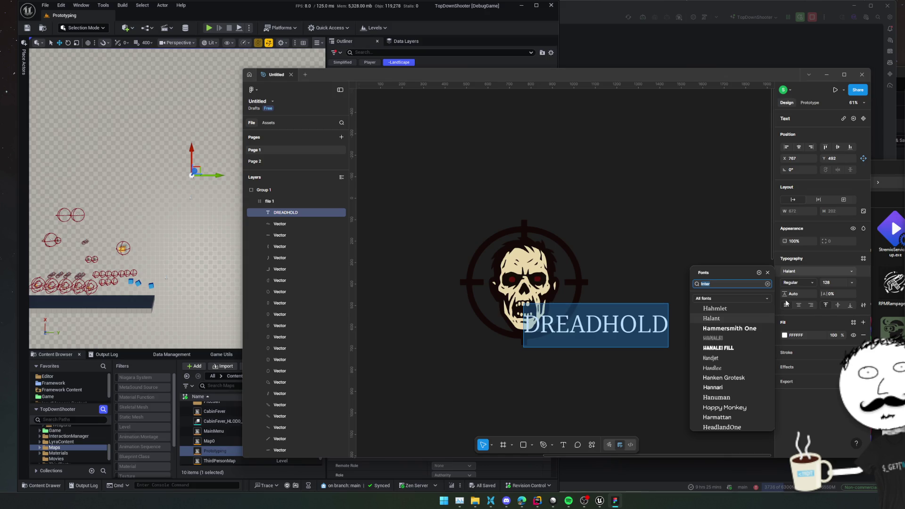
click(742, 329)
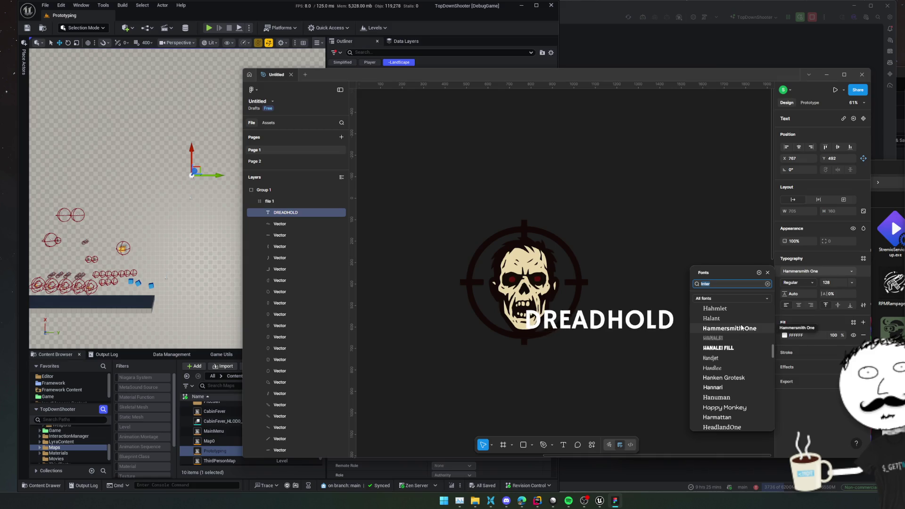
scroll(740, 327, up, 10)
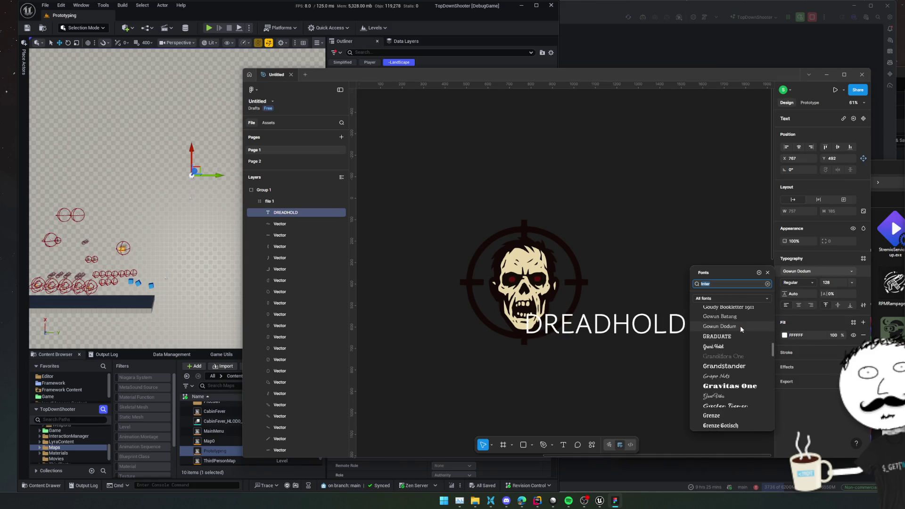
scroll(740, 325, up, 5)
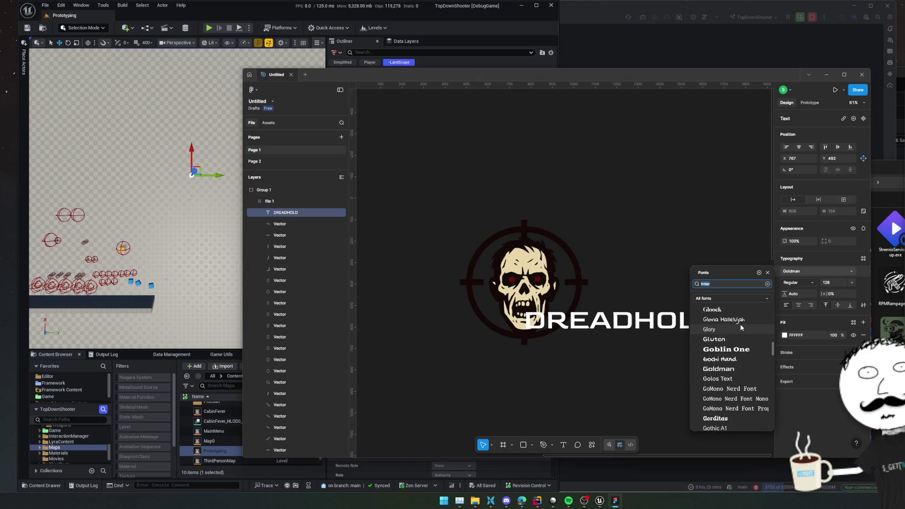
scroll(740, 323, up, 3)
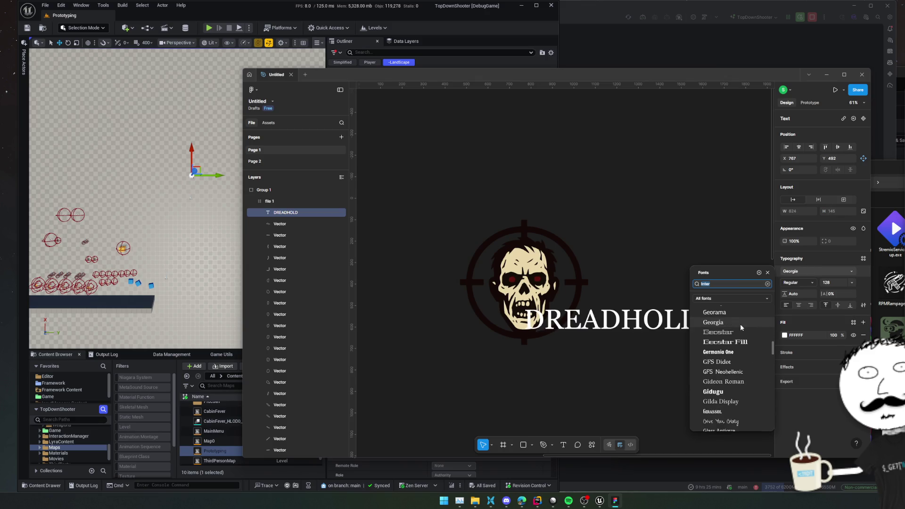
scroll(740, 324, up, 6)
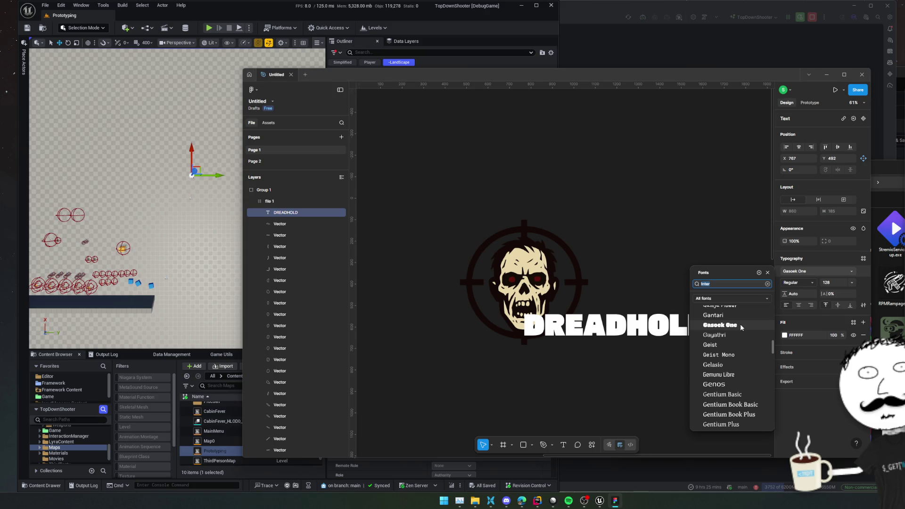
scroll(740, 323, up, 5)
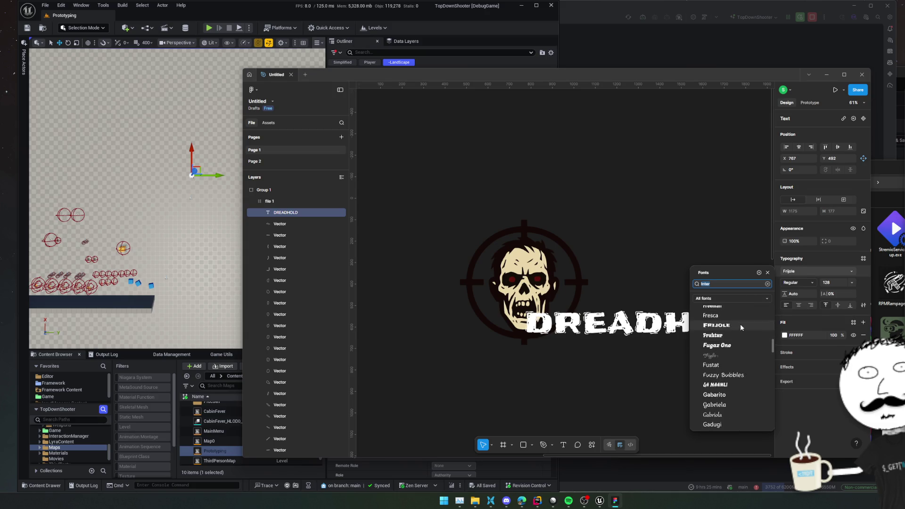
scroll(740, 327, up, 3)
scroll(741, 327, up, 6)
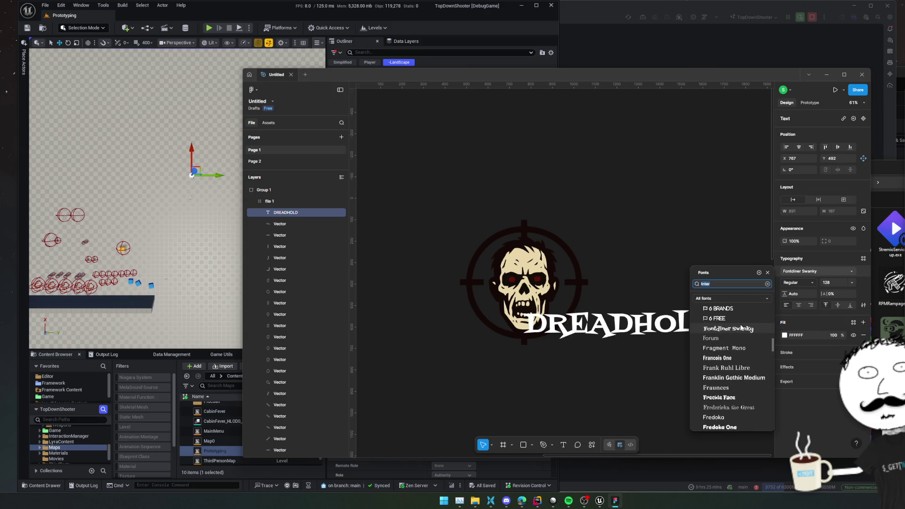
scroll(741, 327, up, 5)
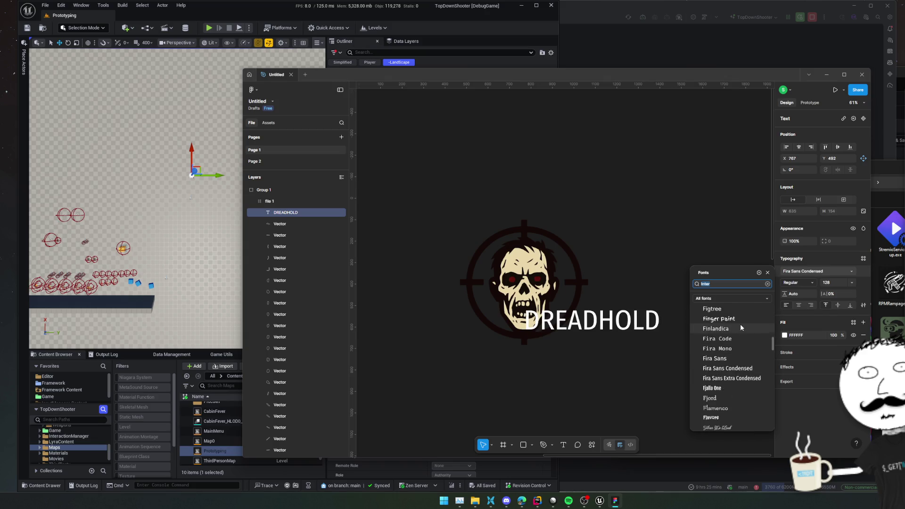
scroll(740, 323, up, 4)
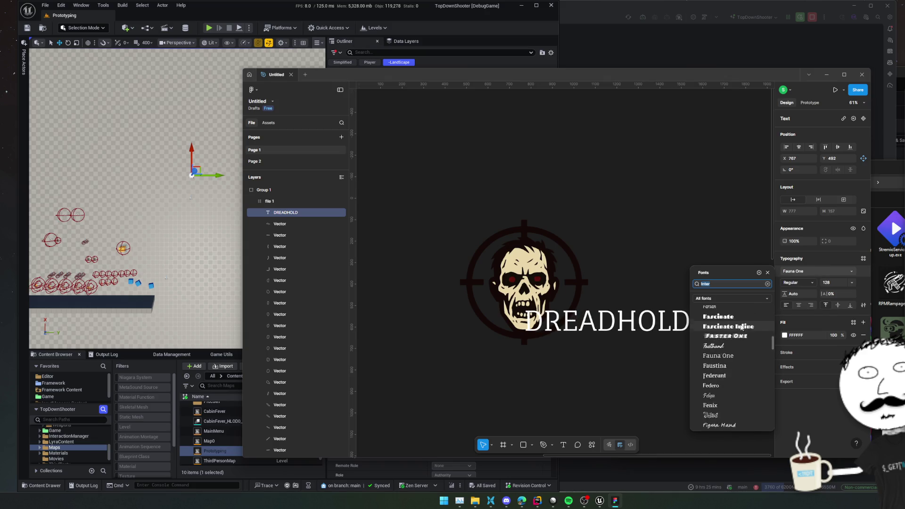
scroll(740, 324, up, 5)
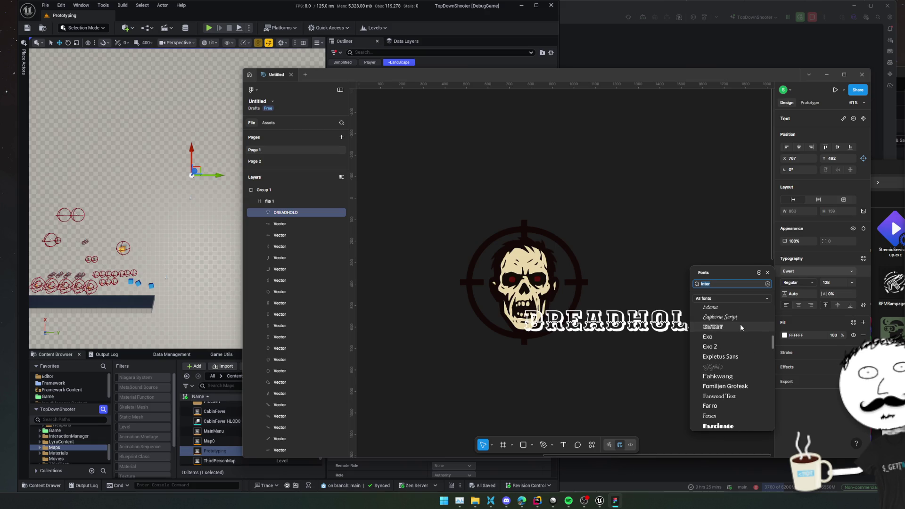
scroll(739, 323, up, 5)
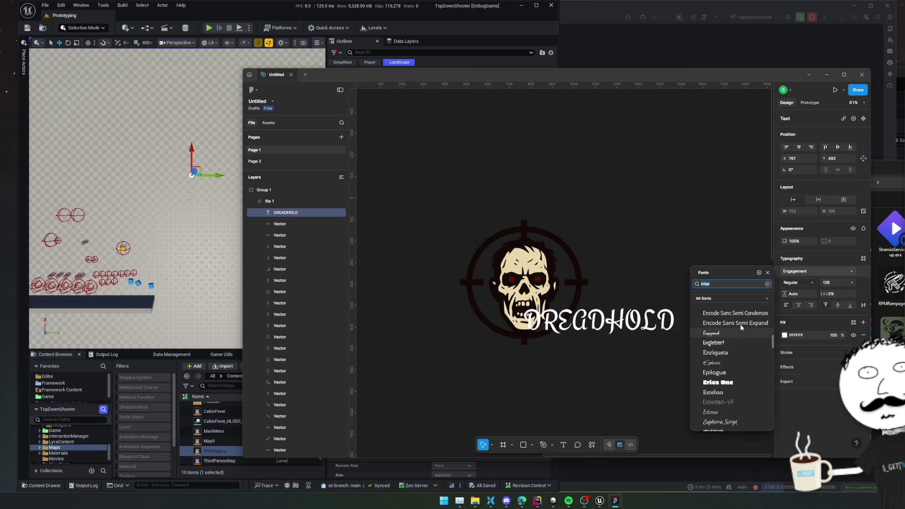
scroll(740, 328, up, 8)
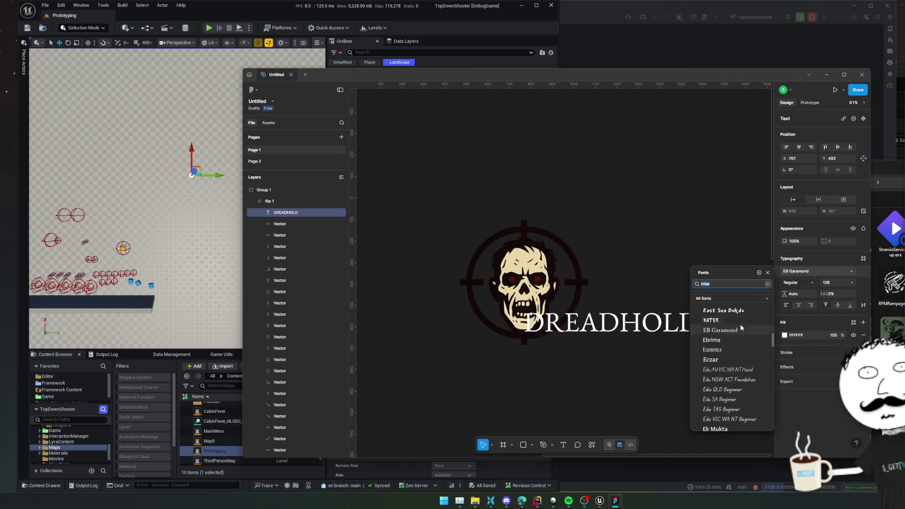
scroll(739, 324, up, 6)
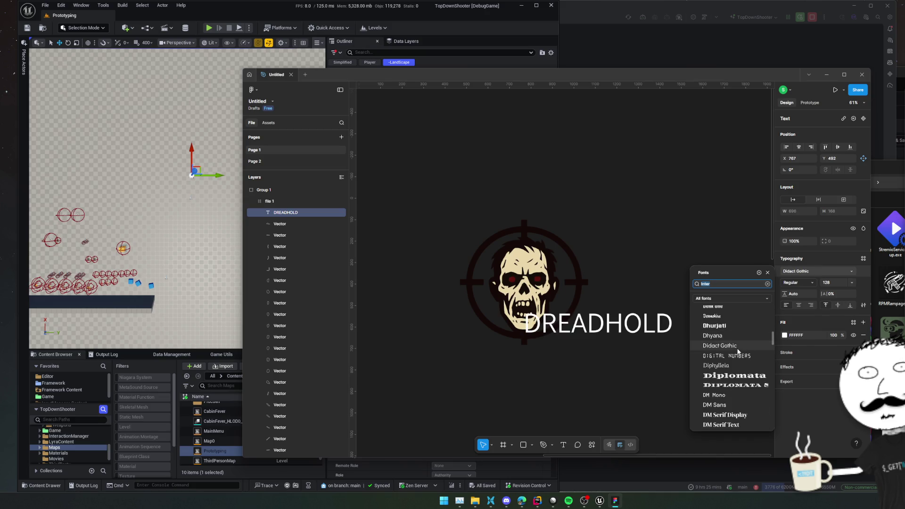
scroll(738, 349, up, 5)
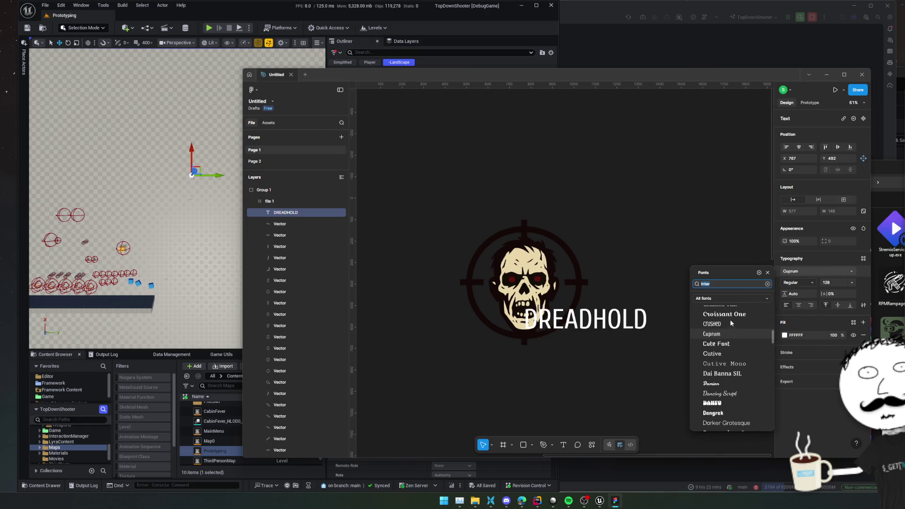
Filter the fonts by Popular, Google and variable fonts, then search for 'GOTHIC'
click(737, 298)
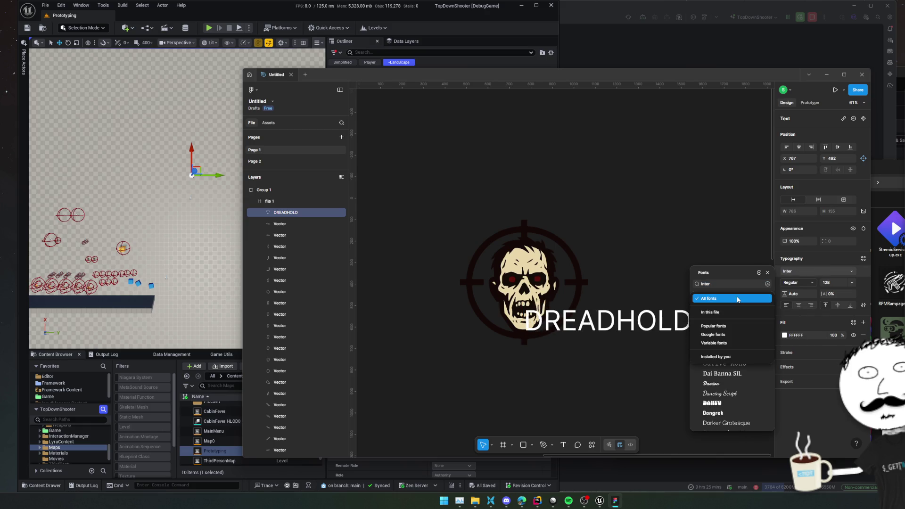
click(733, 326)
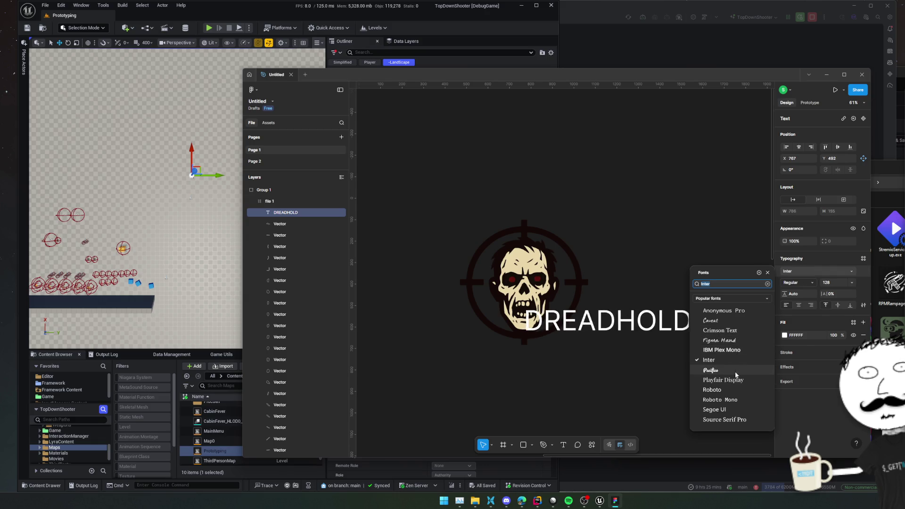
click(735, 298)
click(735, 307)
scroll(740, 317, down, 10)
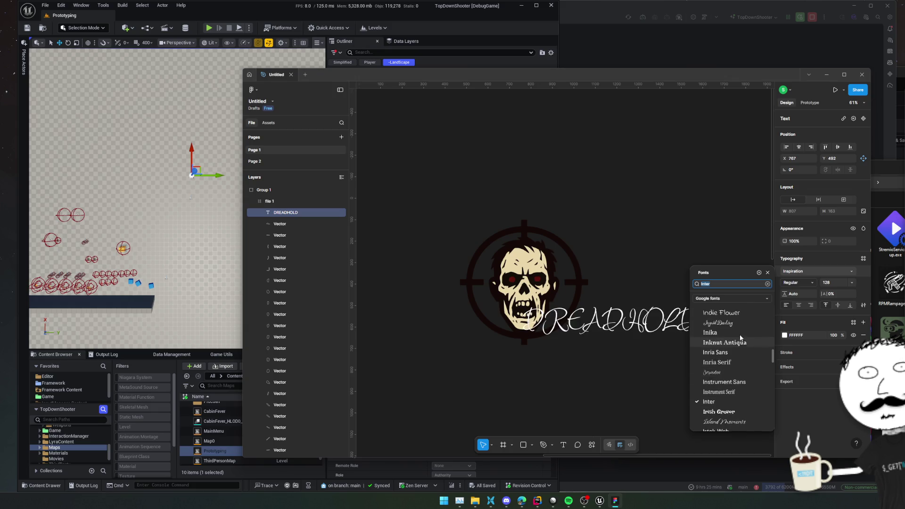
click(735, 298)
click(728, 306)
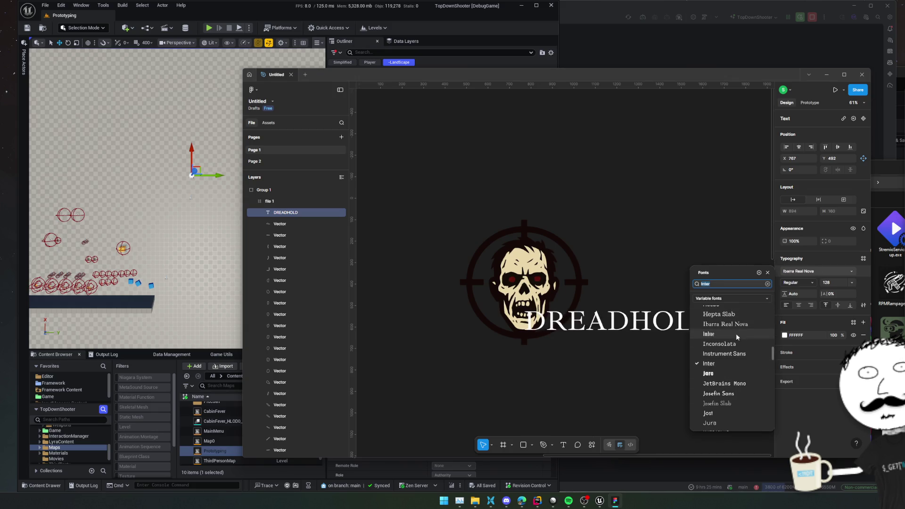
scroll(737, 347, up, 10)
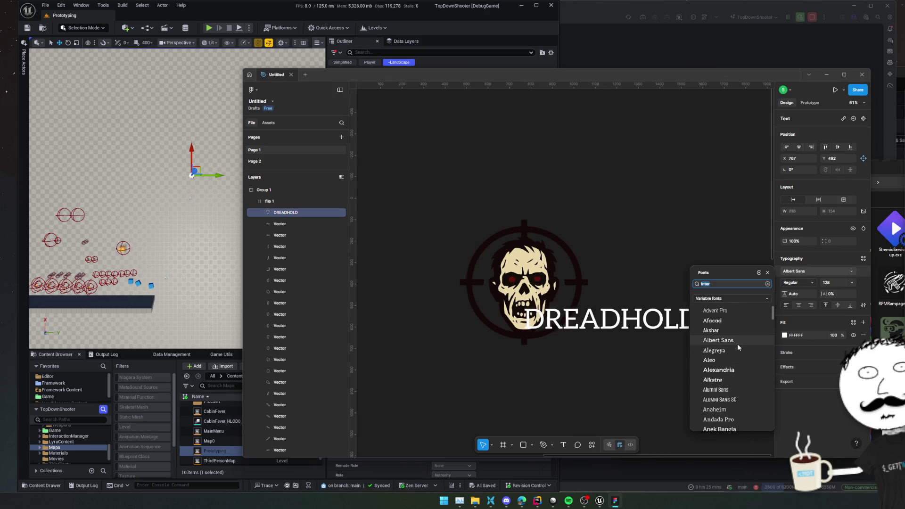
text(GOTHIC)
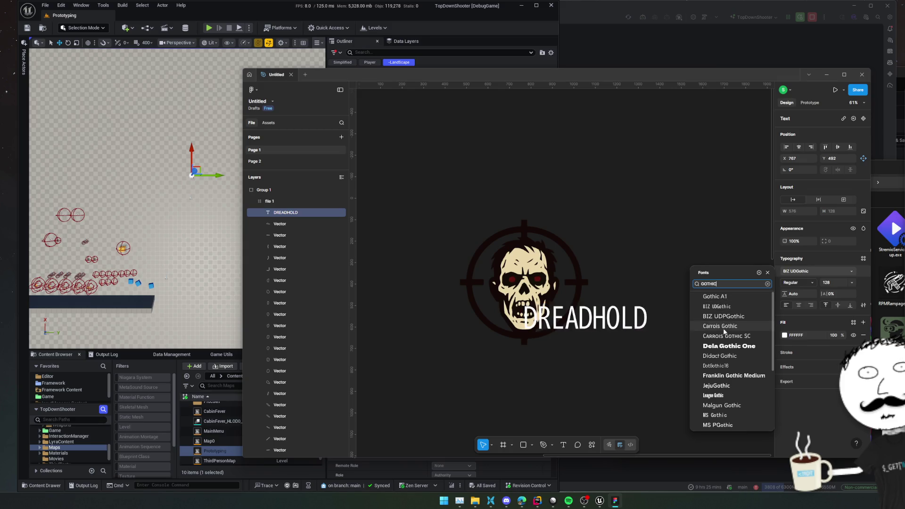
Compare MS PGothic, Zen Maru Gothic and Malgun Gothic, settling on Dela Gothic One
click(729, 345)
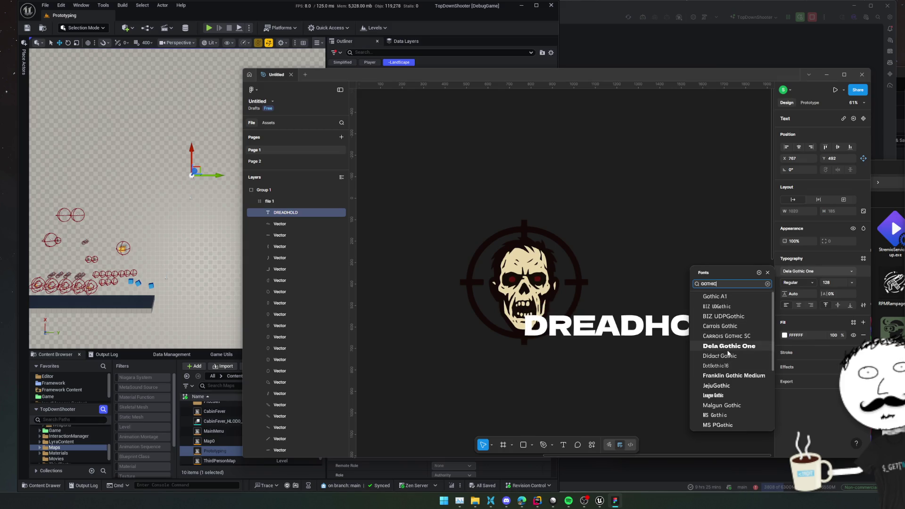
scroll(725, 368, down, 2)
click(717, 372)
scroll(720, 380, down, 2)
click(720, 425)
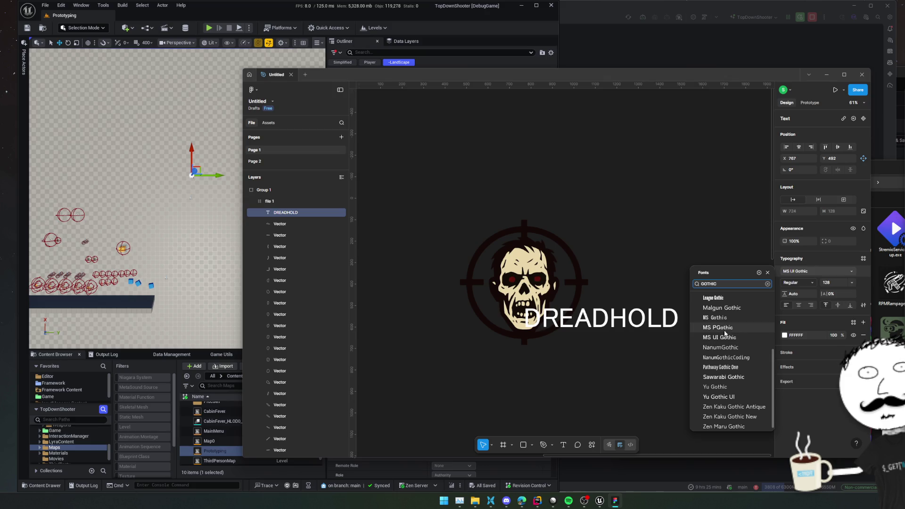
click(721, 308)
scroll(726, 320, up, 5)
click(726, 344)
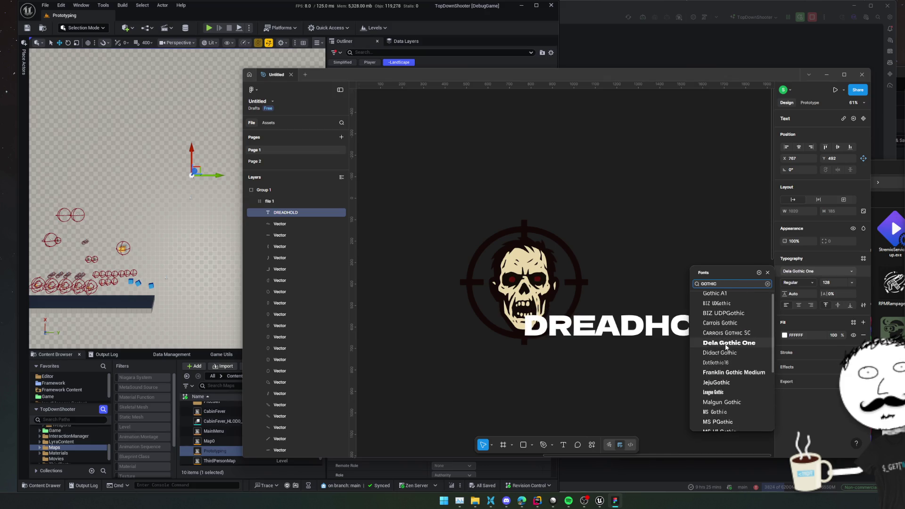
click(690, 376)
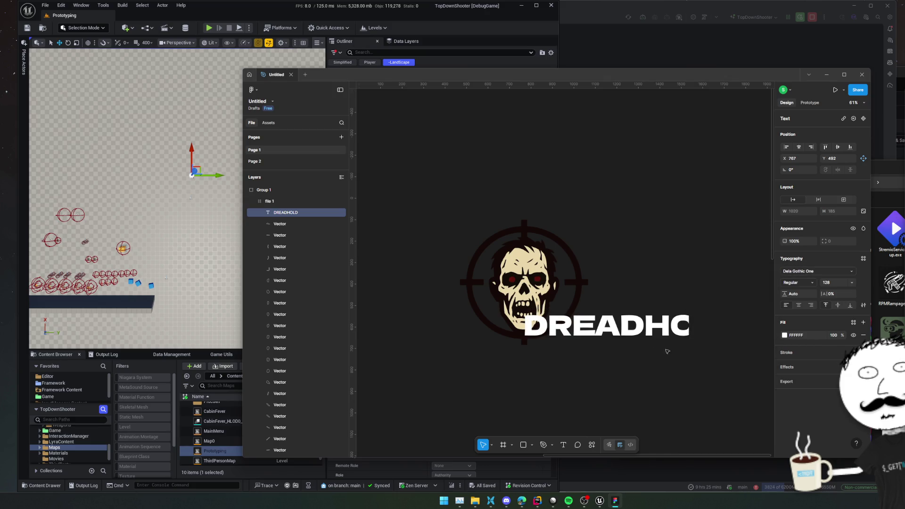
click(617, 328)
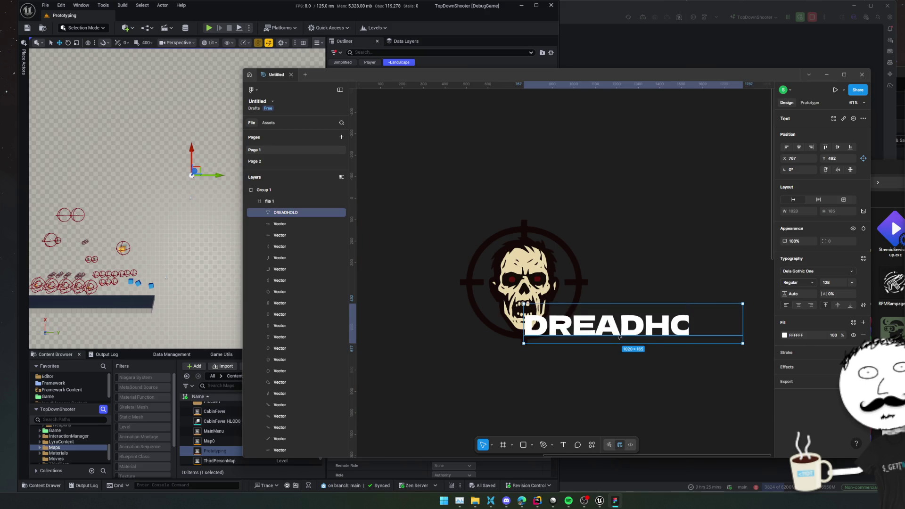
Drag the DREADHOLD text up and left over the skull logo
mouse_move(724, 321)
mouse_down()
mouse_move(631, 321)
mouse_move(614, 287)
mouse_up()
click(538, 354)
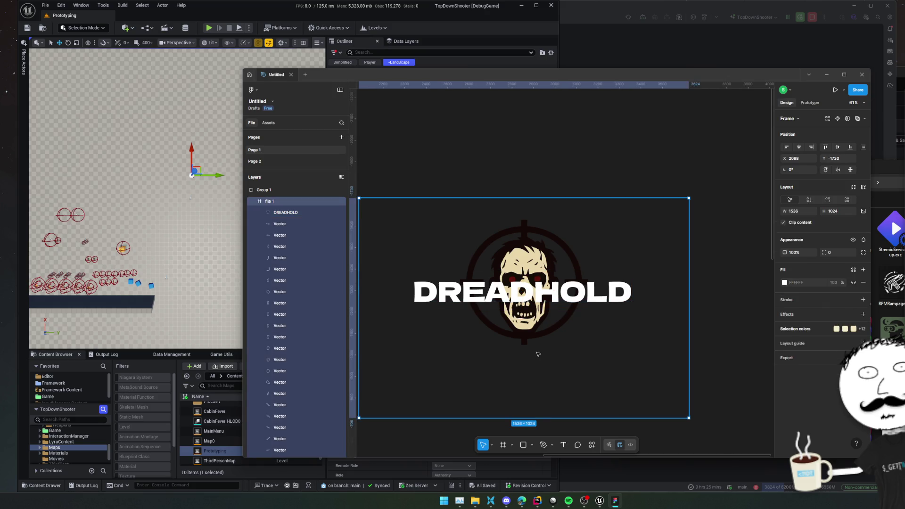
click(277, 214)
click(255, 212)
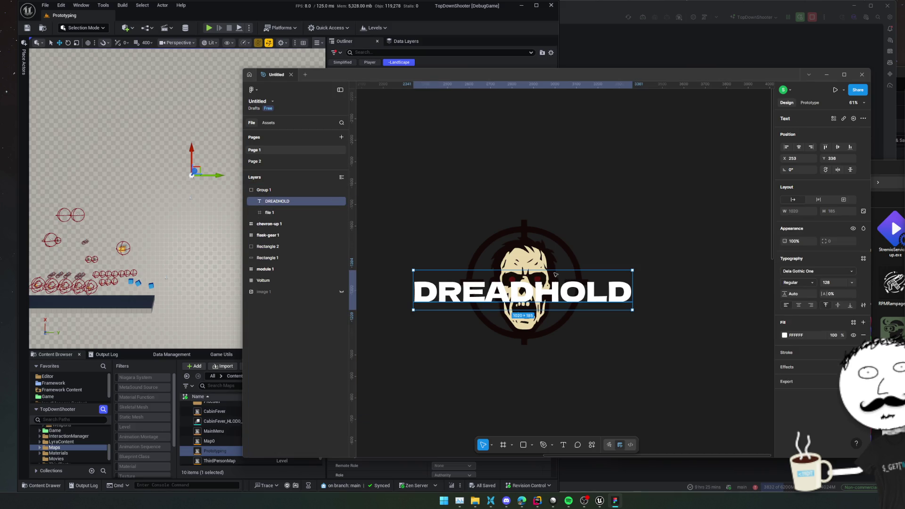
Centre DREADHOLD horizontally and vertically on the file 1 frame
shift+click(267, 216)
click(798, 147)
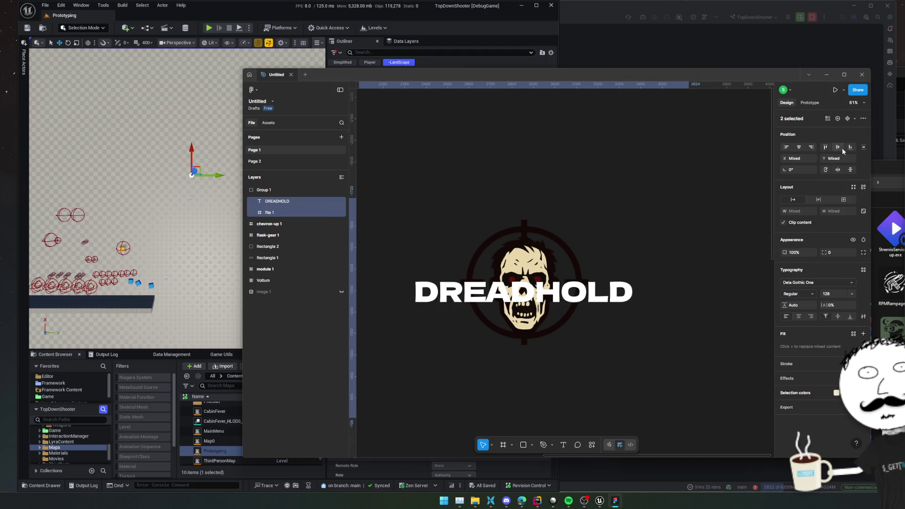
click(839, 147)
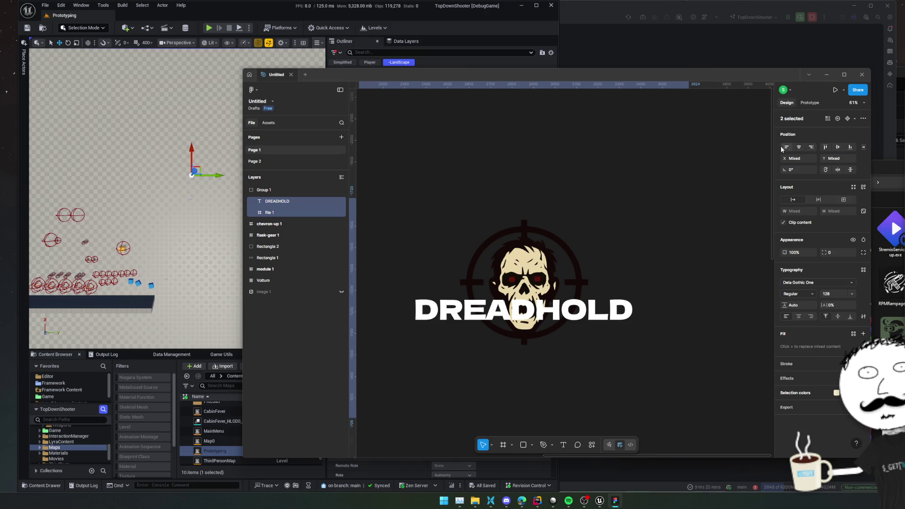
click(271, 202)
click(271, 212)
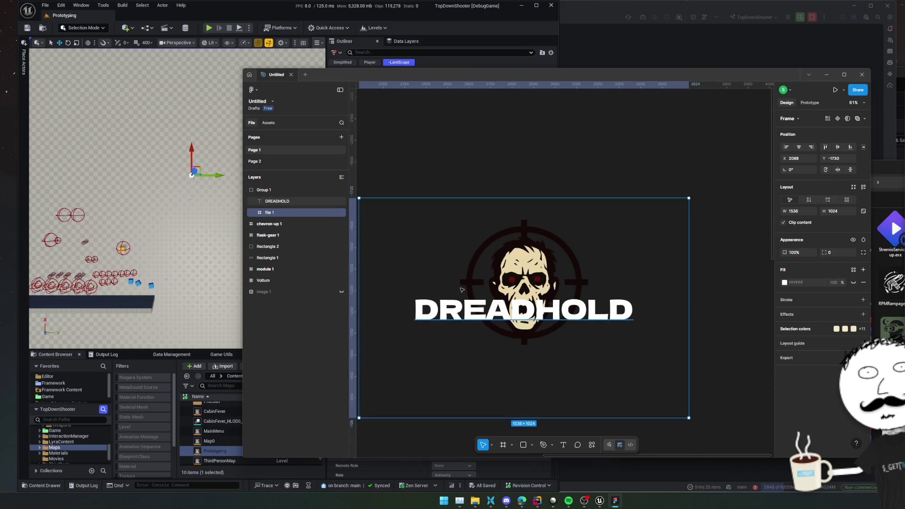
key(minus)
click(254, 212)
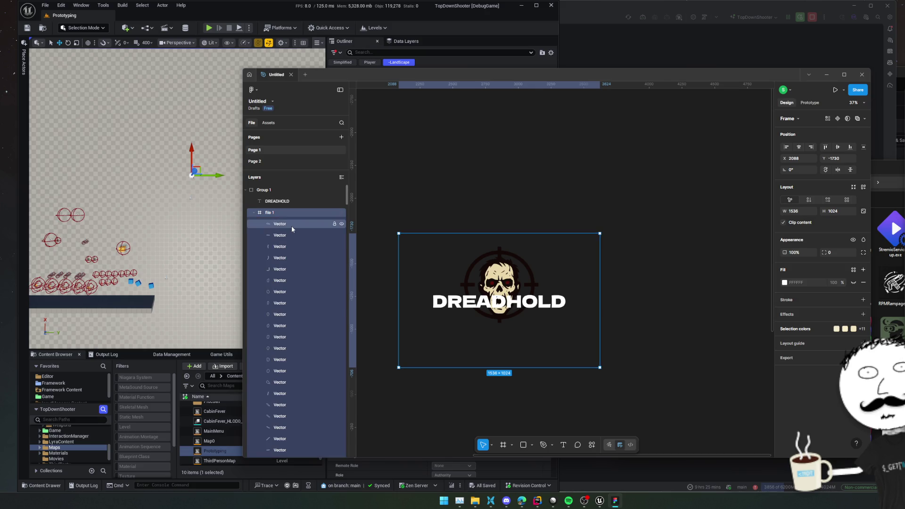
Delete two hidden crosshair-ring Vector layers from the file 1 frame
click(297, 281)
scroll(297, 283, down, 3)
scroll(300, 315, down, 10)
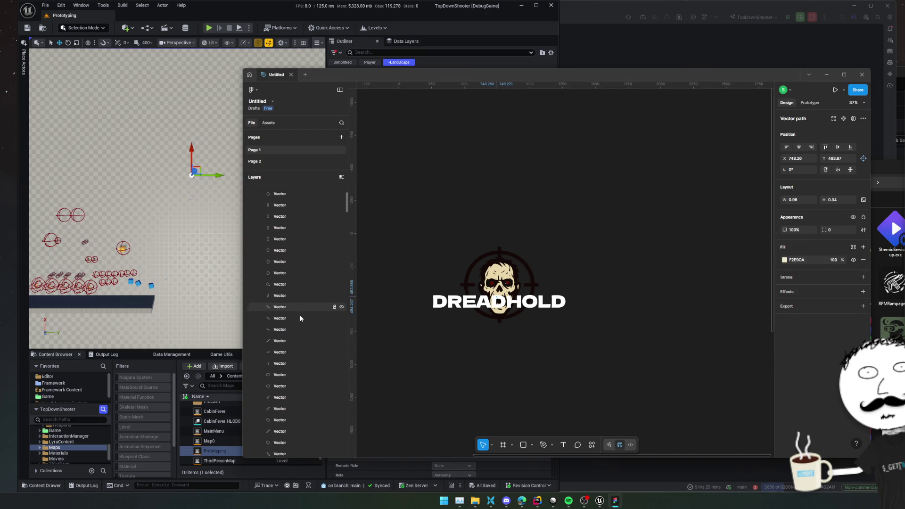
scroll(298, 319, down, 10)
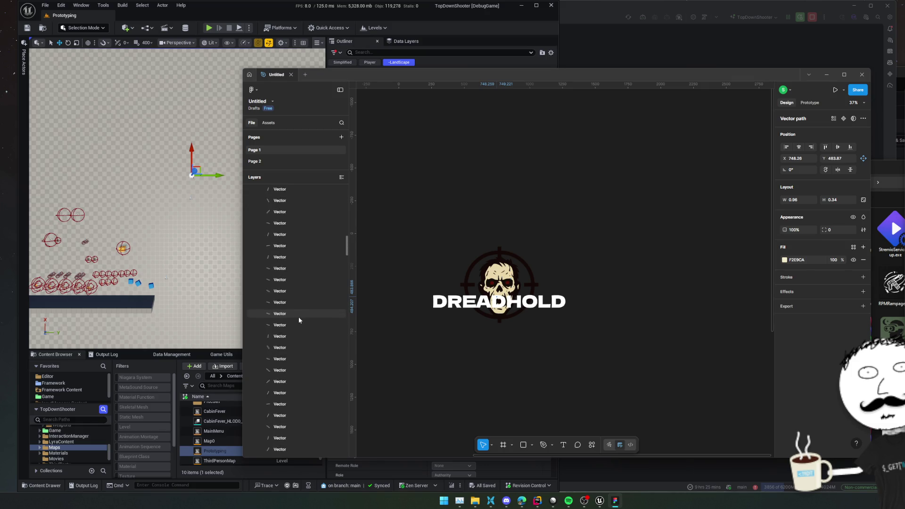
scroll(298, 320, down, 10)
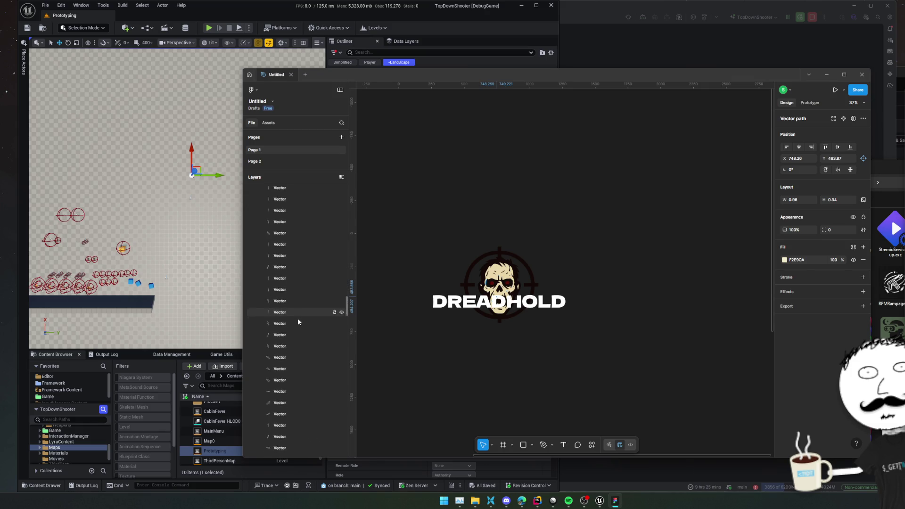
scroll(298, 320, down, 10)
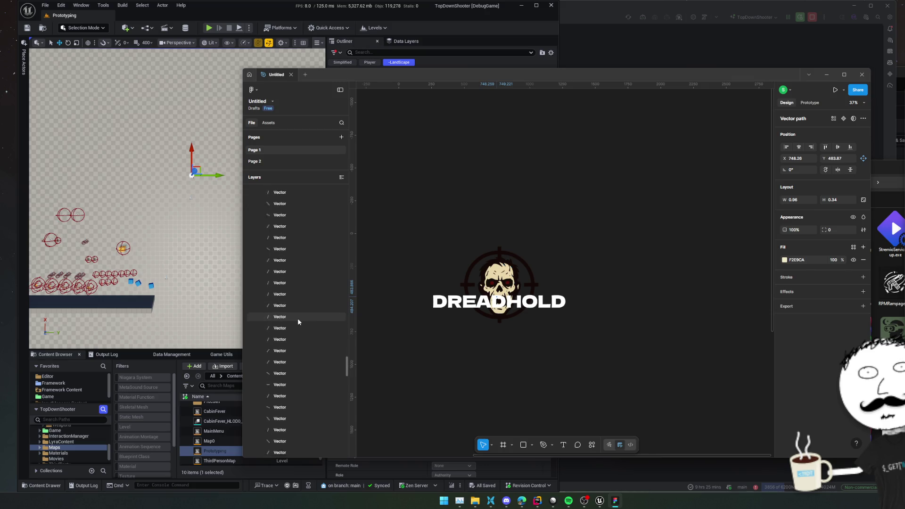
scroll(298, 321, down, 5)
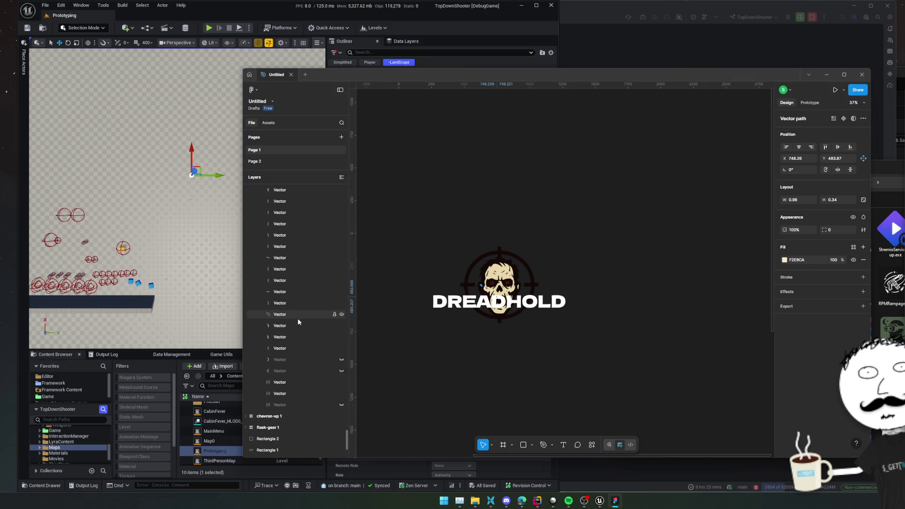
click(299, 310)
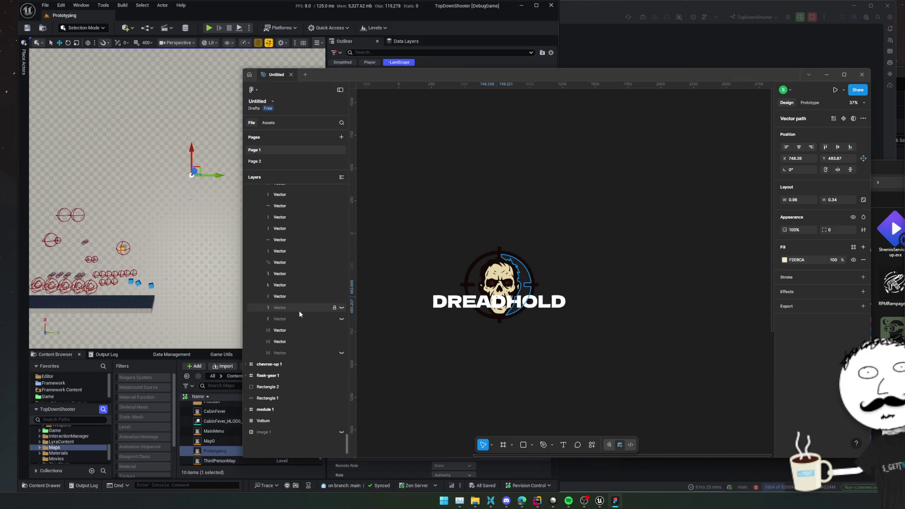
shift+click(296, 315)
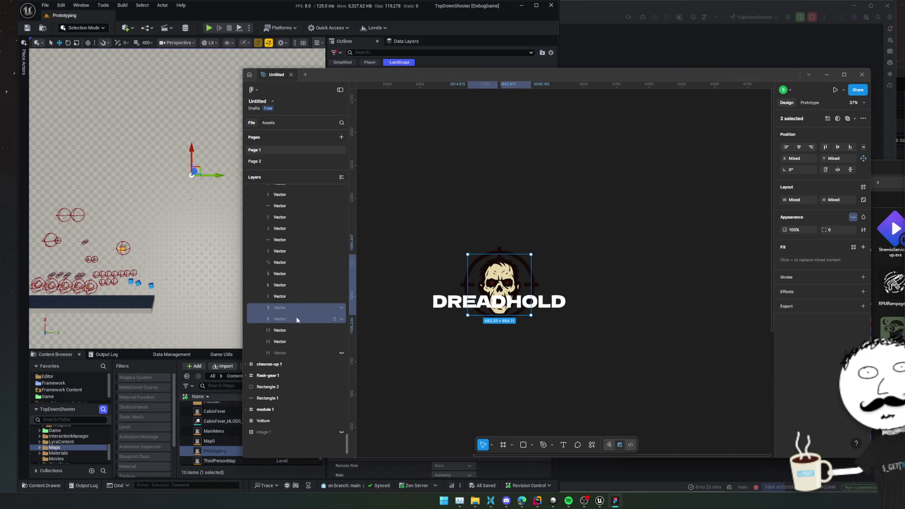
key(Delete)
scroll(295, 330, up, 3)
scroll(295, 329, up, 10)
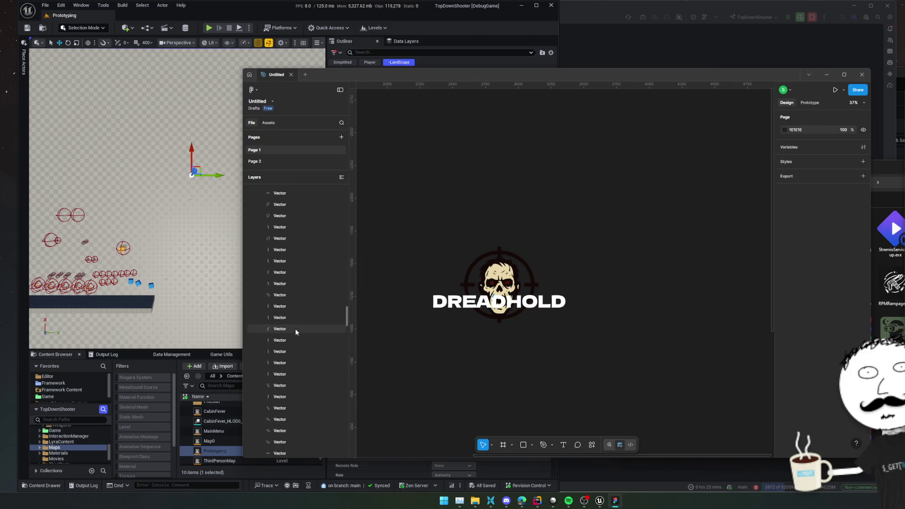
scroll(295, 329, up, 10)
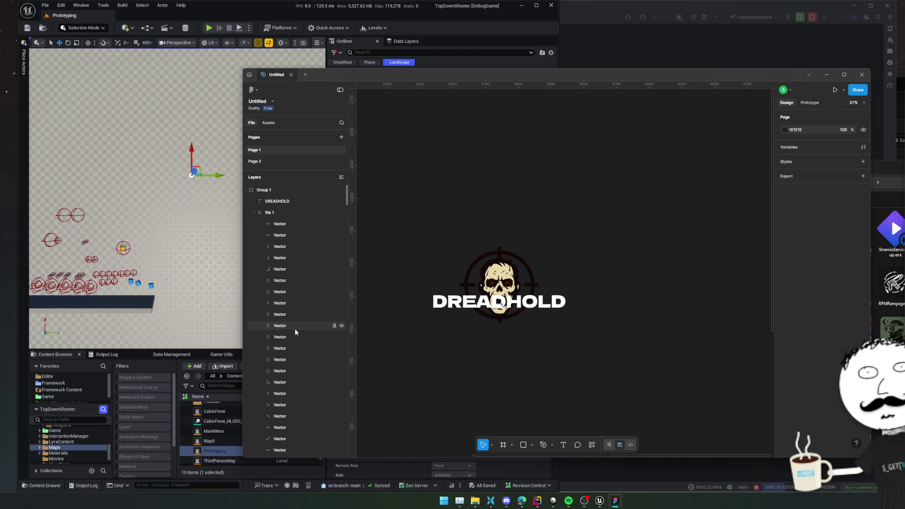
Drag the file 1 skull frame down to Y −1638 so the title crosses the jaw
click(254, 213)
click(282, 213)
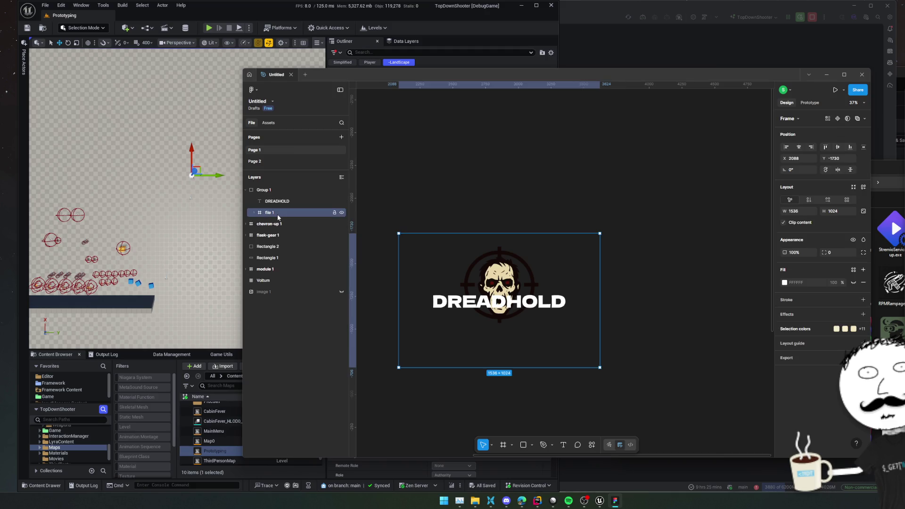
click(284, 192)
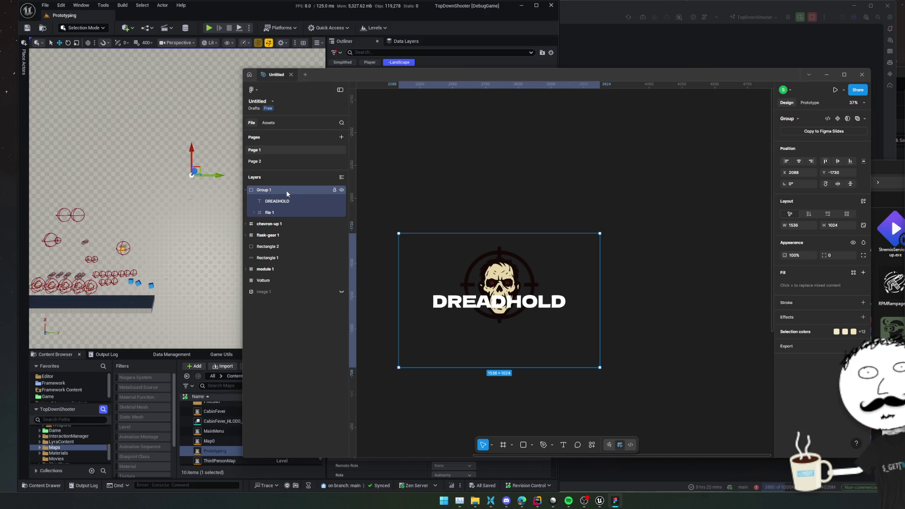
click(285, 213)
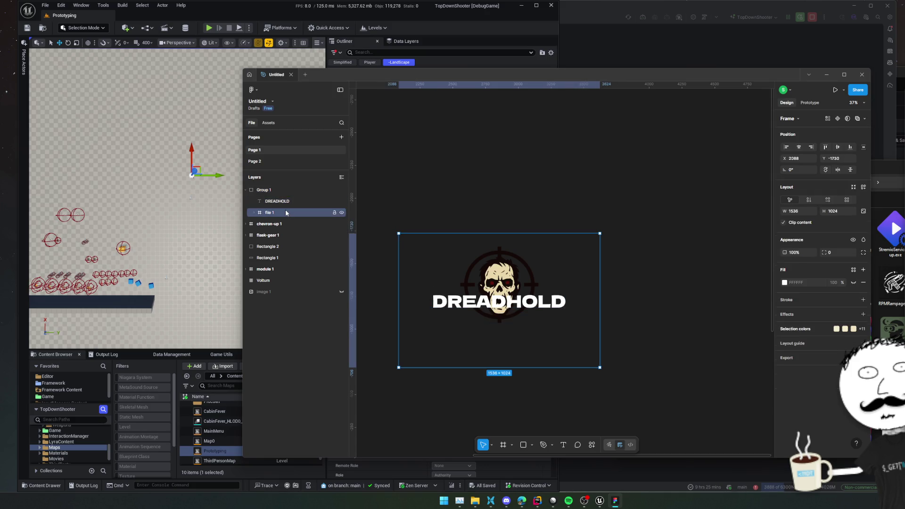
drag(481, 250, 481, 260)
key(shift+2)
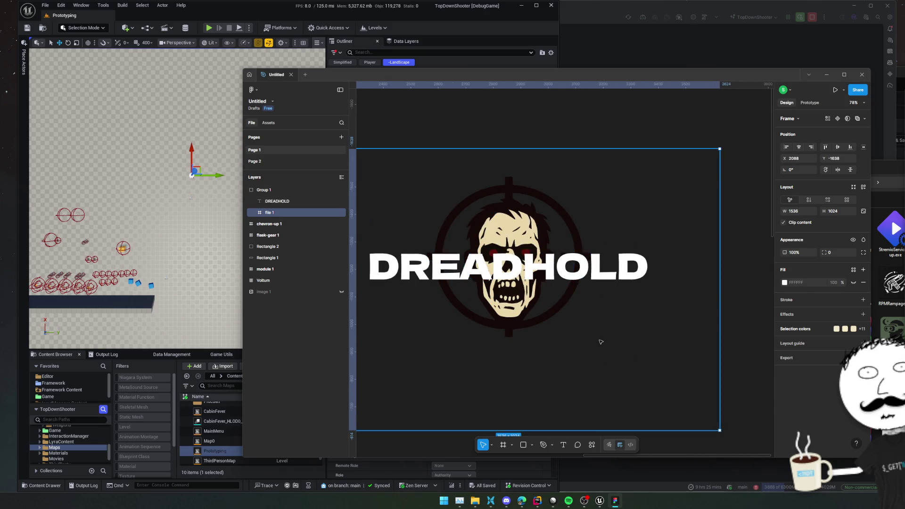
click(568, 272)
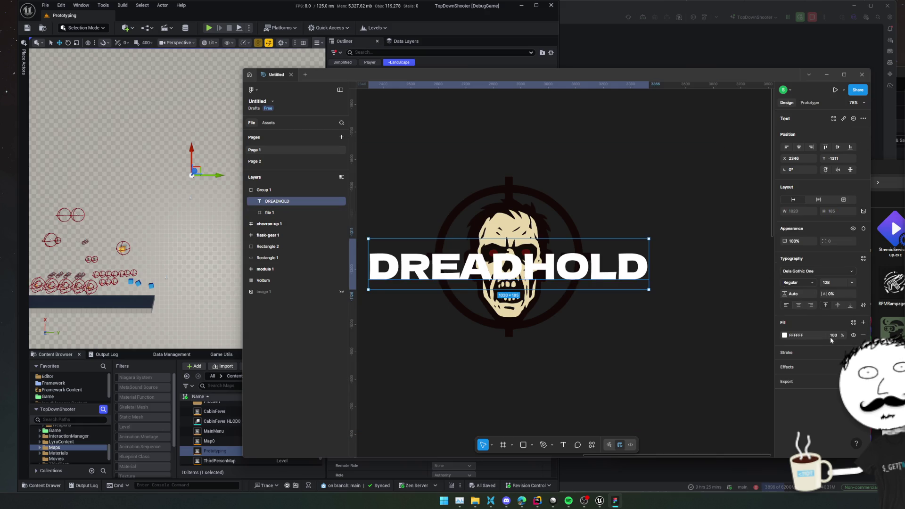
Add a black outline stroke to the DREADHOLD title and increase its weight
click(863, 353)
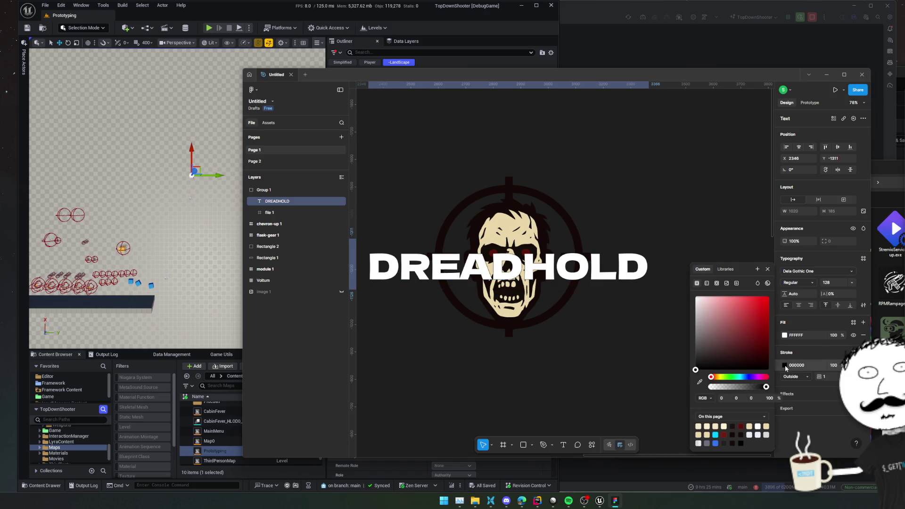
click(823, 377)
key(Up)
key(Return)
key(Escape)
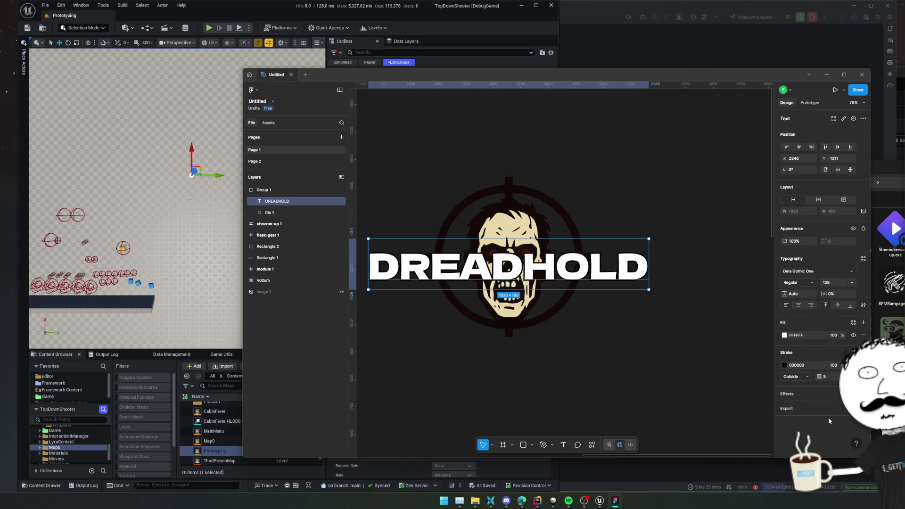
Change the DREADHOLD title font to Inter
click(816, 272)
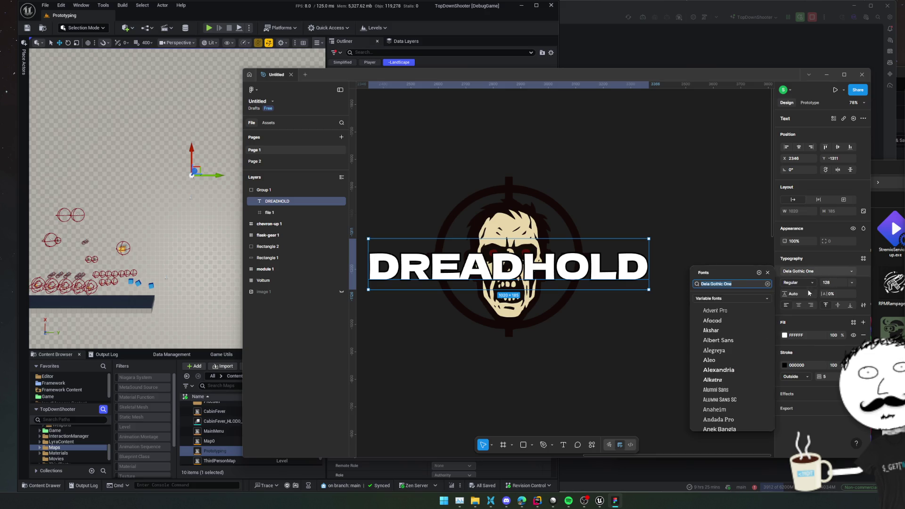
text(inter)
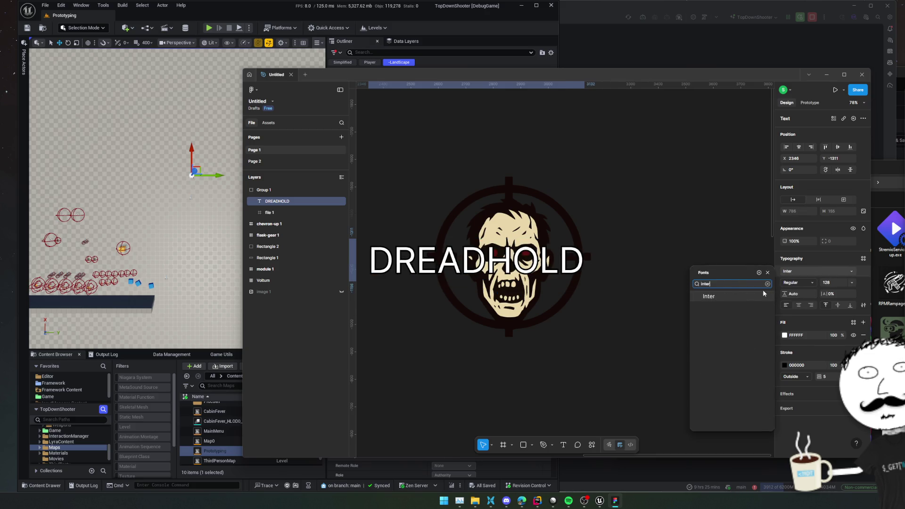
click(748, 295)
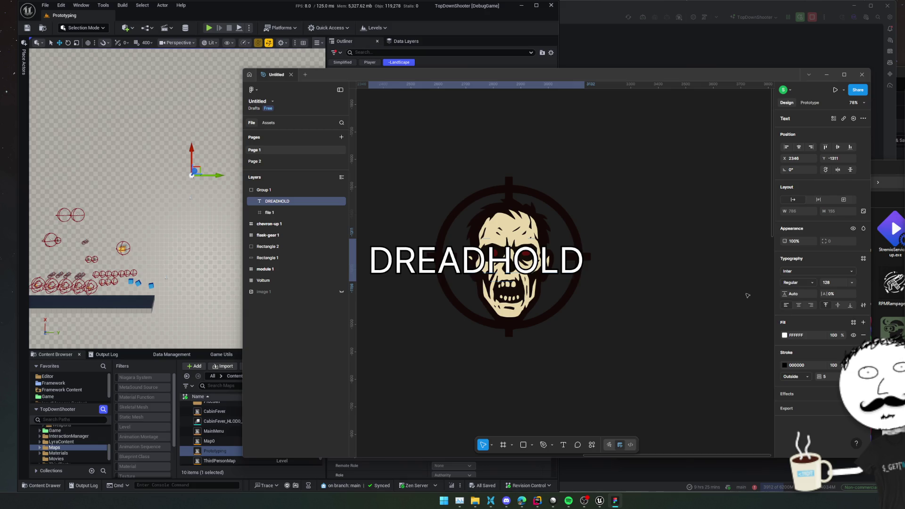
Dismiss the line-height options, undo the last change and recentre the logo on the canvas
click(811, 294)
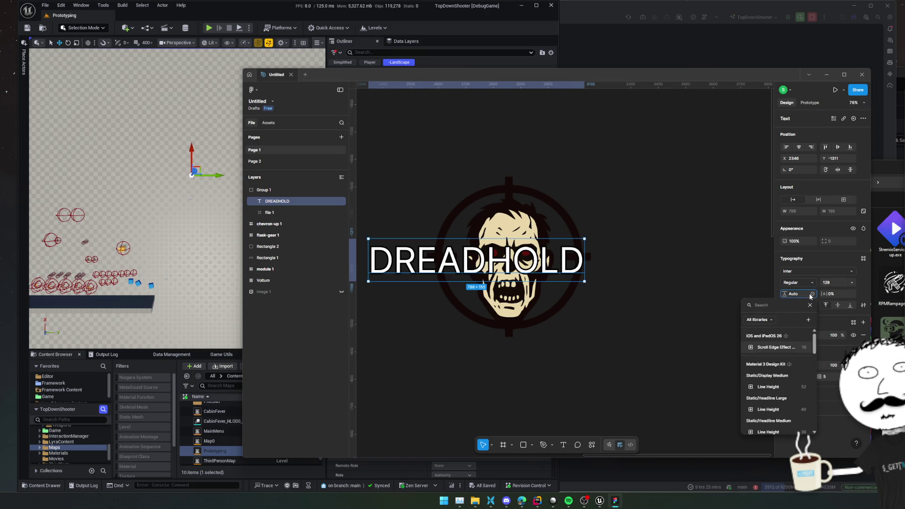
key(Escape)
key(ctrl+z)
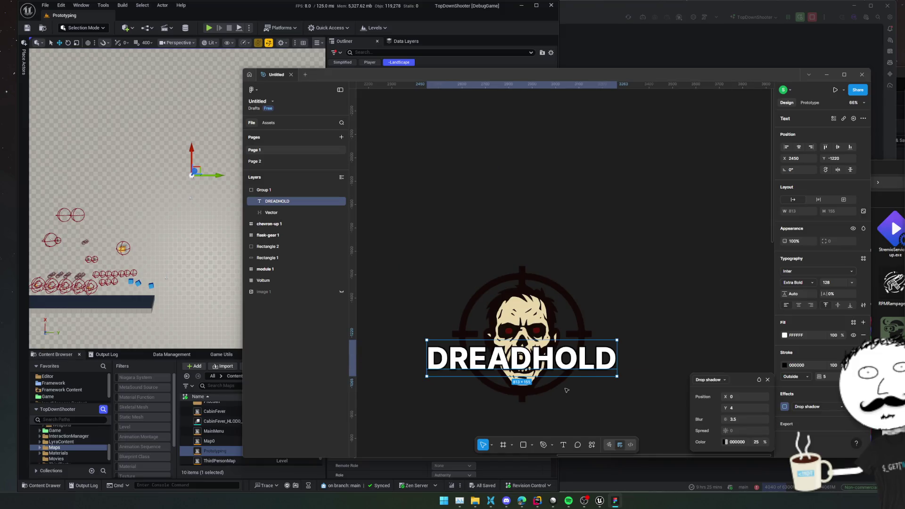
scroll(604, 370, down, 2)
drag(604, 370, 604, 366)
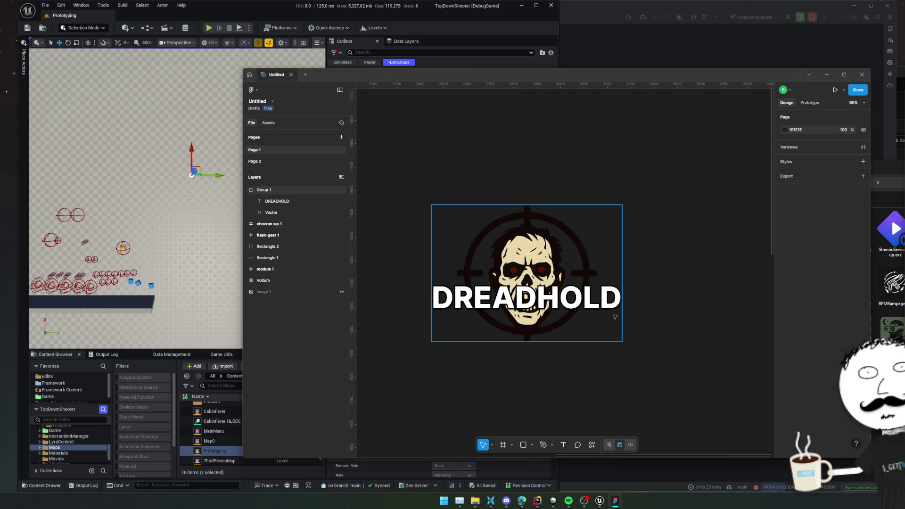
scroll(650, 339, up, 1)
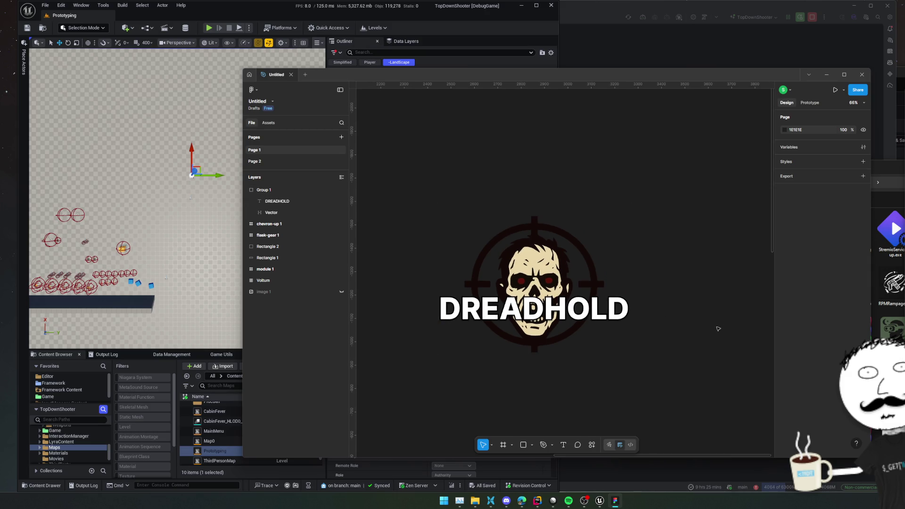
Select the Group 1 logo, then go to Page 2 with the BeltArrows red chevrons
mouse_move(507, 402)
mouse_down()
mouse_move(537, 372)
mouse_move(509, 372)
mouse_move(495, 337)
mouse_move(526, 366)
mouse_up()
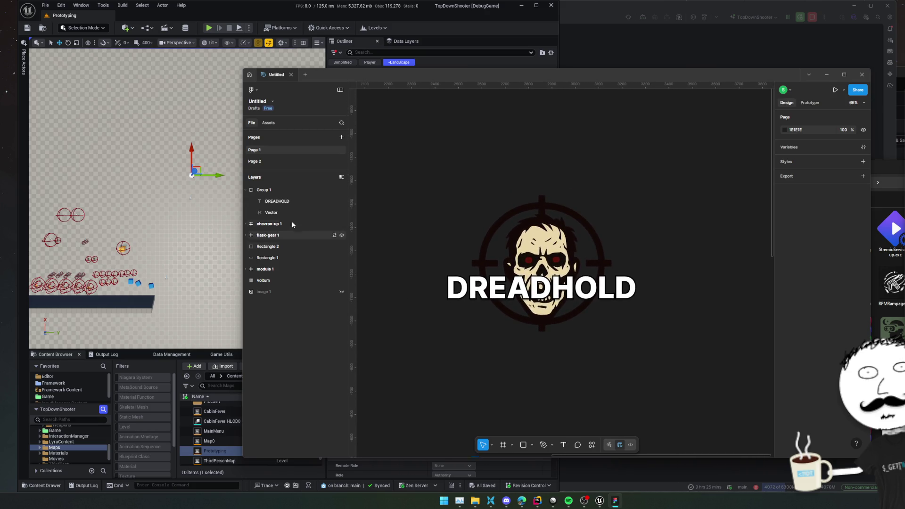
click(265, 189)
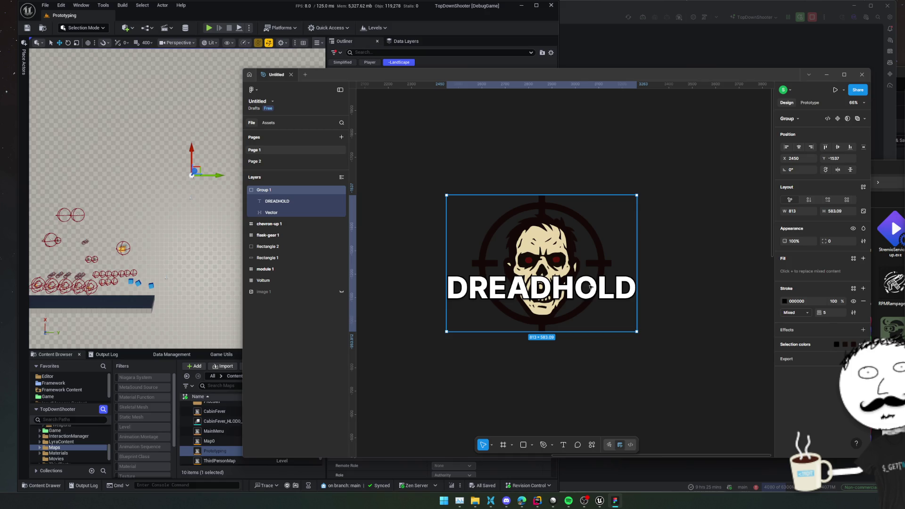
click(280, 162)
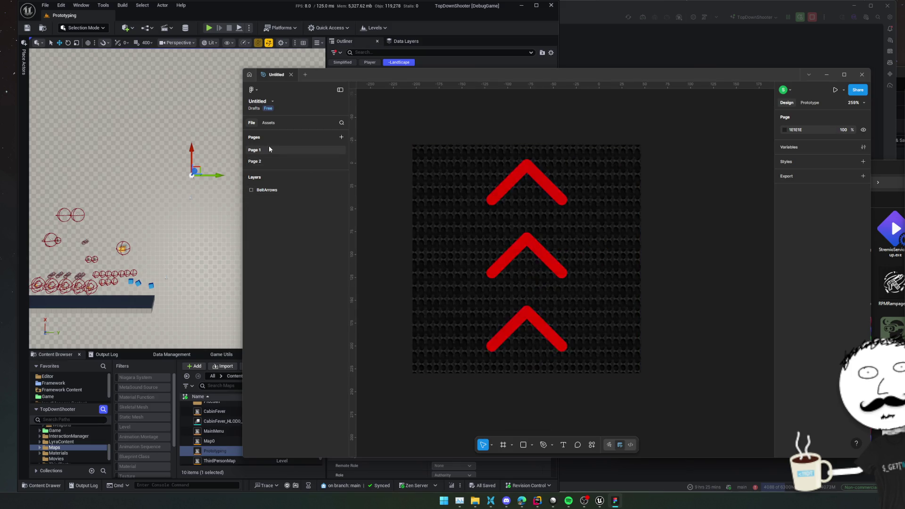
Open the BastionOfBeginnings file from recent files and view its SteamAcheivements page
click(268, 147)
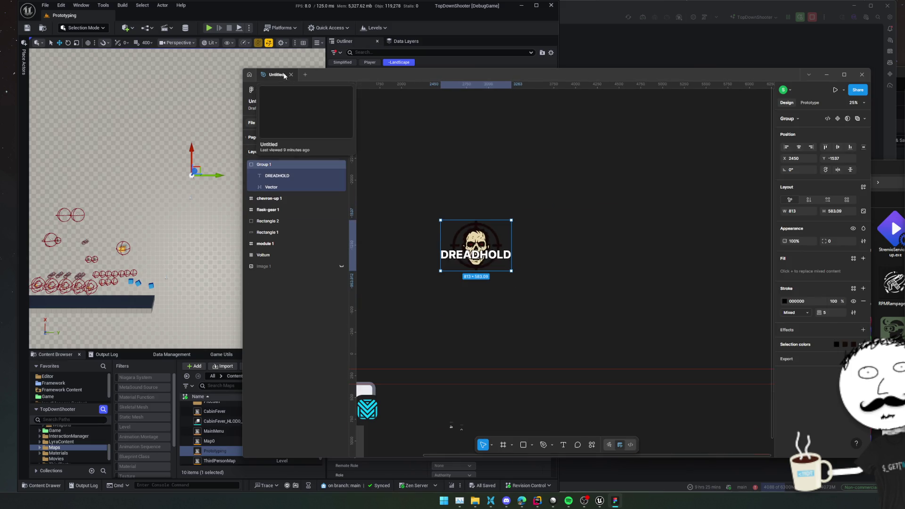
click(305, 74)
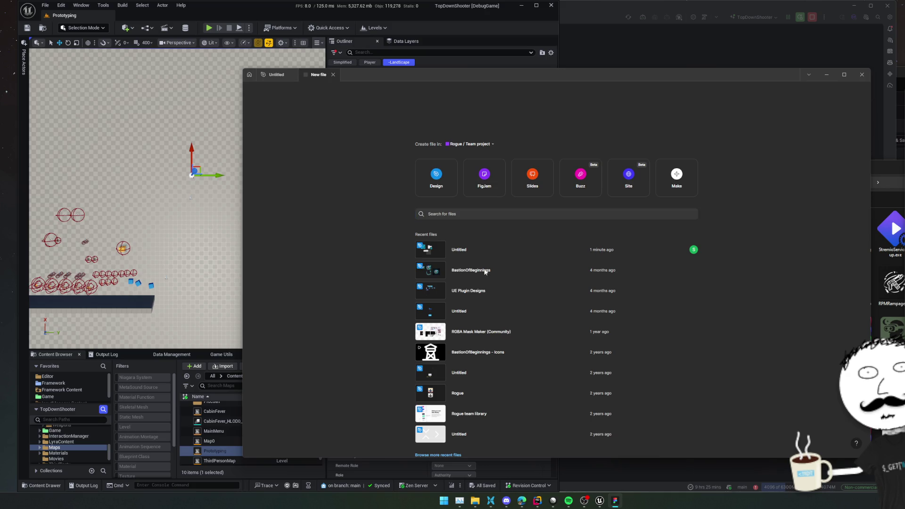
click(483, 269)
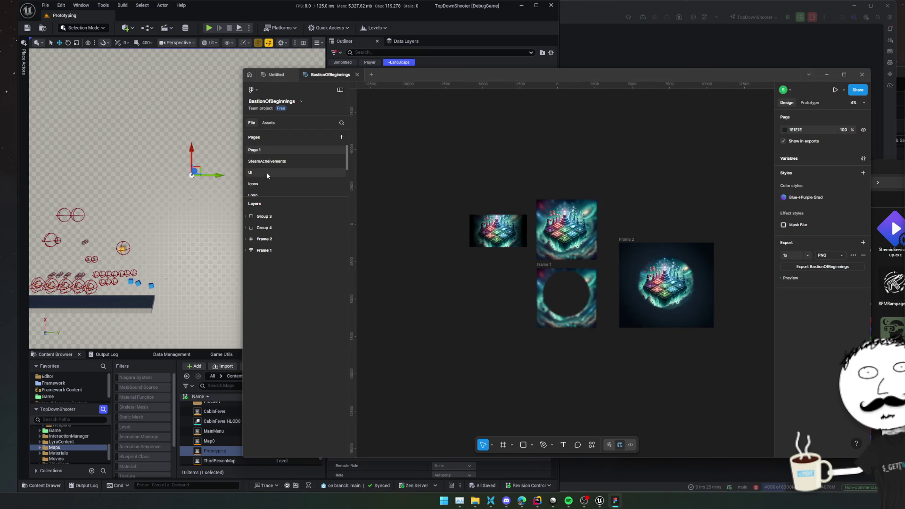
click(267, 161)
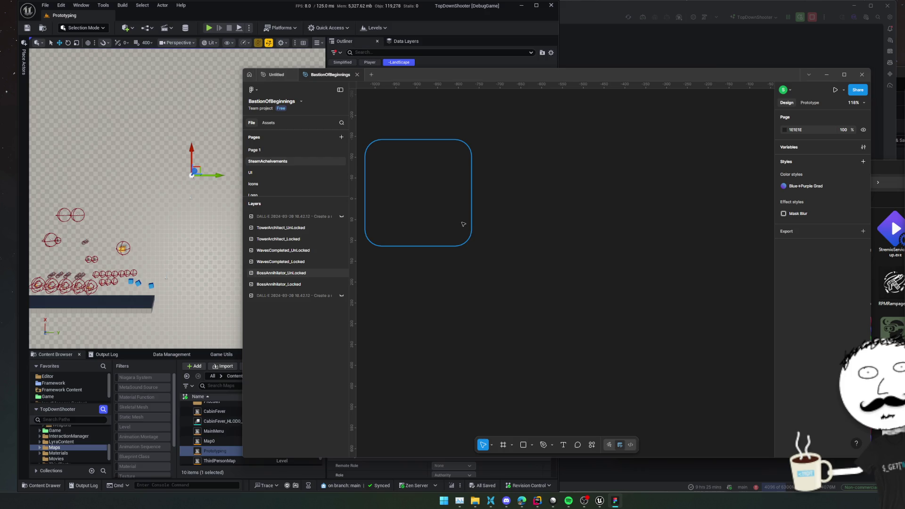
Browse the compass designs on the UI page, then move to the Icons page
click(285, 173)
scroll(509, 229, up, 3)
drag(483, 192, 530, 334)
scroll(530, 333, up, 2)
scroll(486, 319, down, 5)
scroll(486, 319, down, 4)
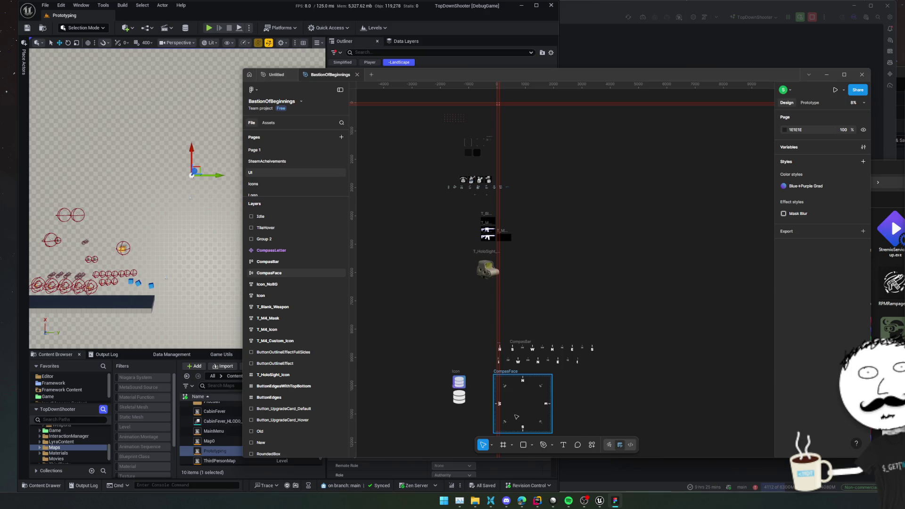
scroll(521, 400, up, 5)
scroll(513, 275, up, 2)
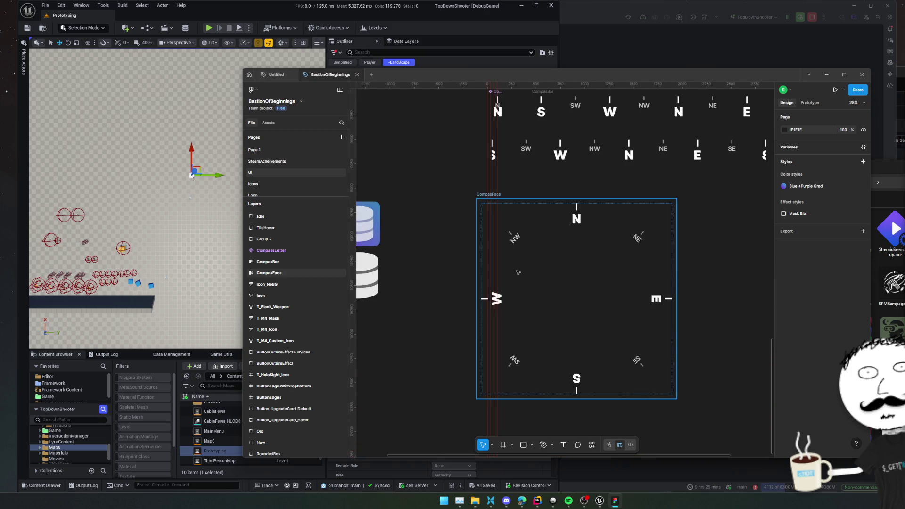
click(271, 184)
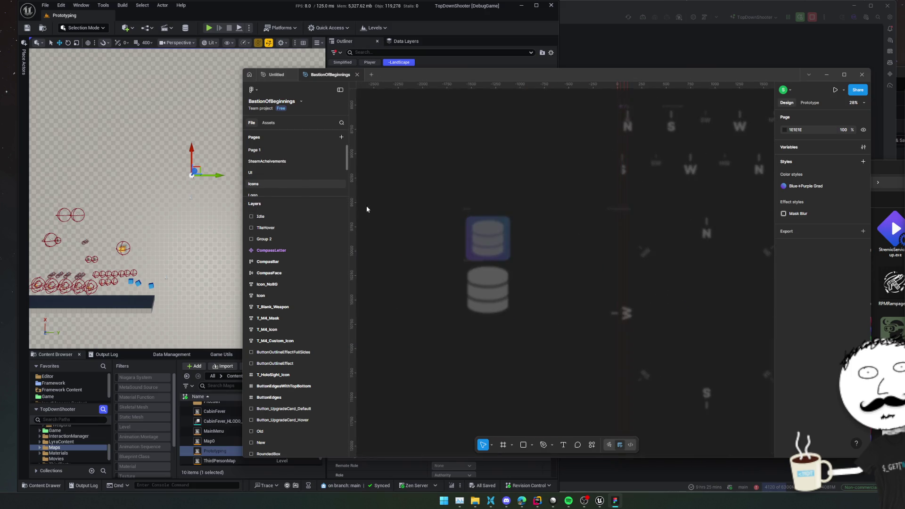
scroll(287, 179, down, 2)
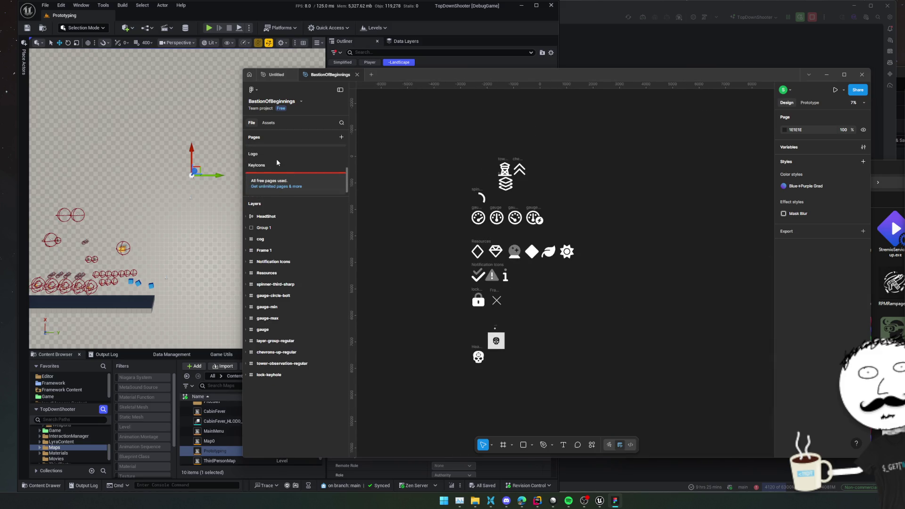
Browse the designs on the BastionOfBeginnings Logo page
click(273, 152)
scroll(515, 277, up, 3)
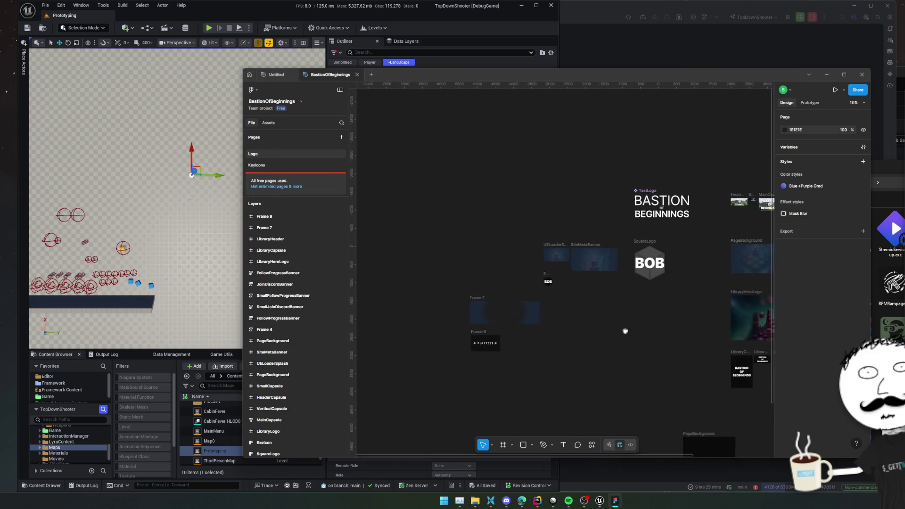
scroll(512, 286, up, 6)
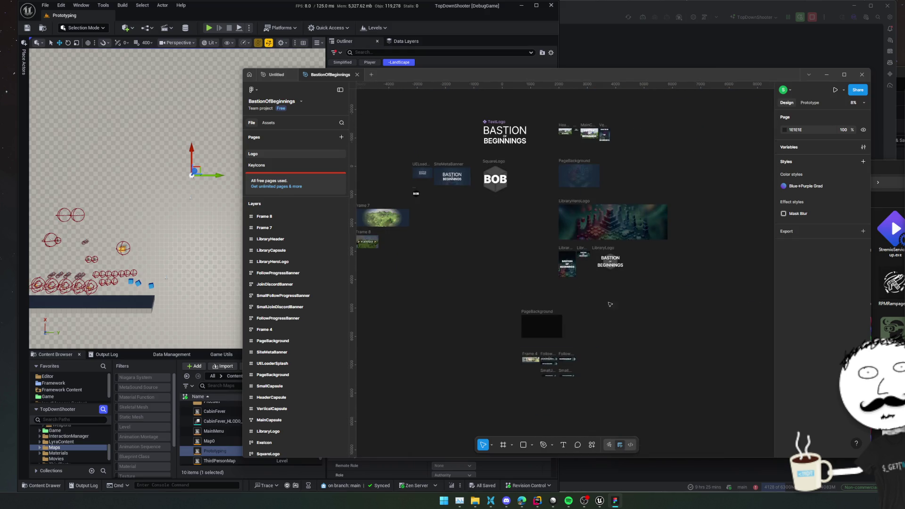
scroll(589, 243, up, 6)
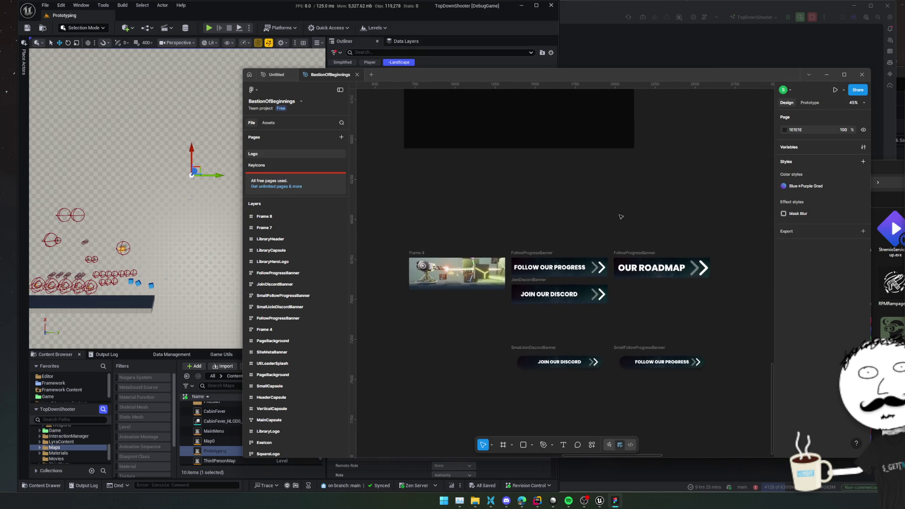
scroll(618, 303, left, 2)
scroll(635, 232, down, 2)
scroll(636, 233, up, 5)
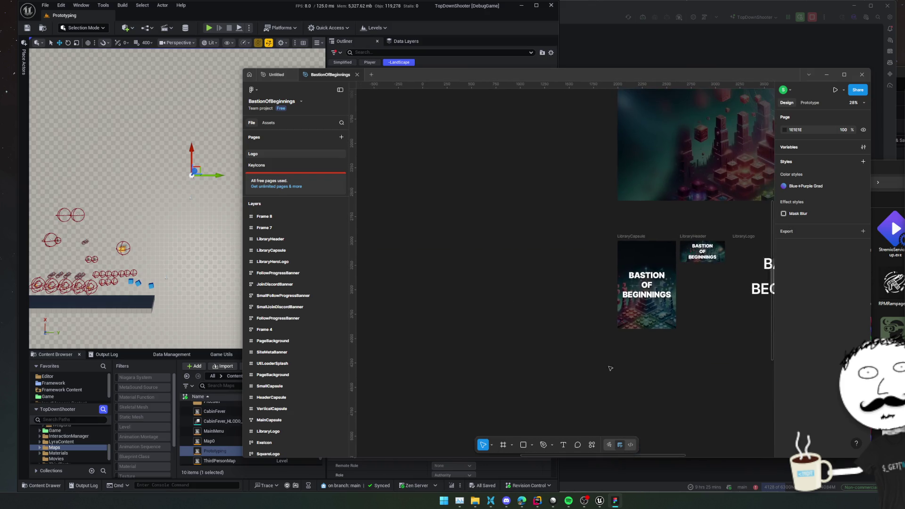
scroll(608, 363, right, 5)
scroll(516, 248, up, 4)
scroll(517, 248, left, 4)
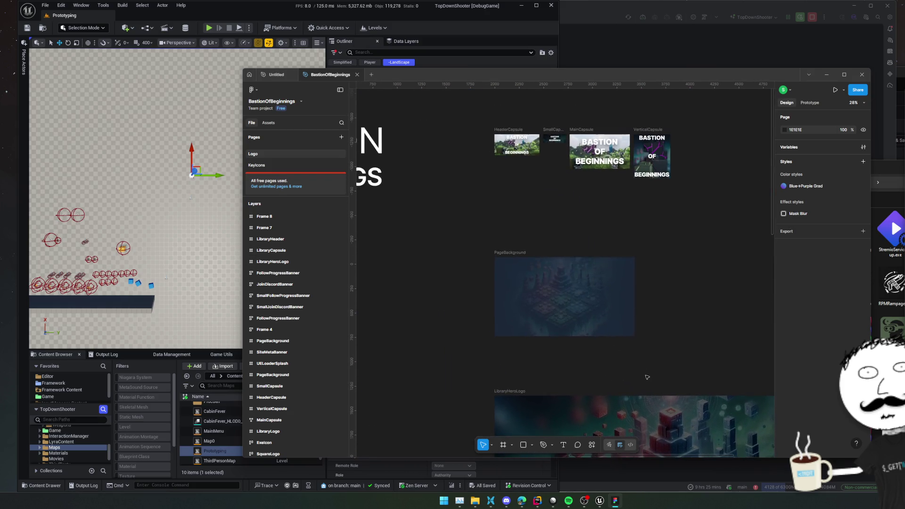
scroll(631, 226, up, 3)
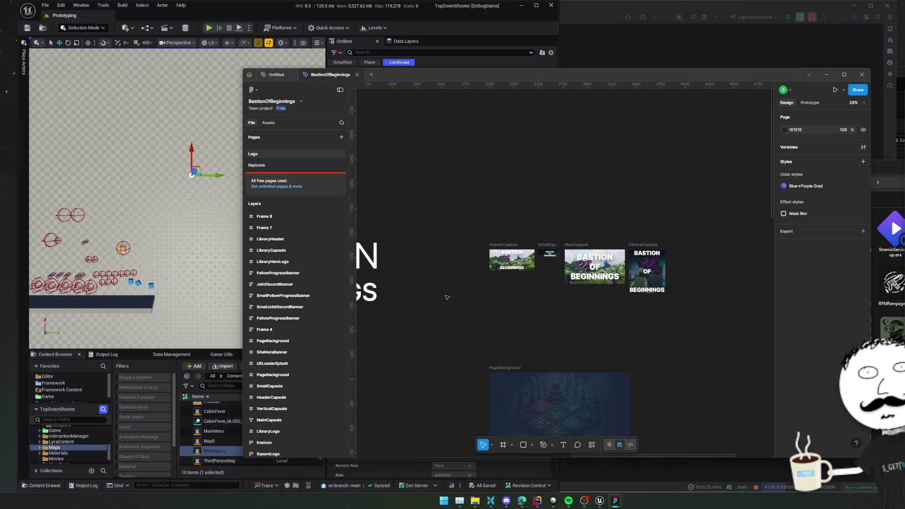
scroll(659, 255, left, 6)
scroll(618, 210, down, 3)
scroll(569, 319, left, 8)
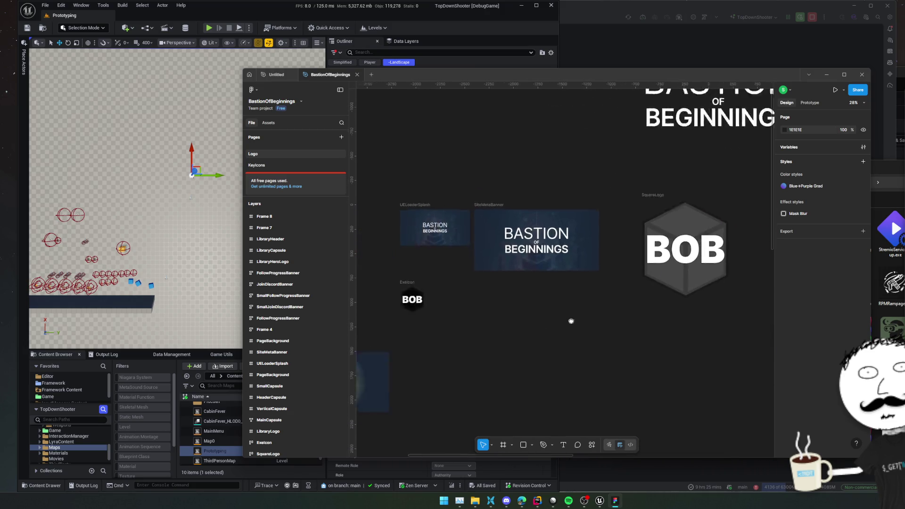
scroll(575, 323, down, 4)
scroll(541, 230, right, 5)
scroll(541, 231, down, 3)
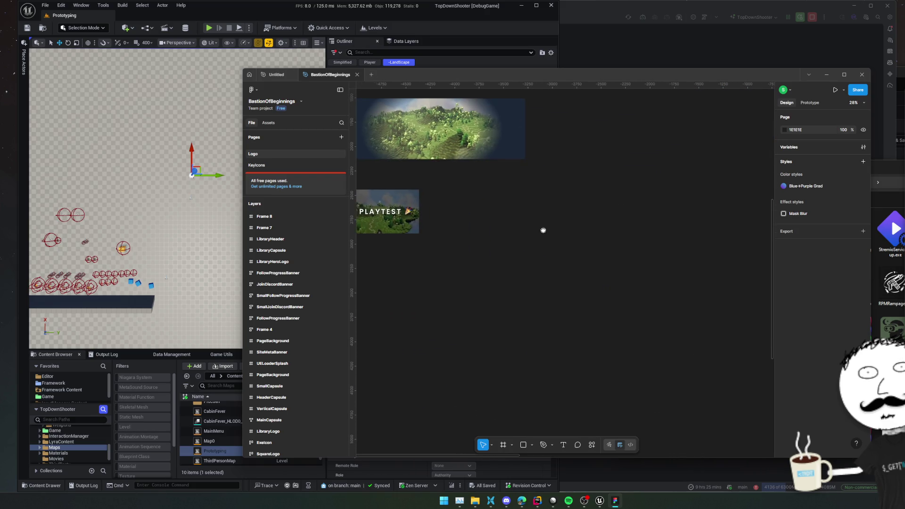
scroll(598, 269, up, 5)
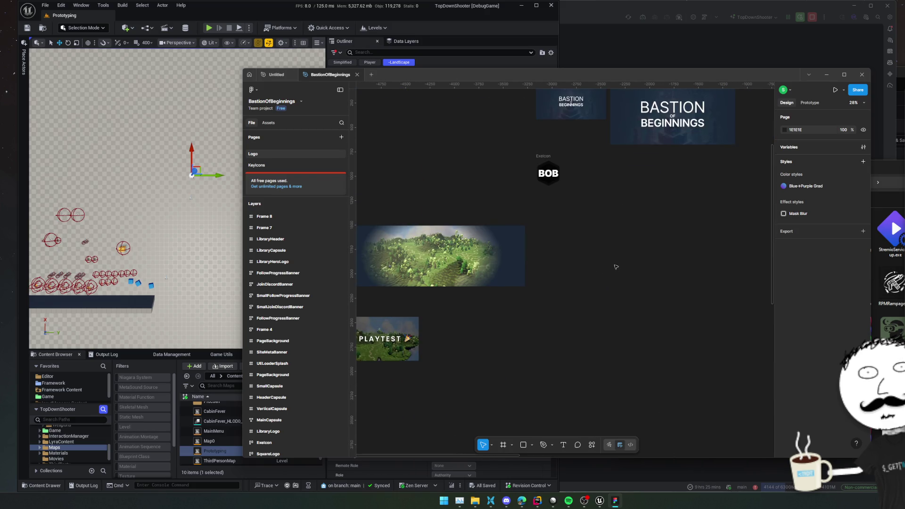
scroll(642, 276, down, 6)
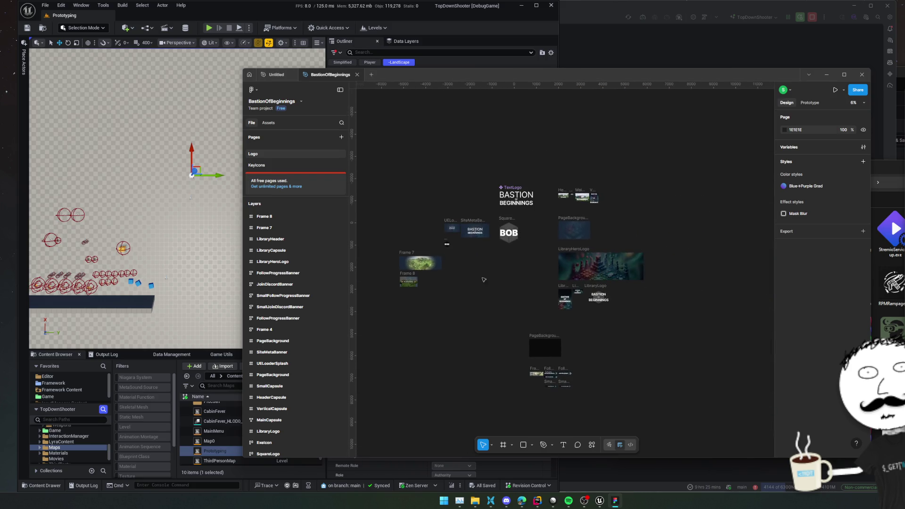
View the KeyIcons page, then close the BastionOfBeginnings file tab
click(288, 164)
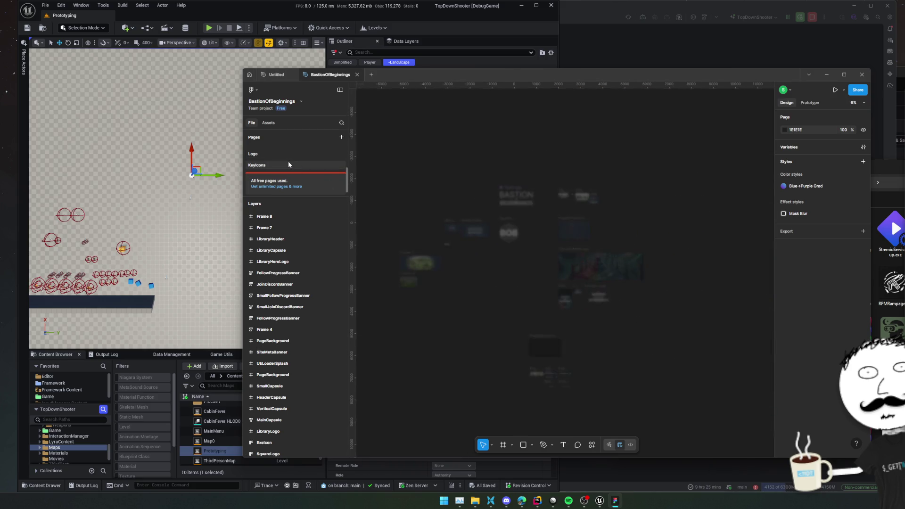
scroll(288, 161, up, 3)
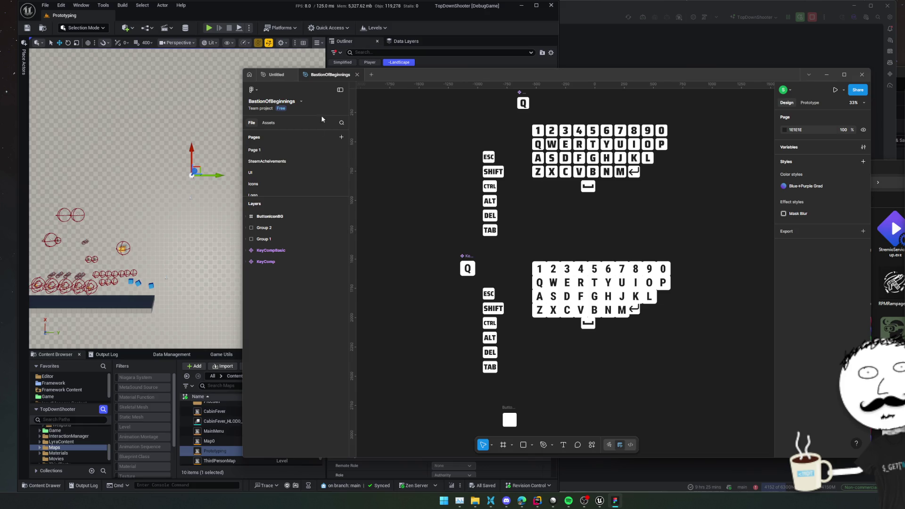
middle_click(347, 76)
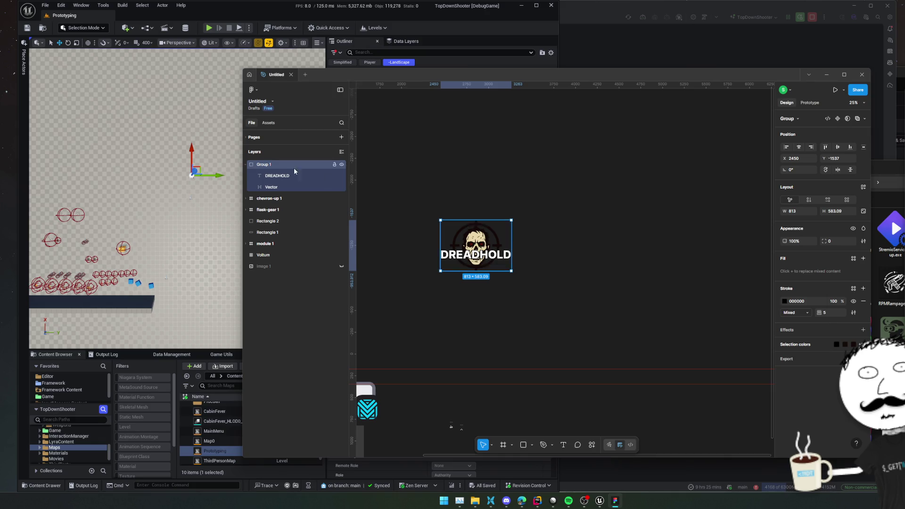
Collapse Group 1 in Layers and rename it Dreadhold
click(246, 165)
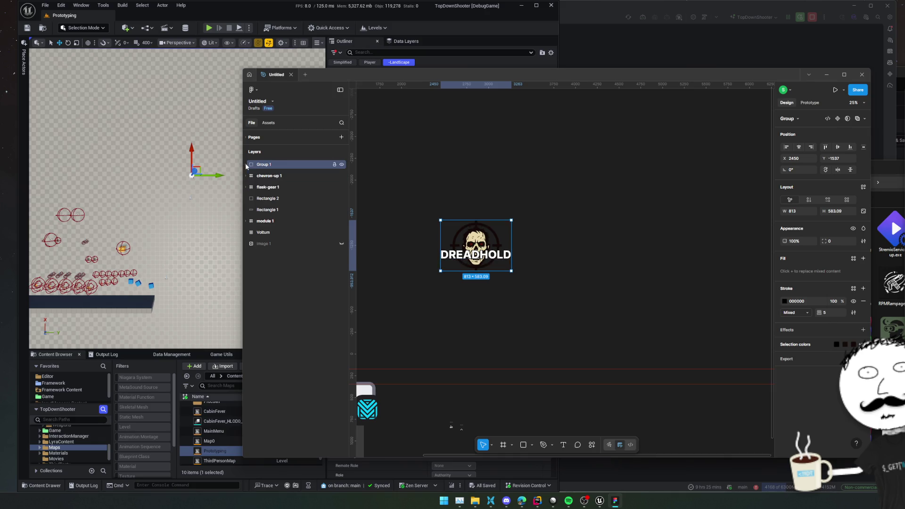
double_click(265, 164)
text(Dreadh)
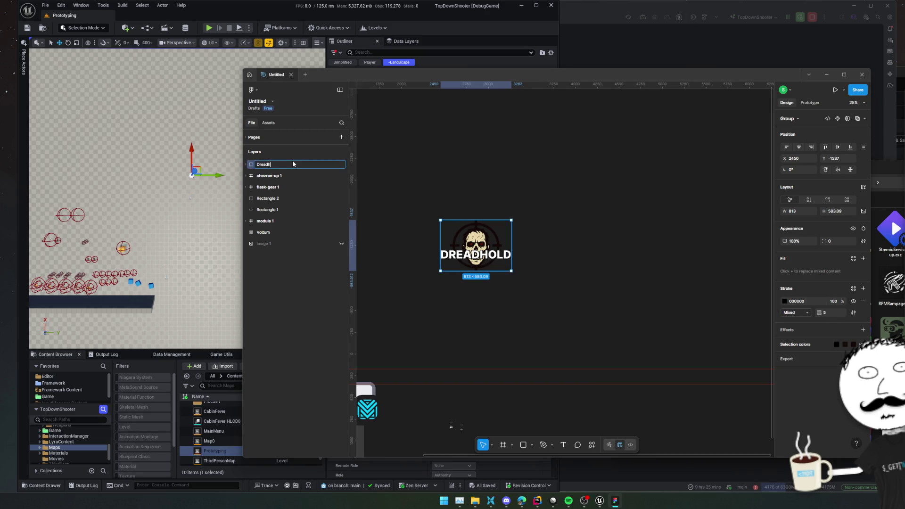
text(old)
key(Return)
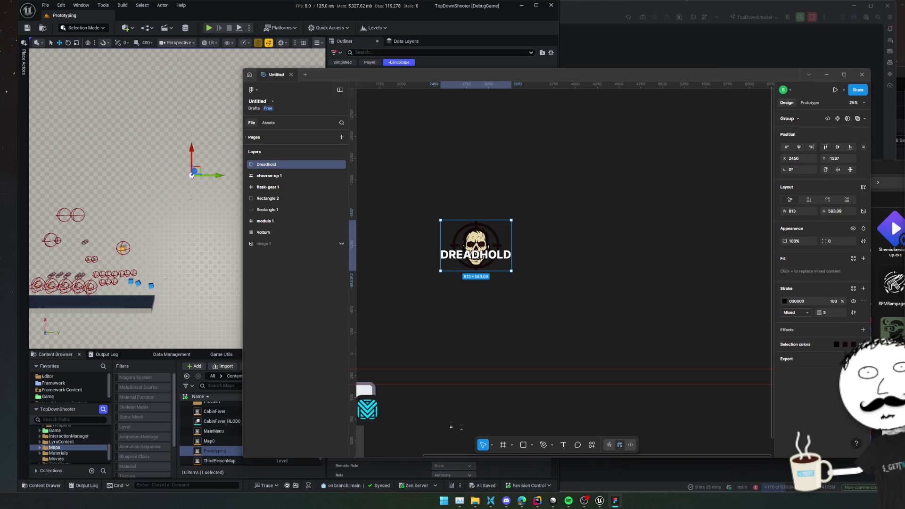
Add a PNG export setting and save Dreadhold.png to the Desktop
click(786, 358)
click(822, 394)
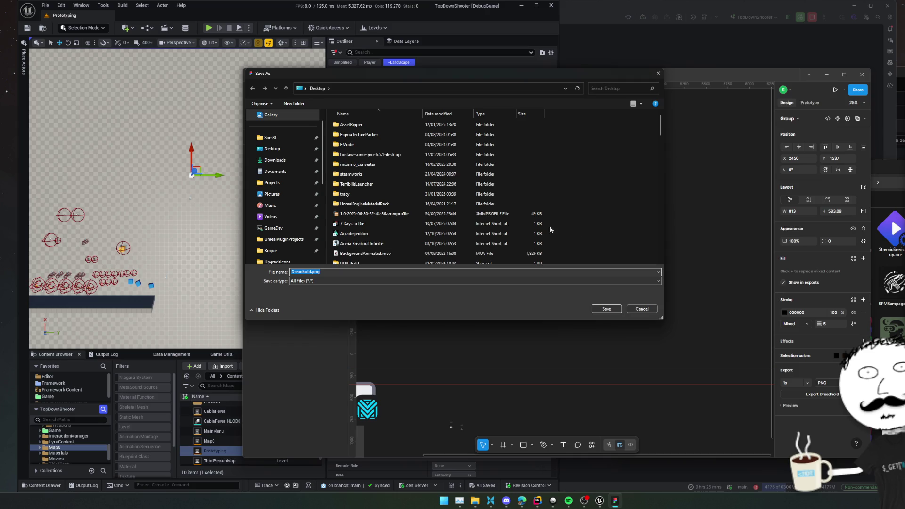
click(617, 311)
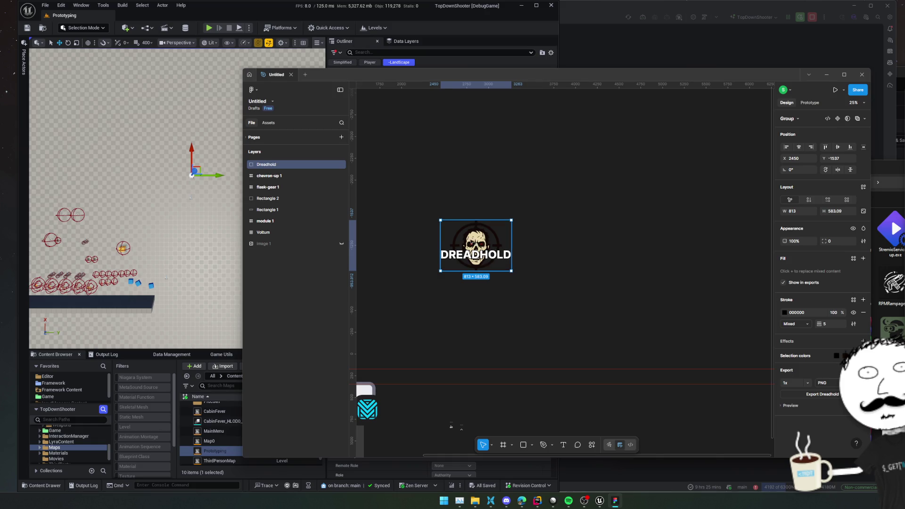
scroll(465, 239, up, 5)
scroll(466, 239, up, 4)
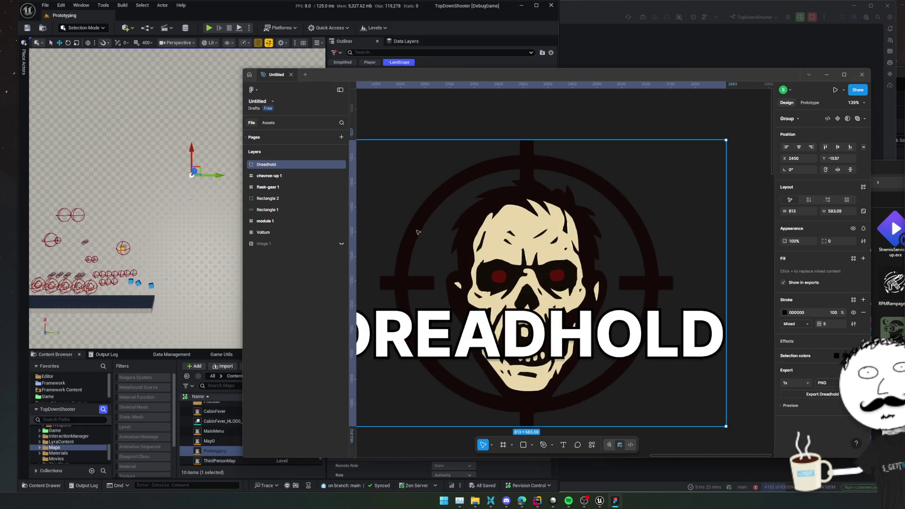
click(246, 164)
click(276, 175)
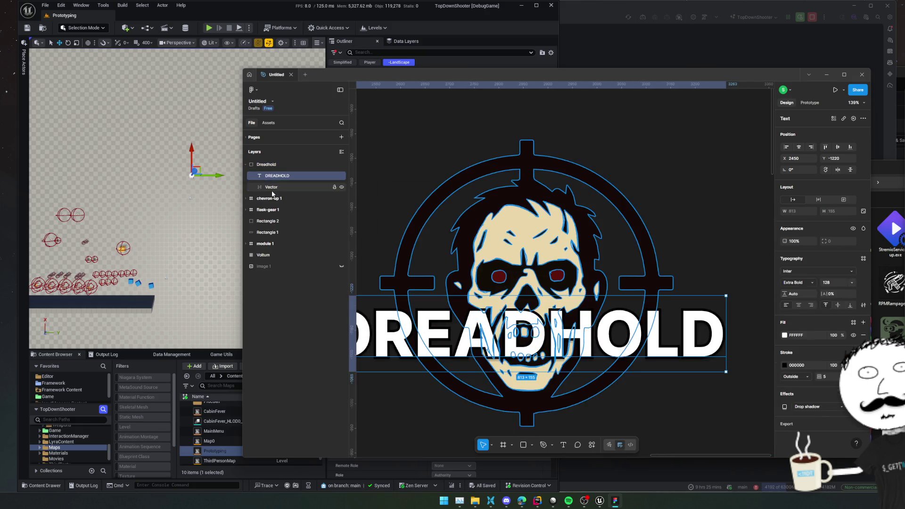
click(272, 187)
key(Escape)
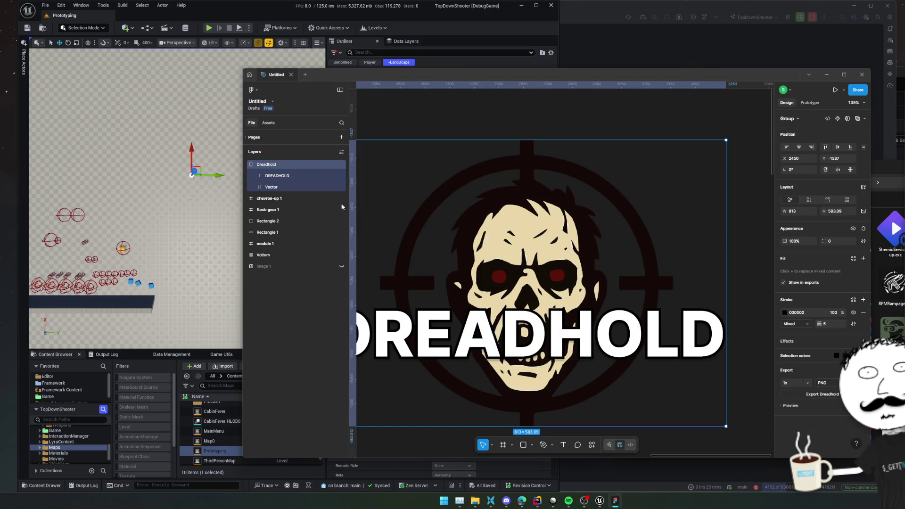
click(265, 188)
double_click(430, 206)
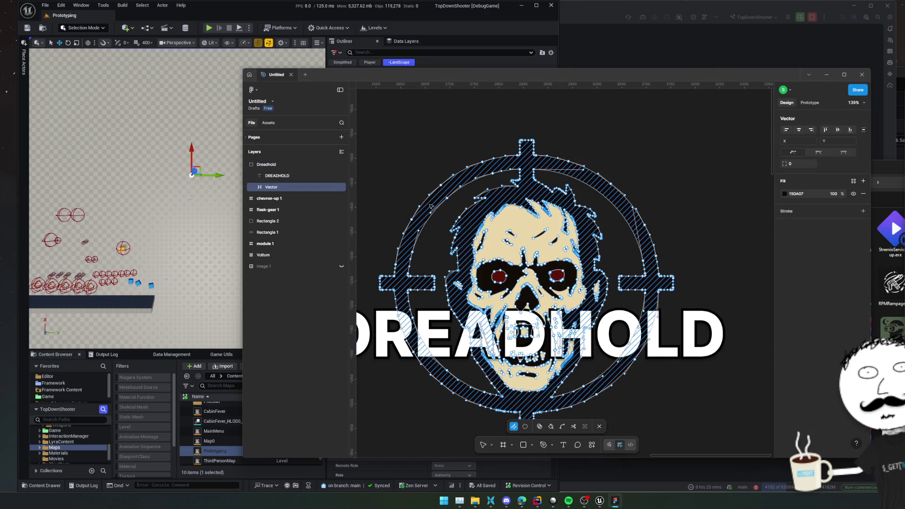
key(Escape)
double_click(439, 205)
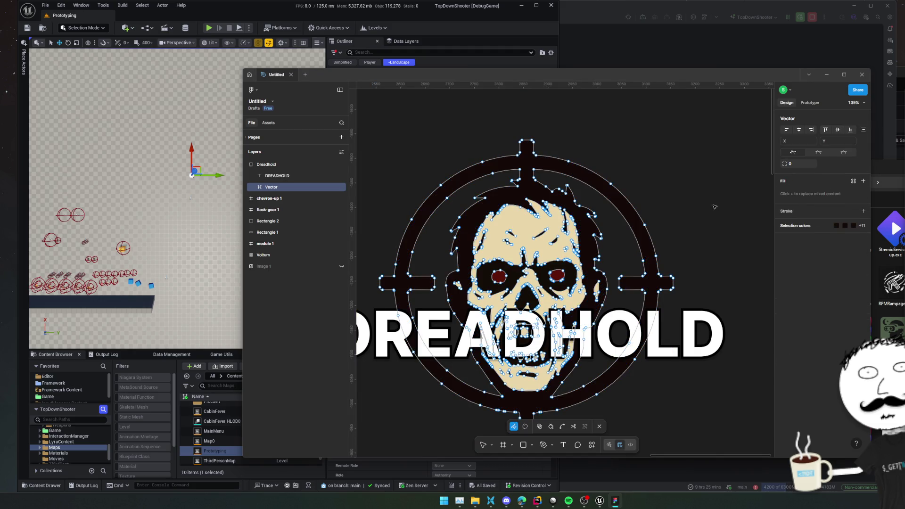
key(Escape)
key(Escape)
scroll(724, 229, down, 3)
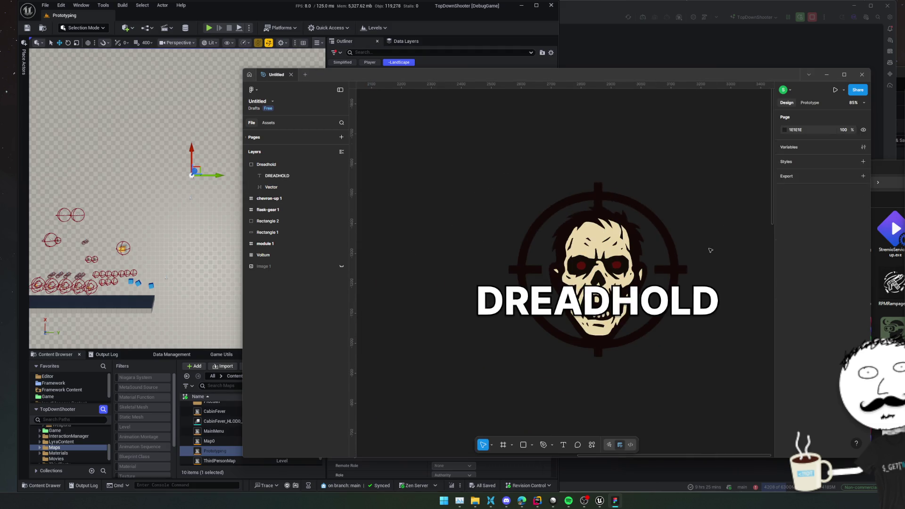
scroll(669, 335, right, 3)
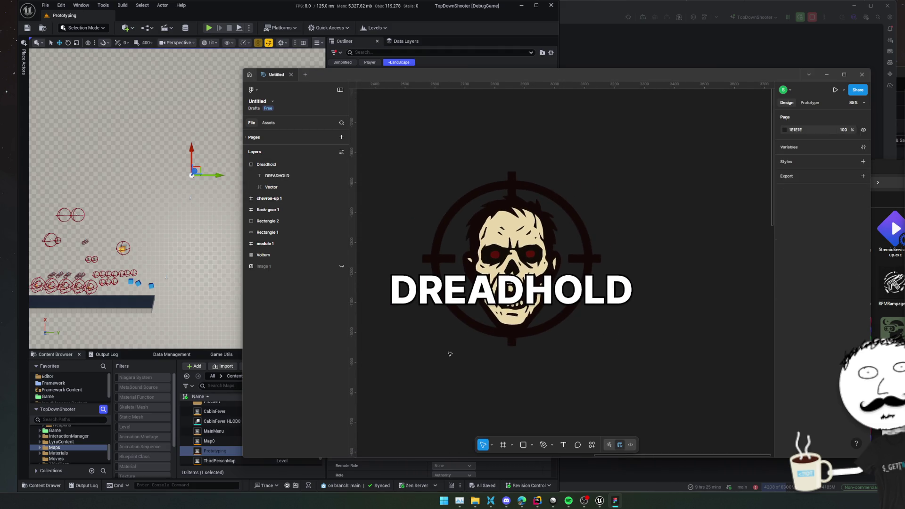
scroll(450, 354, down, 2)
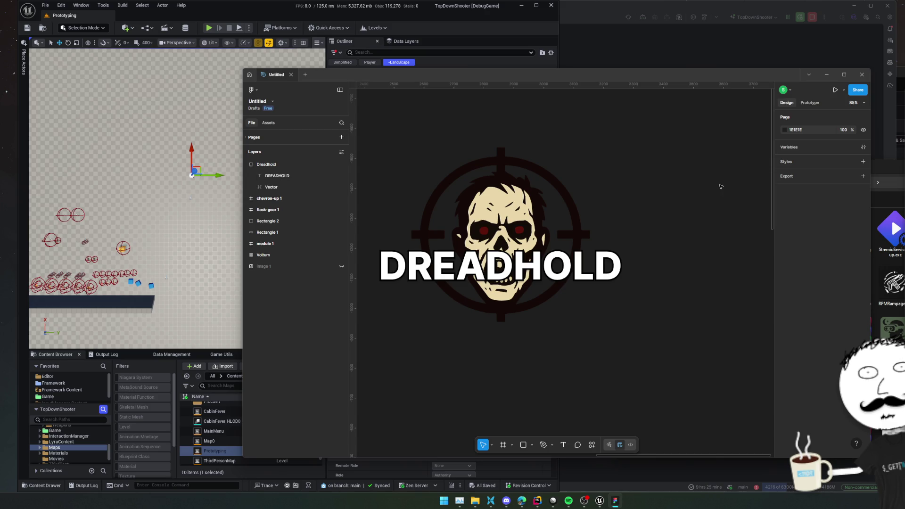
click(862, 74)
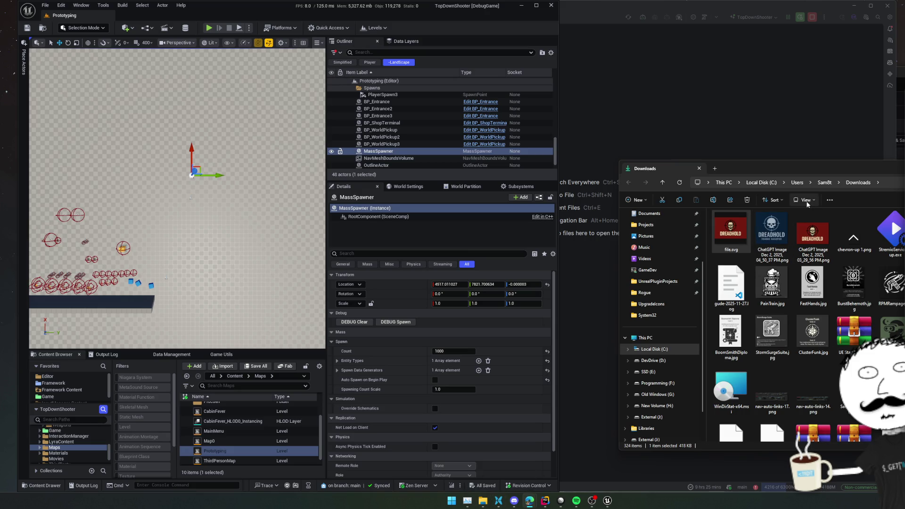
Refresh the Downloads listing, go to Documents, then bring up Windows Start search
scroll(801, 214, down, 3)
drag(833, 169, 677, 170)
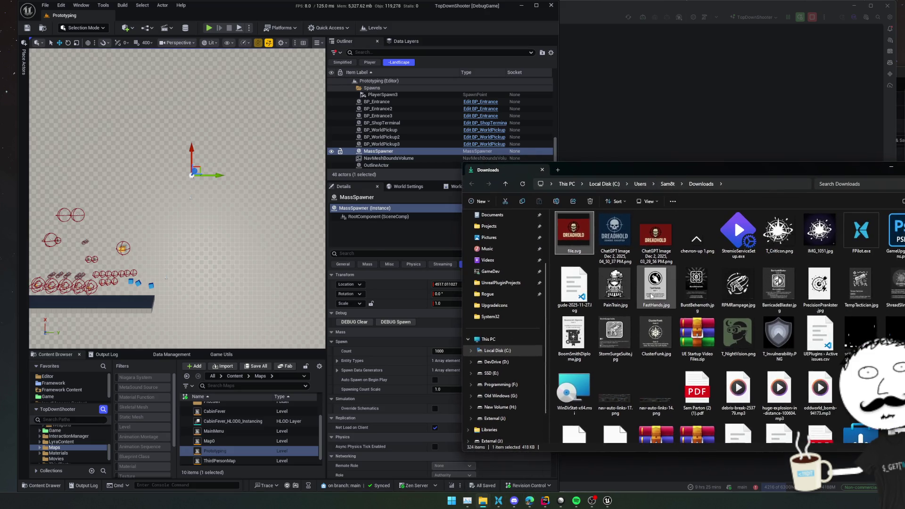
scroll(651, 296, up, 3)
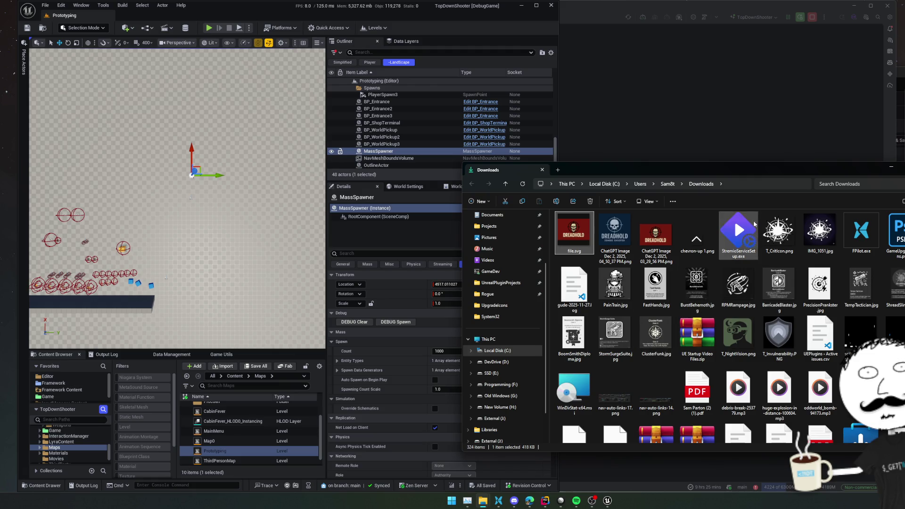
click(522, 185)
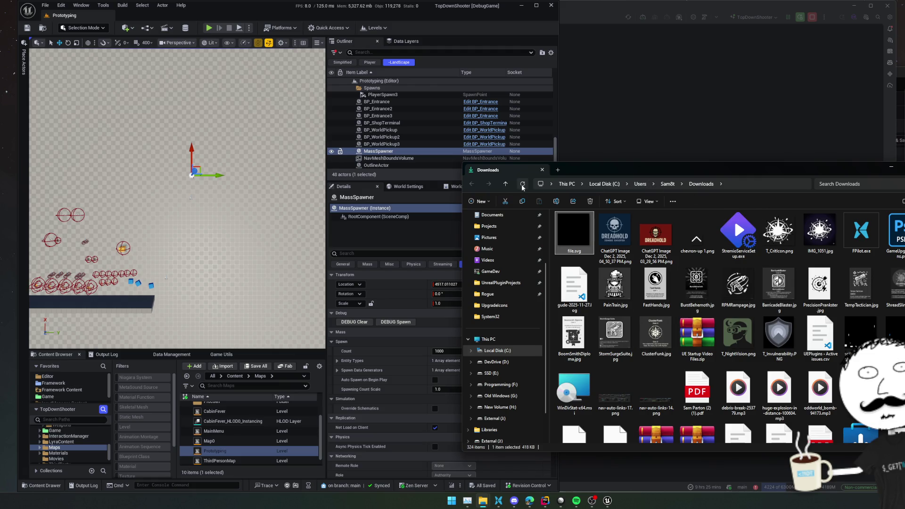
scroll(491, 266, up, 2)
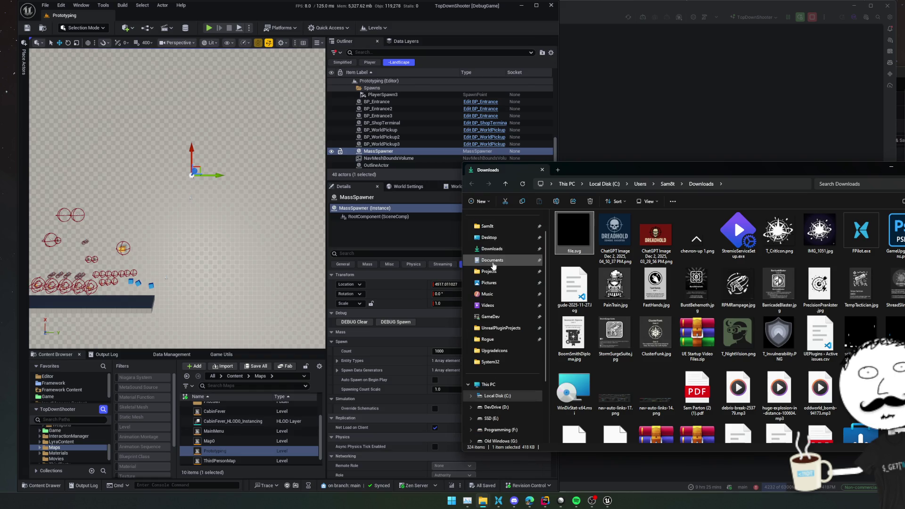
click(492, 262)
key(d)
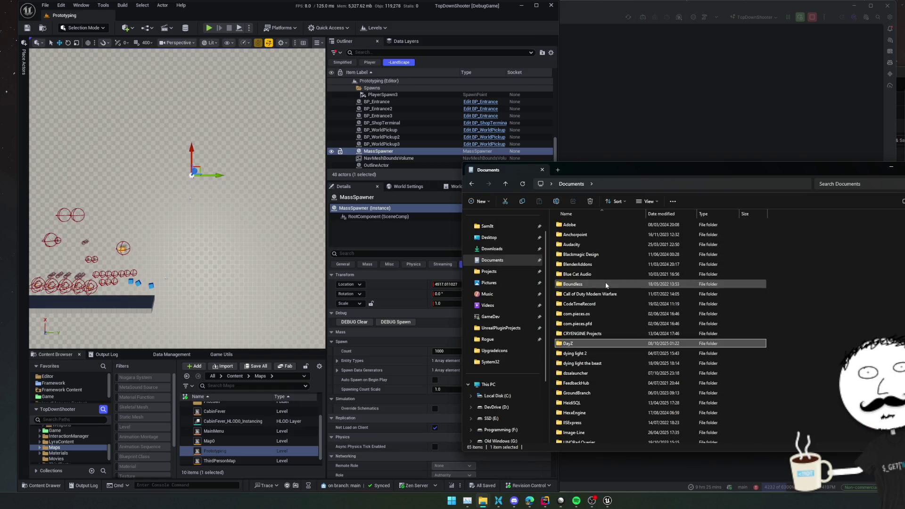
key(super)
Launch Figma from the search for figma and return Explorer to Downloads
text(figma)
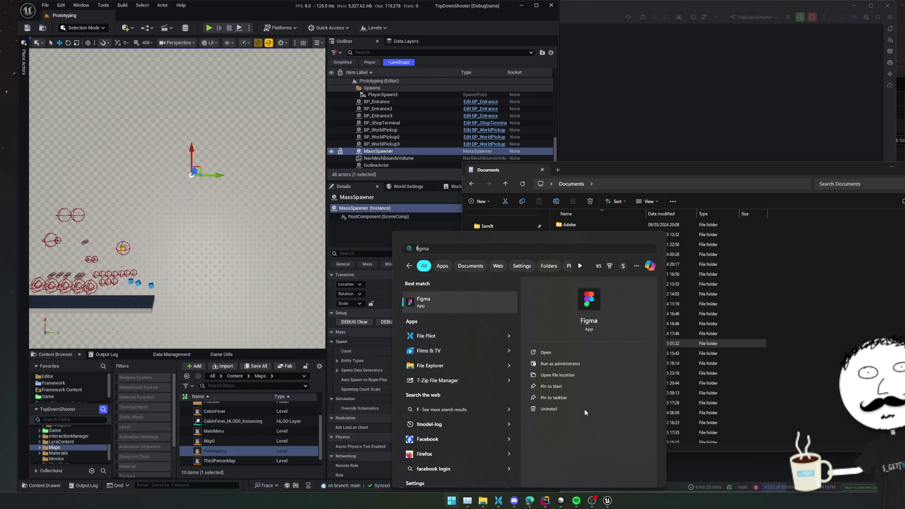
key(Escape)
key(alt+Left)
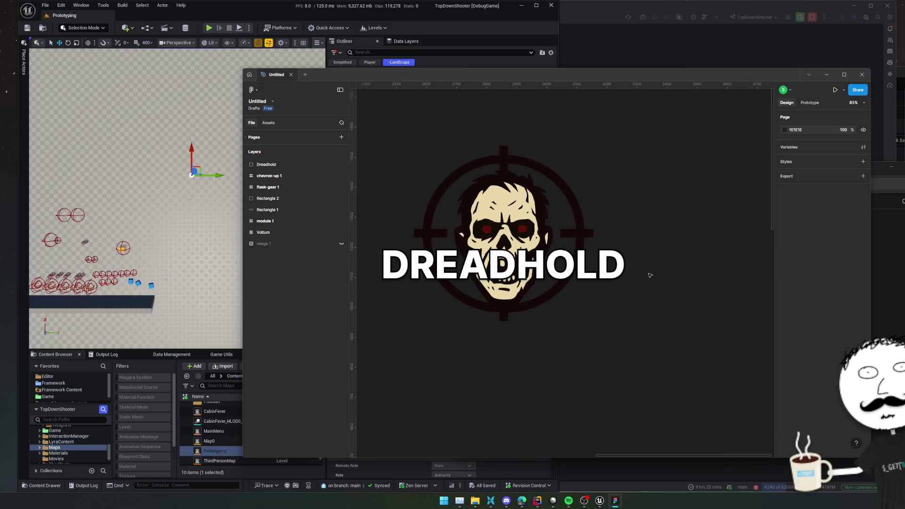
Export the Dreadhold frame as Dreadhold.png into the Downloads folder
click(280, 167)
click(823, 394)
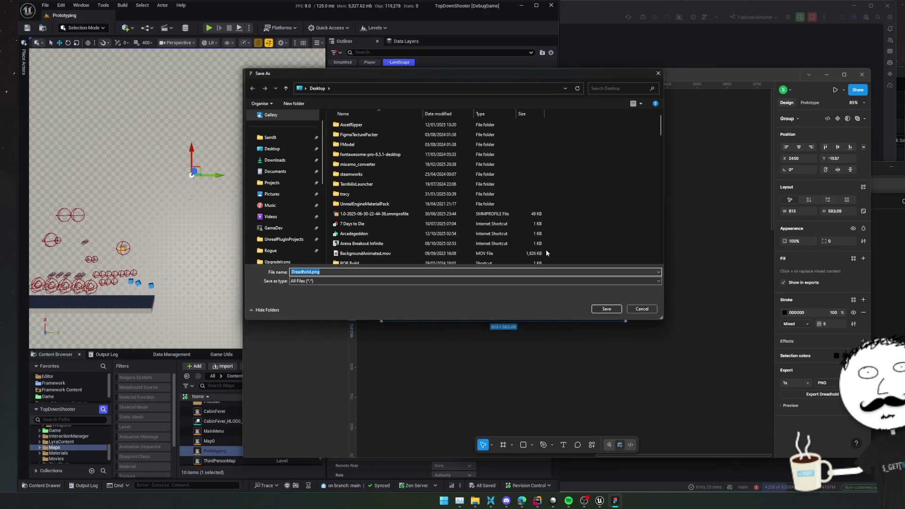
click(288, 160)
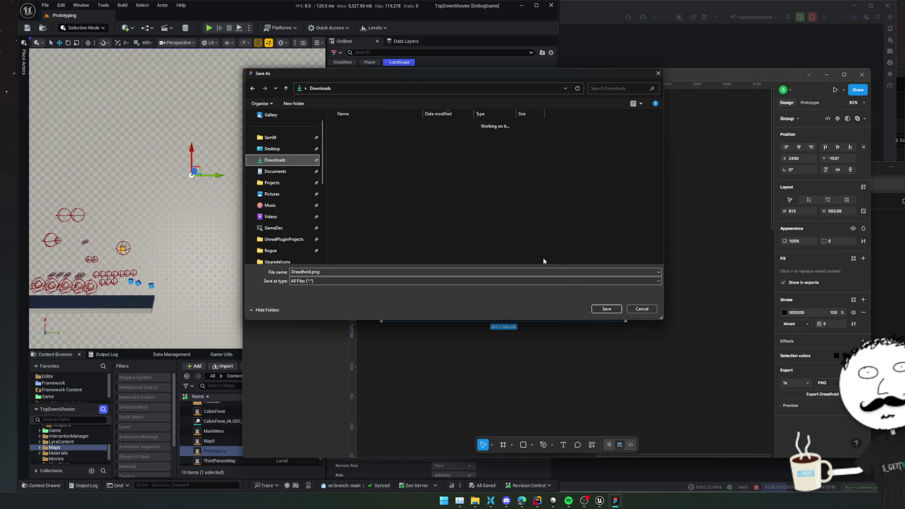
click(610, 308)
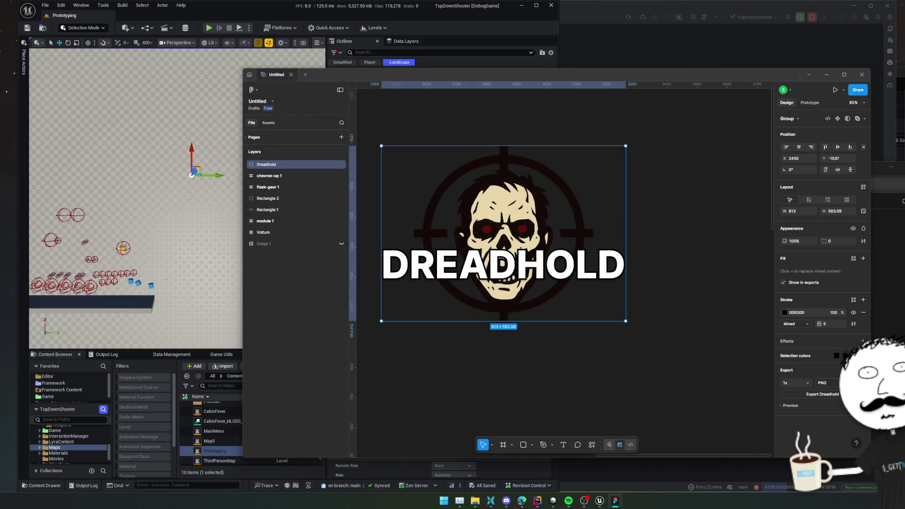
Close Figma and select the exported Dreadhold.png in Explorer
click(691, 259)
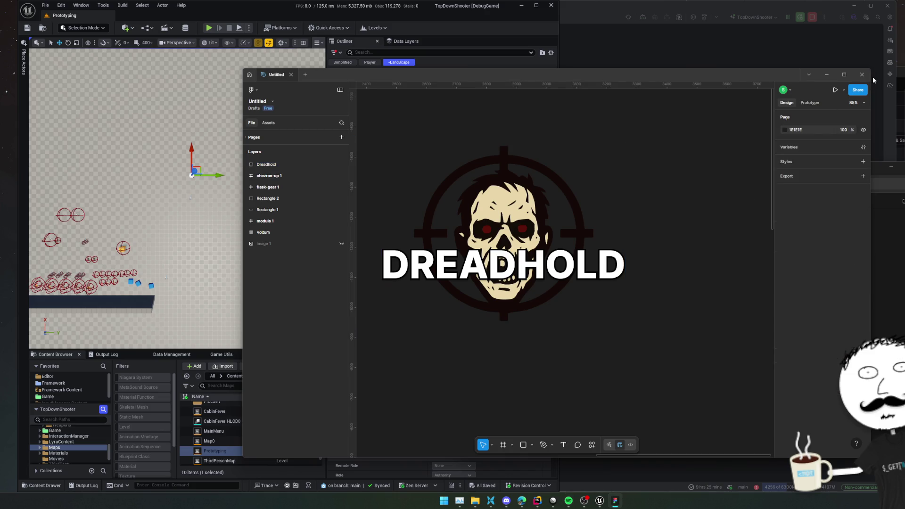
click(862, 74)
click(577, 234)
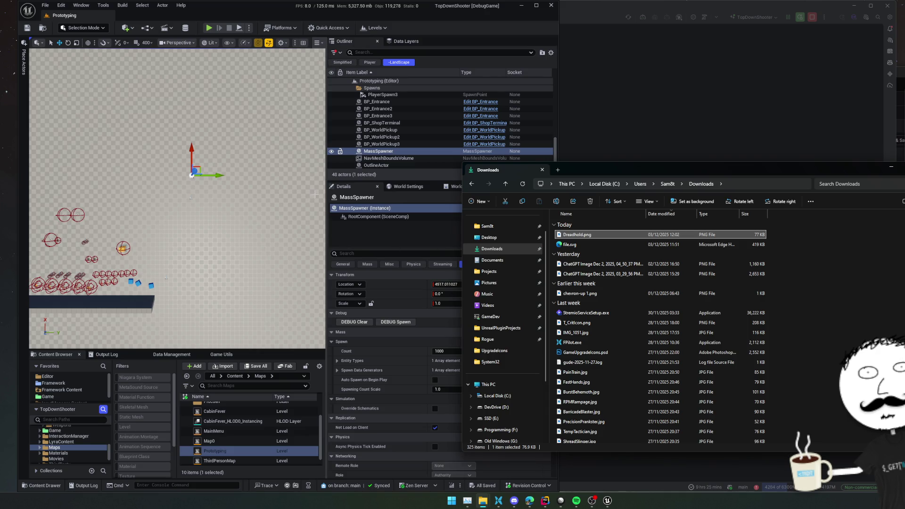
Dock Game Utils in the bottom panel and navigate the Content Browser to Framework/UI/Art
drag(253, 351, 229, 355)
drag(60, 349, 59, 283)
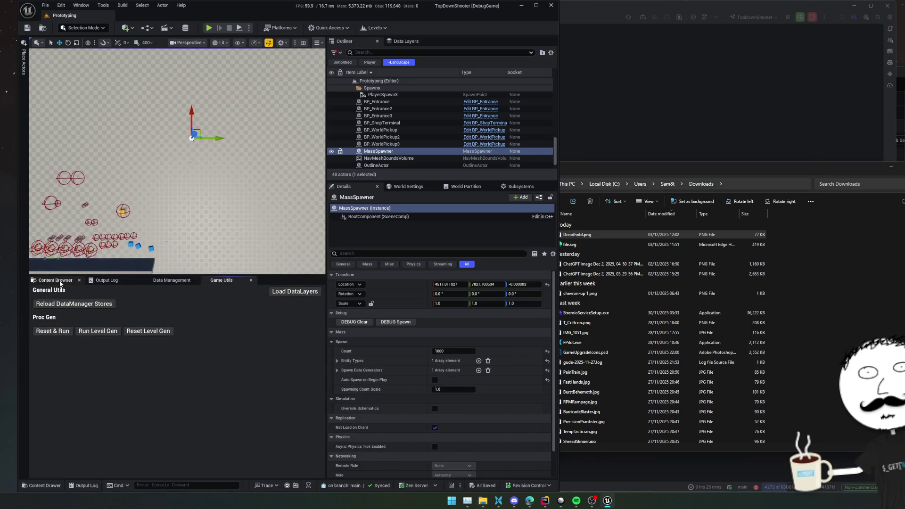
click(60, 281)
scroll(67, 409, up, 10)
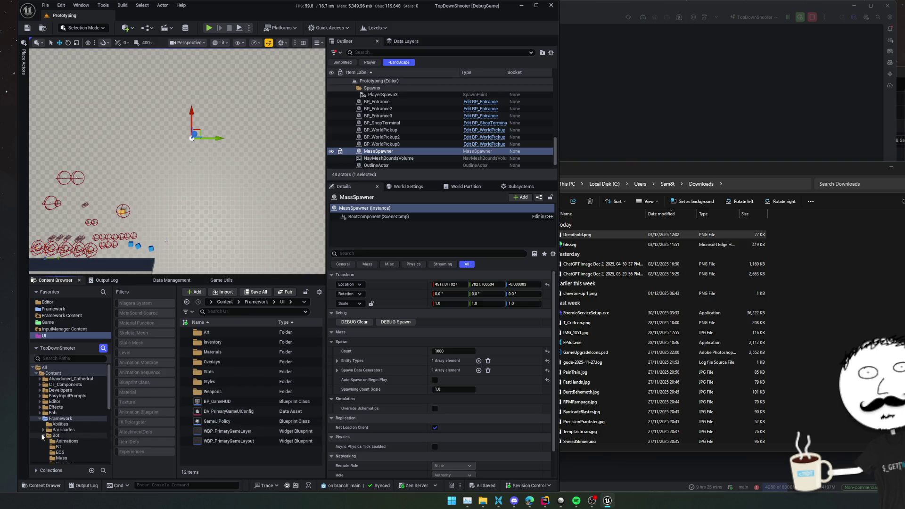
click(42, 436)
double_click(220, 333)
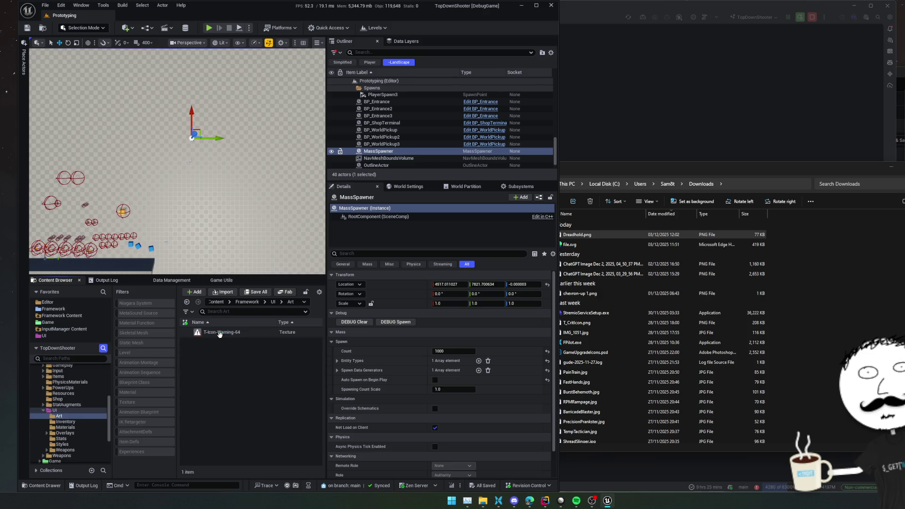
click(81, 416)
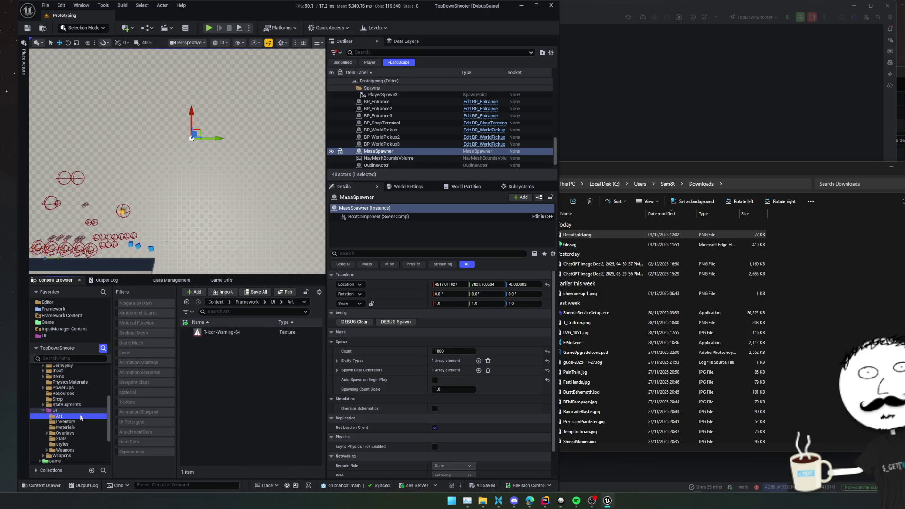
Show the Art folder in Explorer and paste Dreadhold.png into it
right_click(81, 417)
click(139, 247)
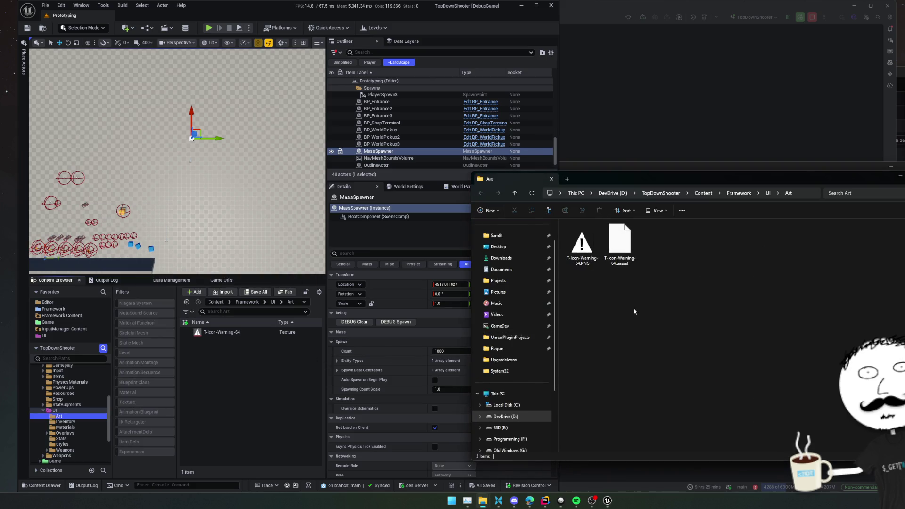
key(ctrl+v)
click(894, 180)
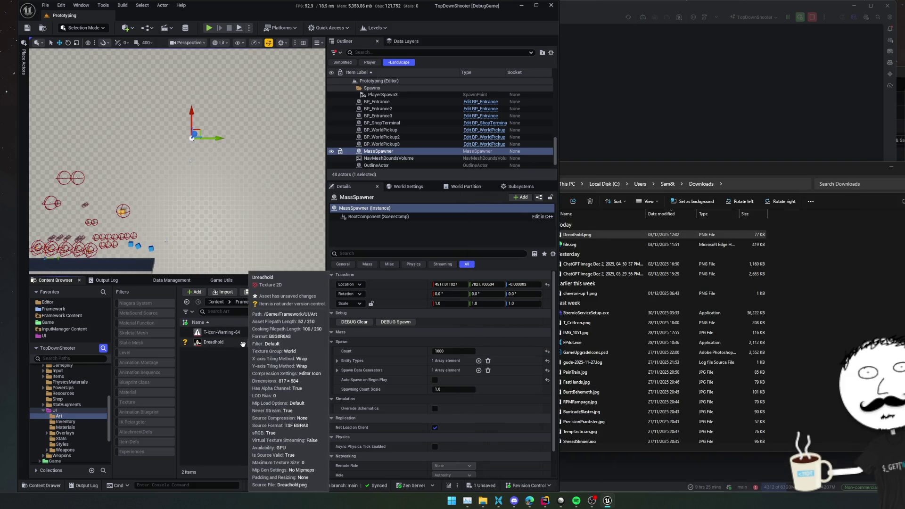
Rename the imported Dreadhold texture to T_Dreadhold
click(291, 344)
key(F2)
key(Home)
text(T_)
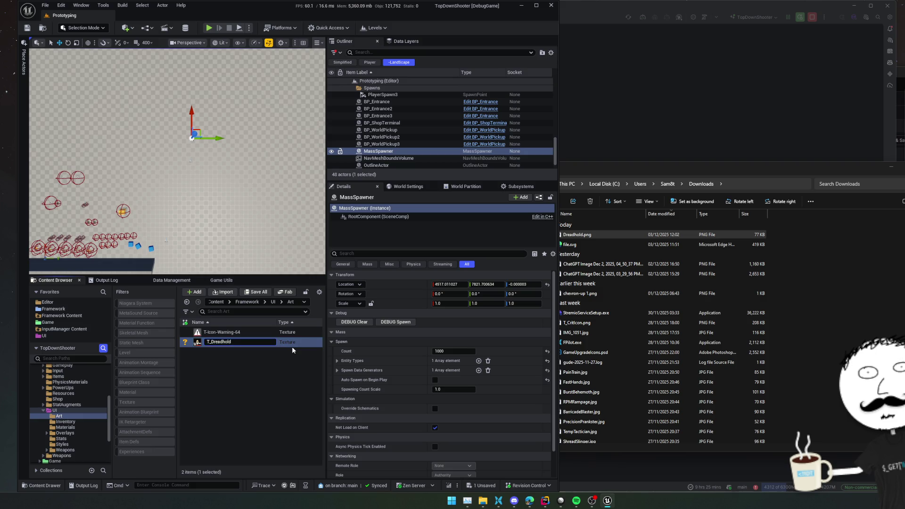
key(Return)
Set T_Dreadhold's Texture Group to UI and save the texture
double_click(220, 343)
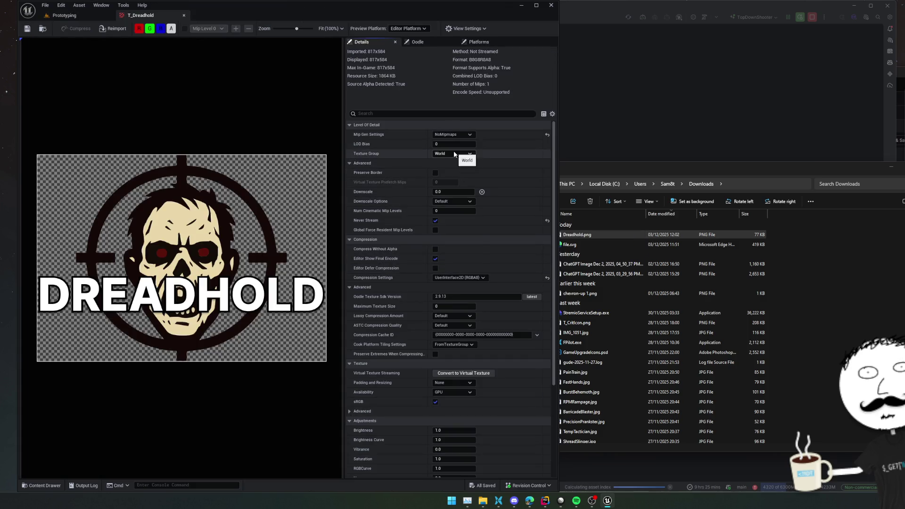
click(454, 154)
click(450, 276)
key(ctrl+s)
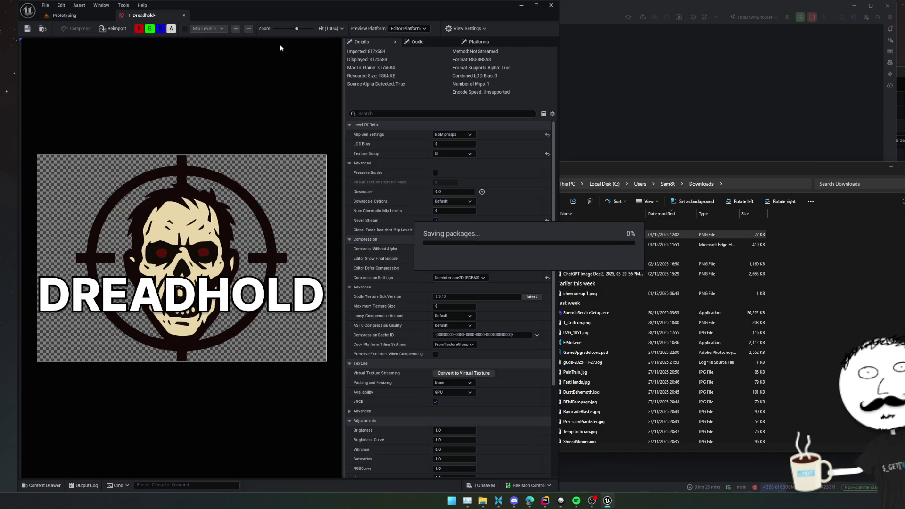
click(184, 15)
Search the Levels list for the MainMenu level
click(292, 28)
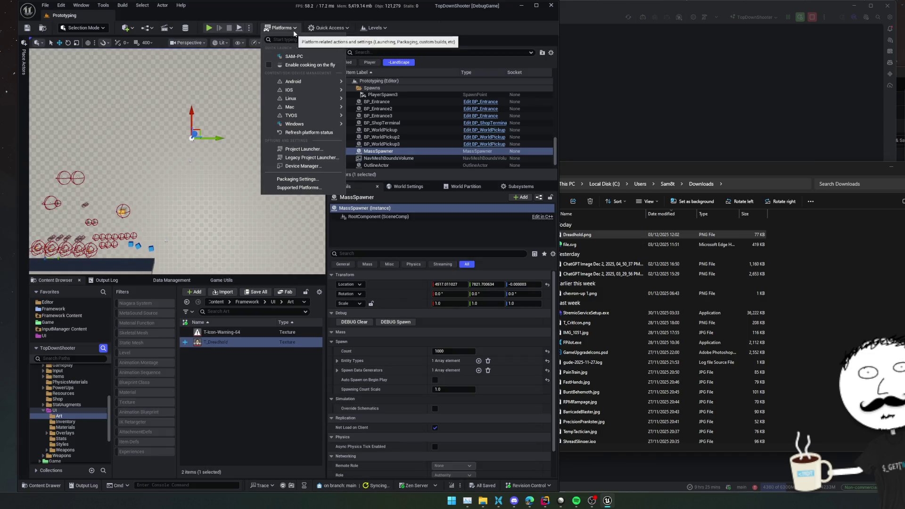
click(294, 30)
click(371, 29)
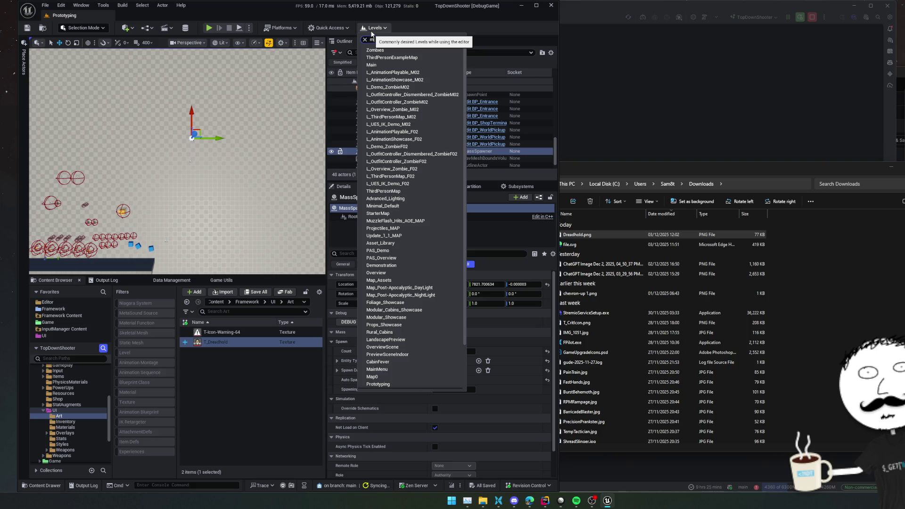
text(ain)
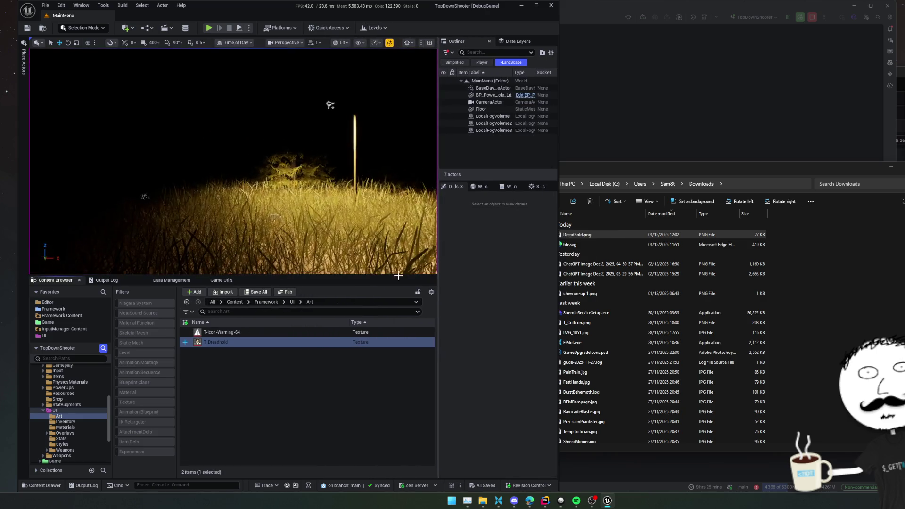
Play the MainMenu level in the editor and try the Meta Upgrades and Cabin Fever panels
drag(398, 276, 398, 365)
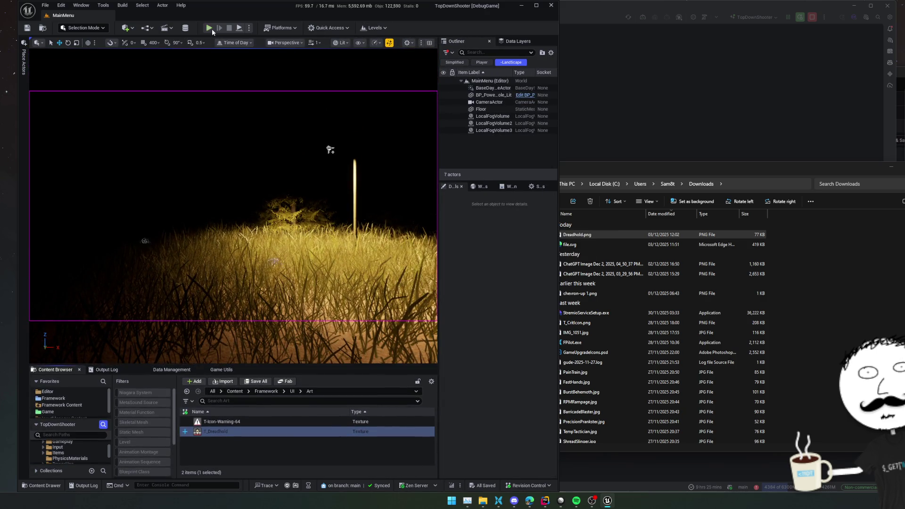
click(211, 29)
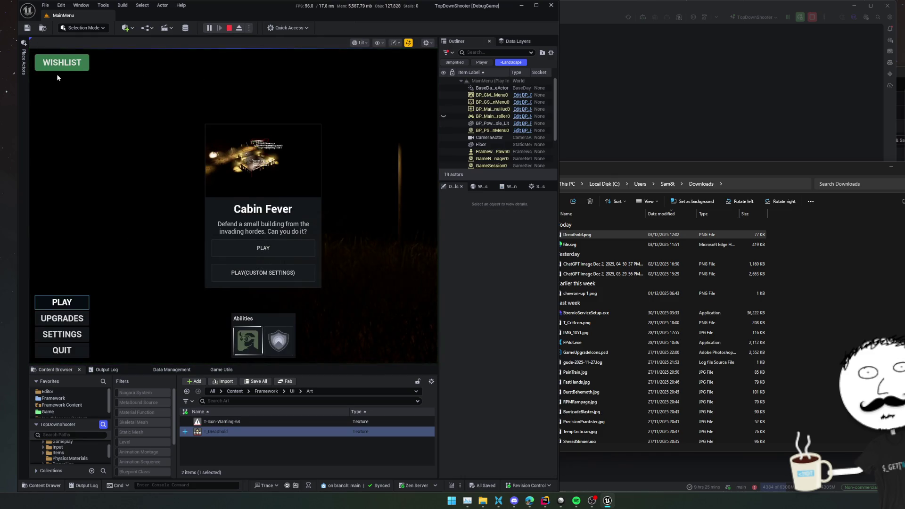
click(62, 318)
click(61, 305)
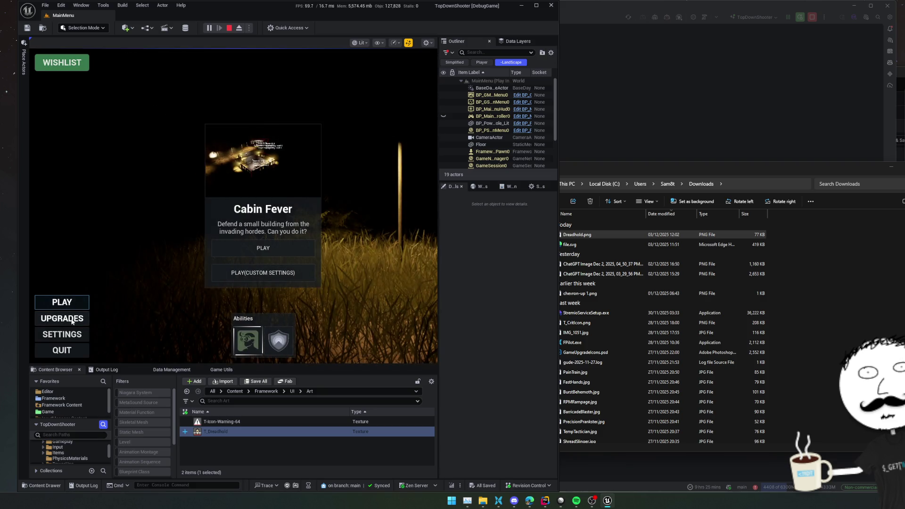
click(70, 319)
click(62, 351)
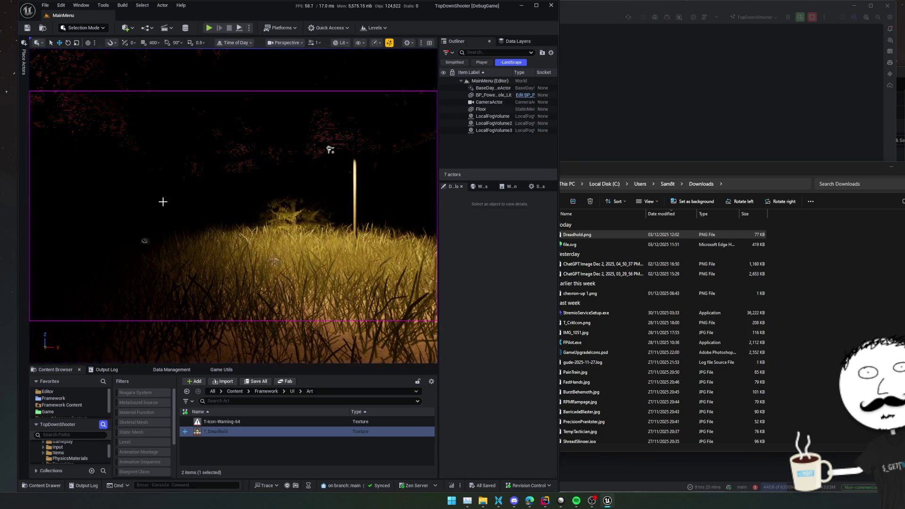
key(alt+p)
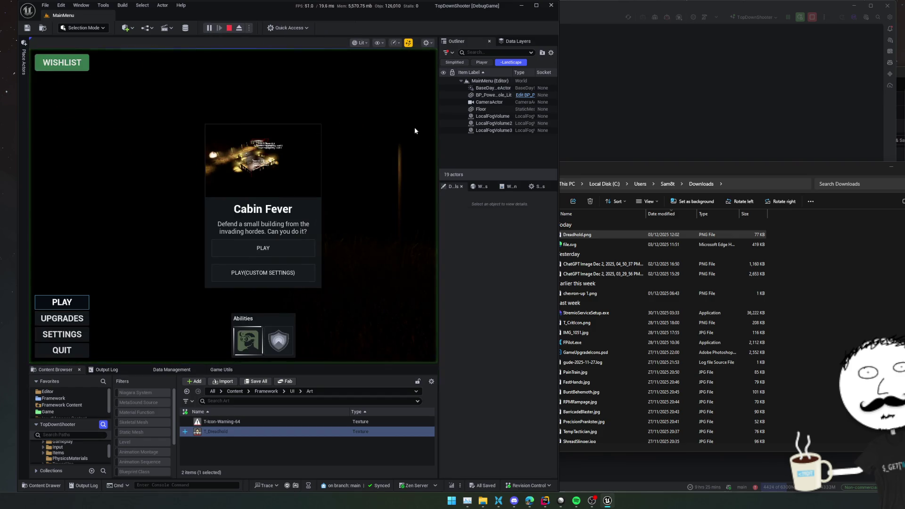
click(57, 319)
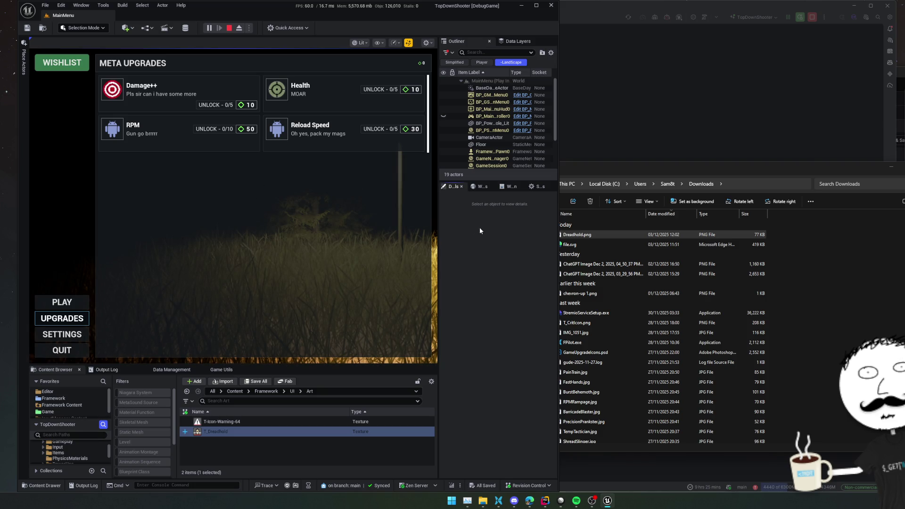
Open WB_MainMenuScreen through the asset search and stop the game preview
key(ctrl+shift+p)
text(MainMe)
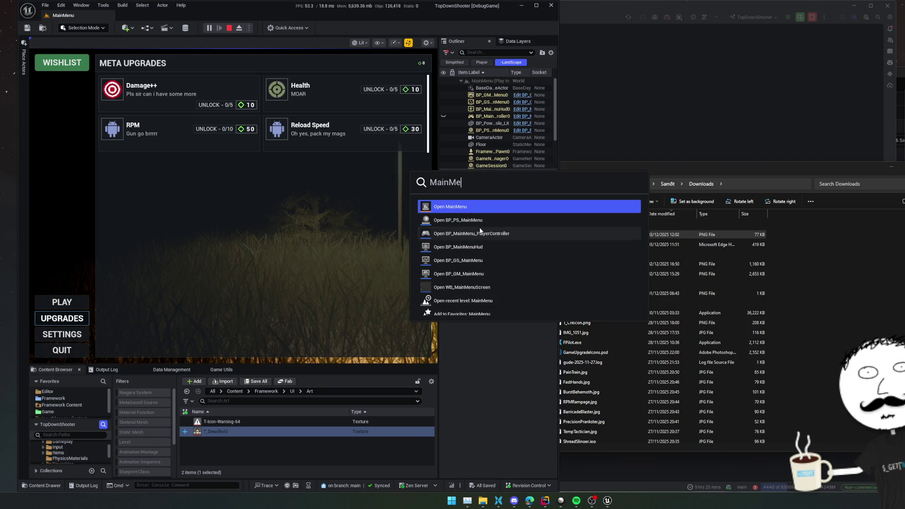
key(Home)
text(WB_)
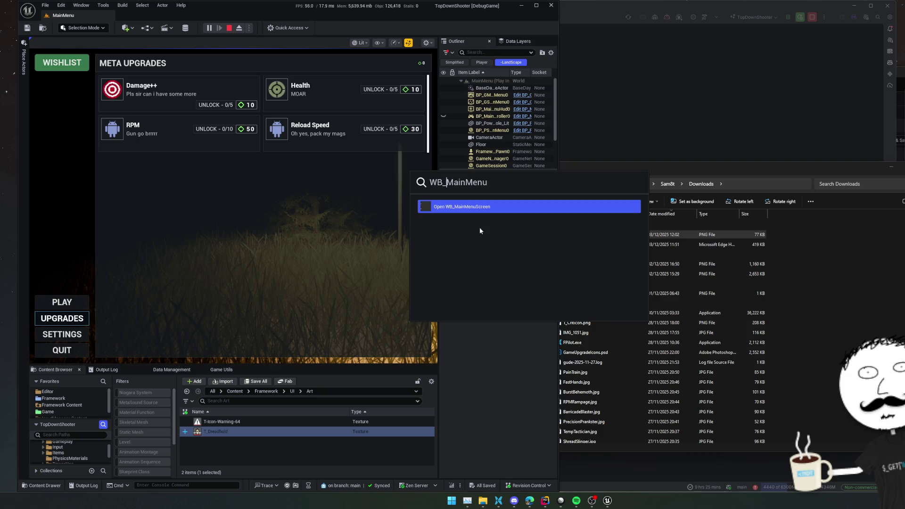
key(Return)
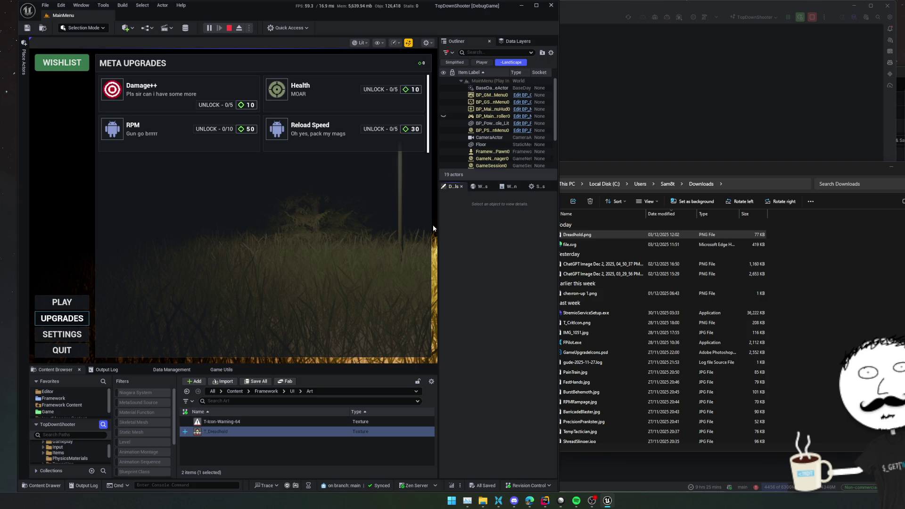
click(230, 29)
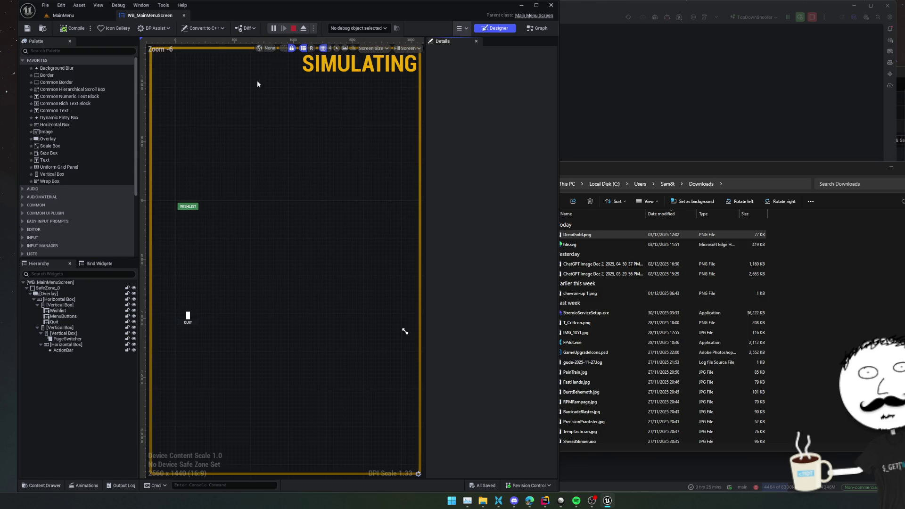
Insert an Image above the Wishlist button and set its brush to T_Dreadhold
click(75, 311)
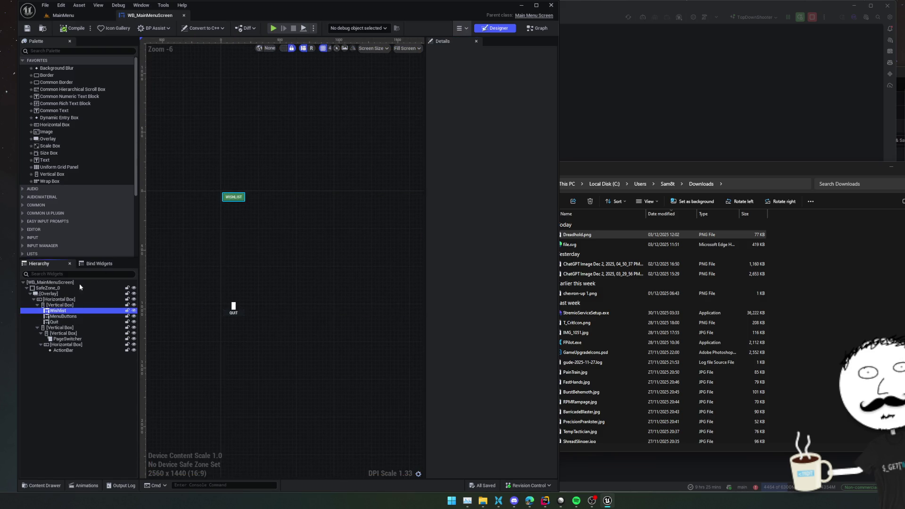
mouse_move(56, 128)
mouse_down()
mouse_move(76, 321)
mouse_move(69, 308)
mouse_up()
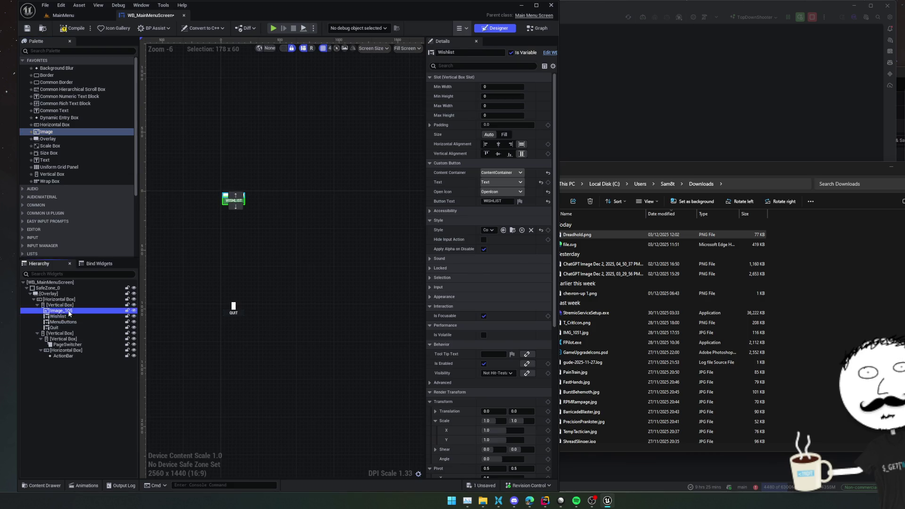
click(504, 144)
text(T_Dread)
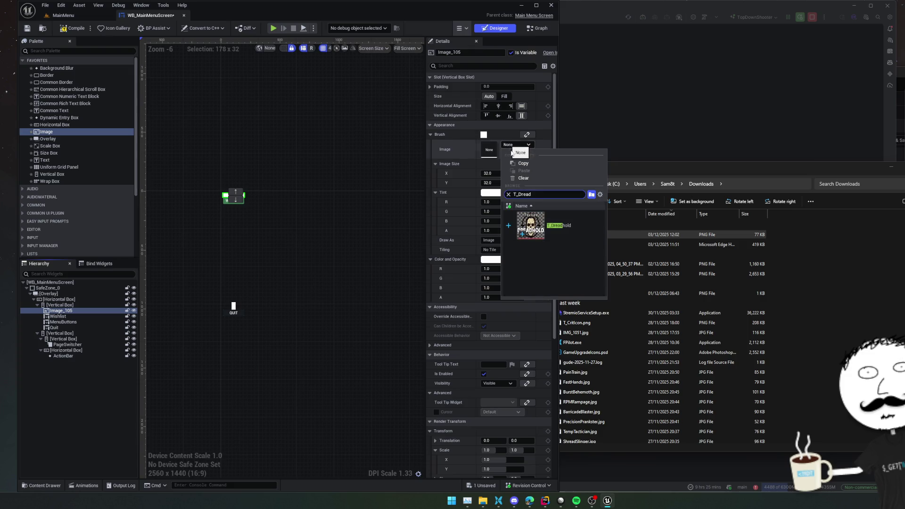
click(551, 226)
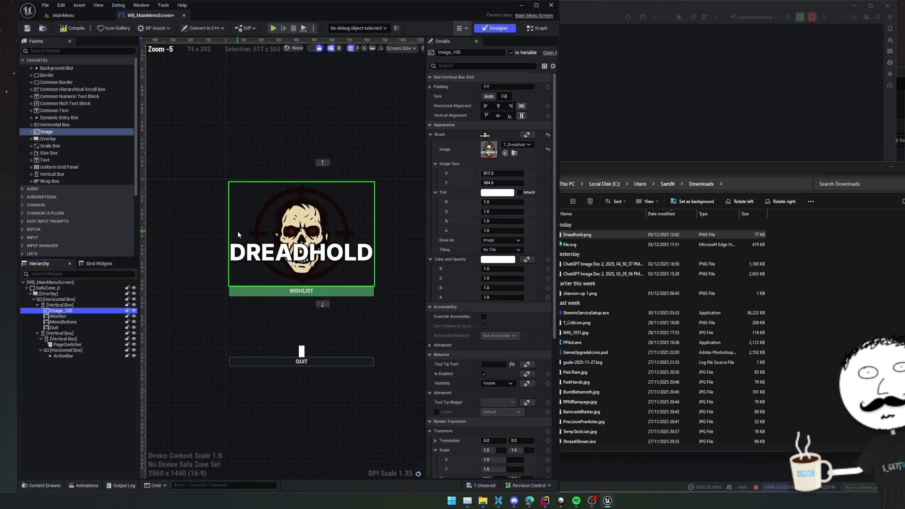
drag(361, 139, 299, 141)
scroll(295, 172, down, 1)
drag(295, 172, 276, 188)
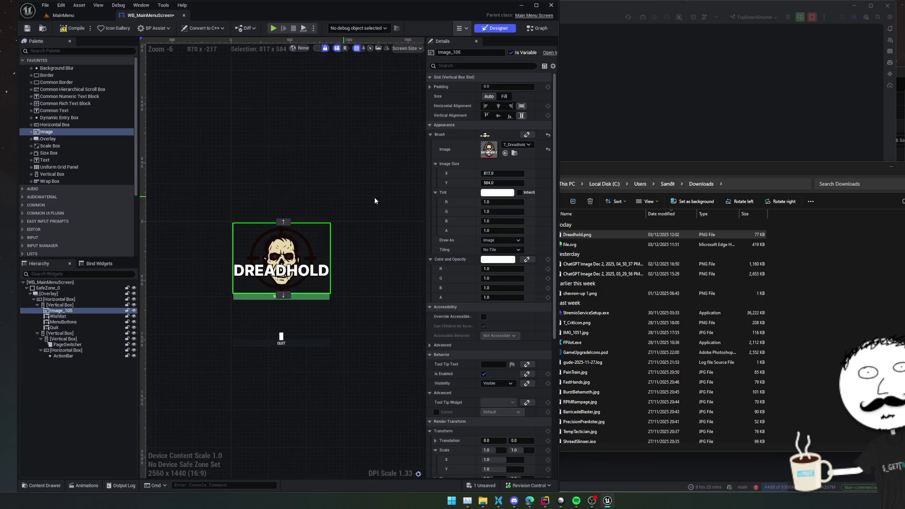
Halve the logo's image size twice, from 408.5 × 292 to 204.25 × 146
click(516, 173)
key(Right)
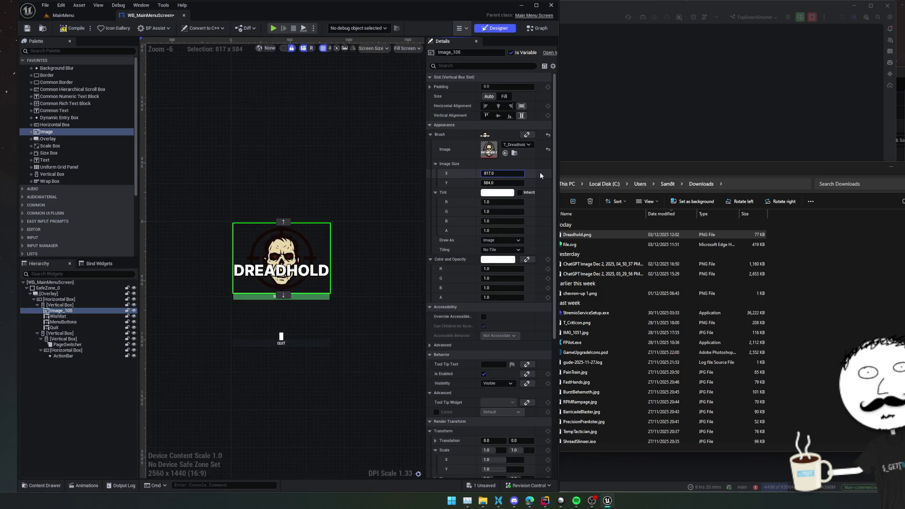
text(2)
key(Tab)
key(Right)
text(/2)
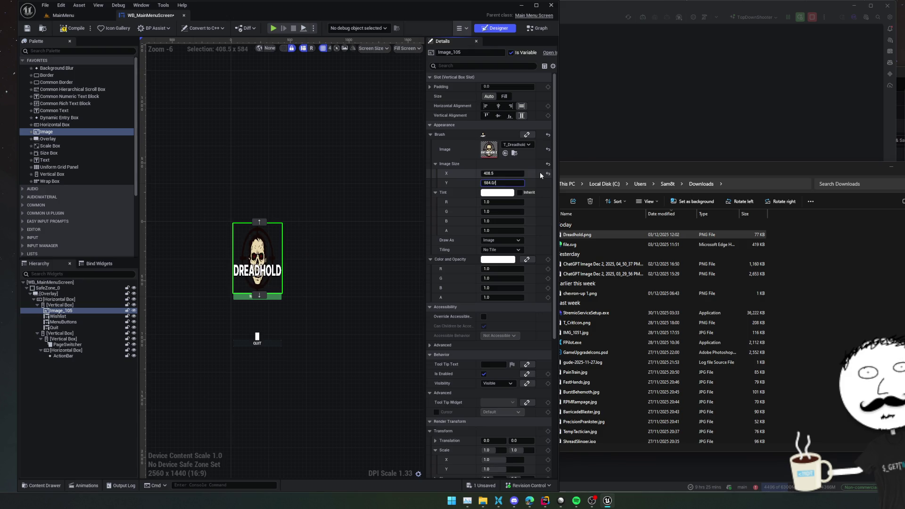
key(Return)
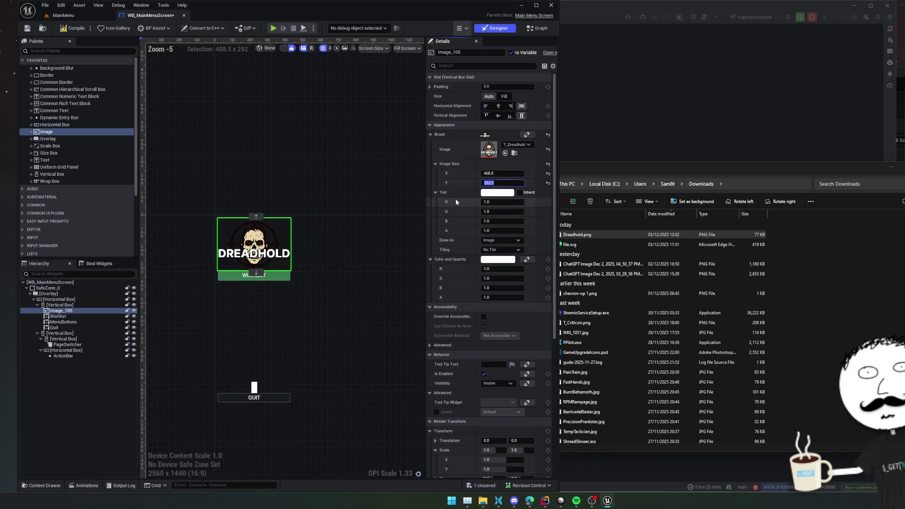
click(518, 173)
text(2)
key(Tab)
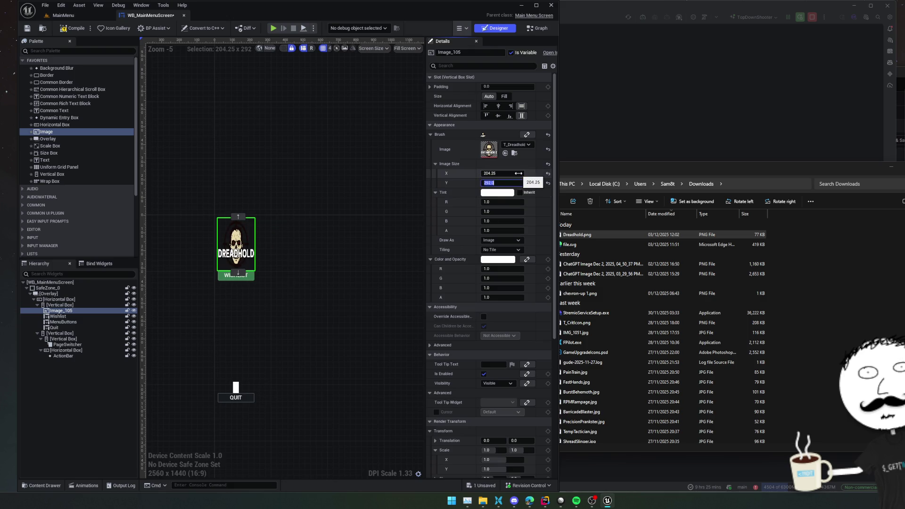
text(2)
key(Return)
Give the logo a bottom padding of 30 and compile the main menu widget
scroll(272, 207, up, 1)
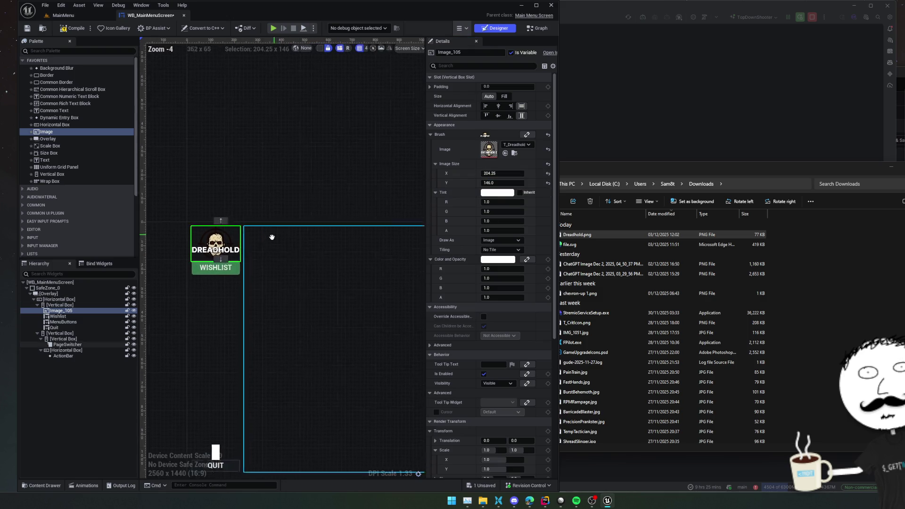
scroll(183, 233, up, 3)
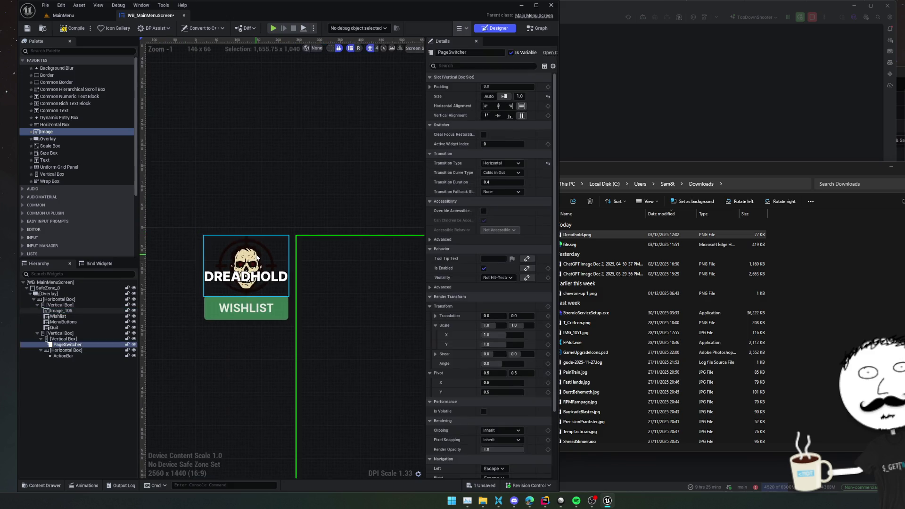
click(430, 87)
click(503, 125)
text(30)
key(Return)
click(67, 28)
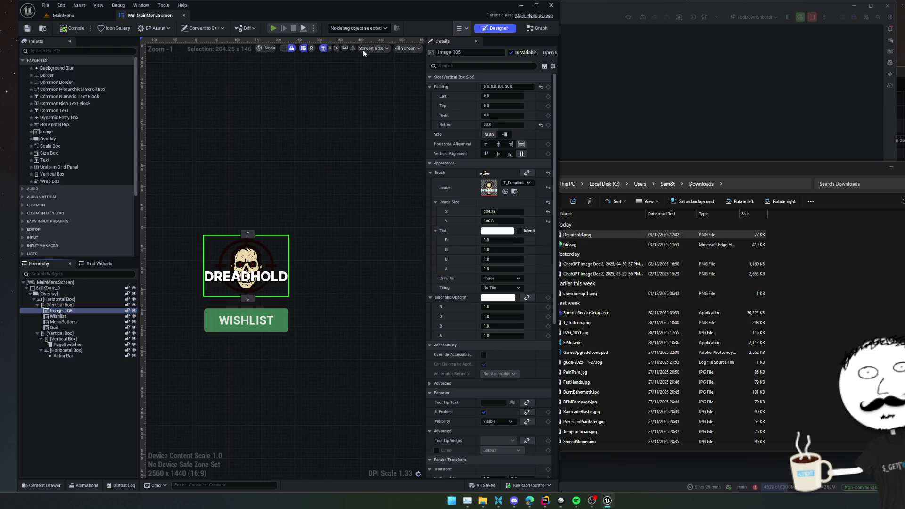
mouse_move(661, 101)
mouse_down()
mouse_move(425, 111)
mouse_move(289, 103)
mouse_up()
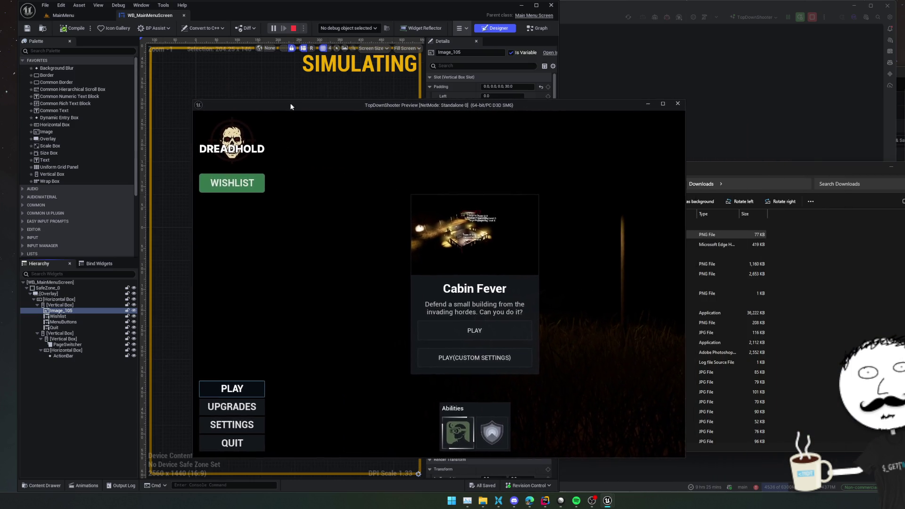
click(251, 408)
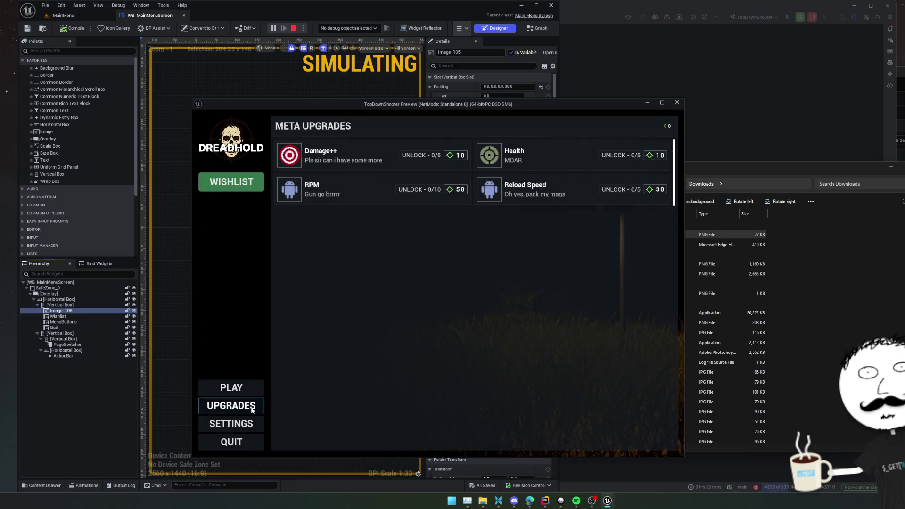
click(240, 424)
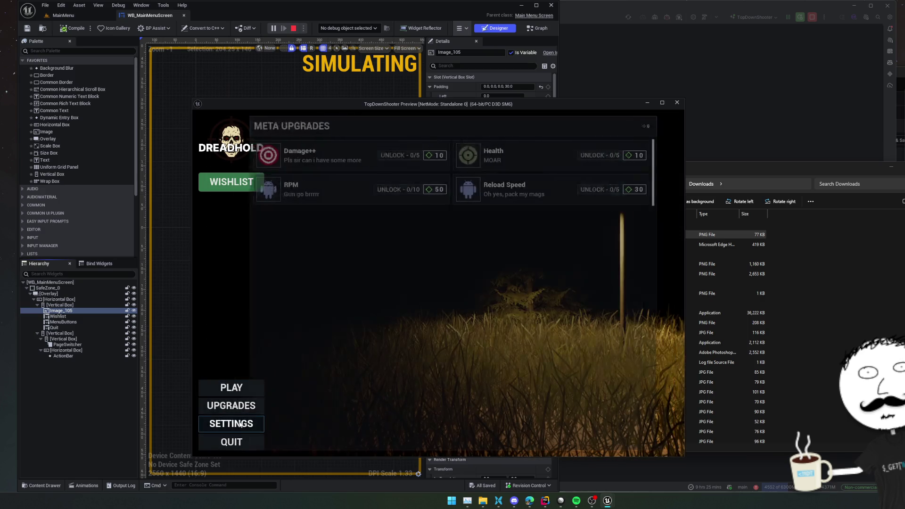
key(Escape)
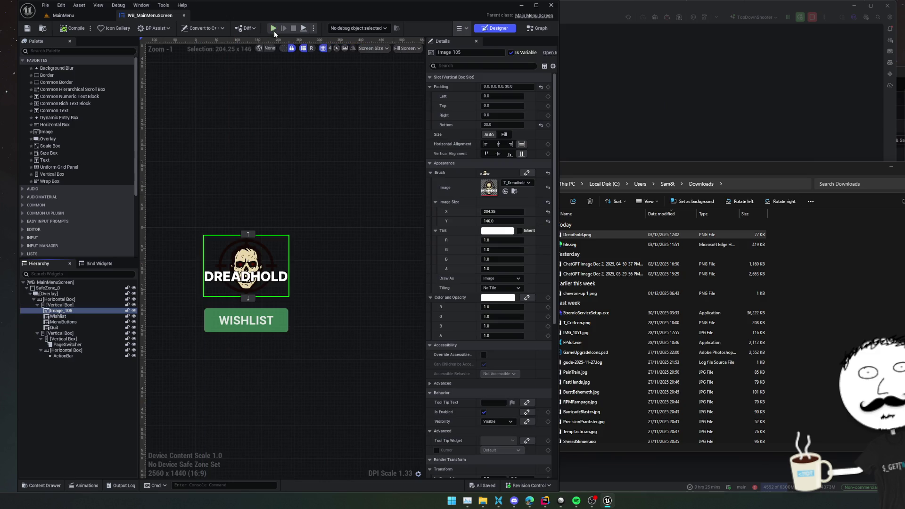
click(273, 29)
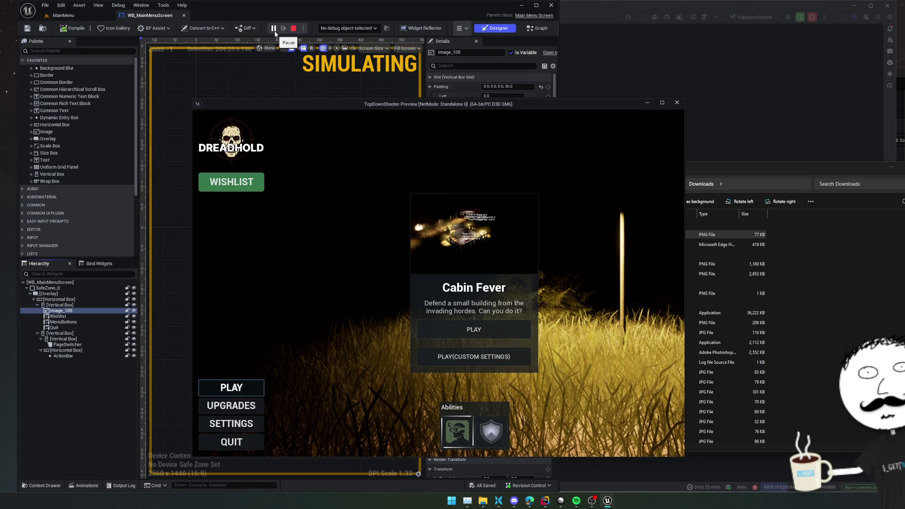
Browse the Upgrades and Settings pages and upgrade tooltips, then return to the Cabin Fever play page
click(234, 406)
click(237, 419)
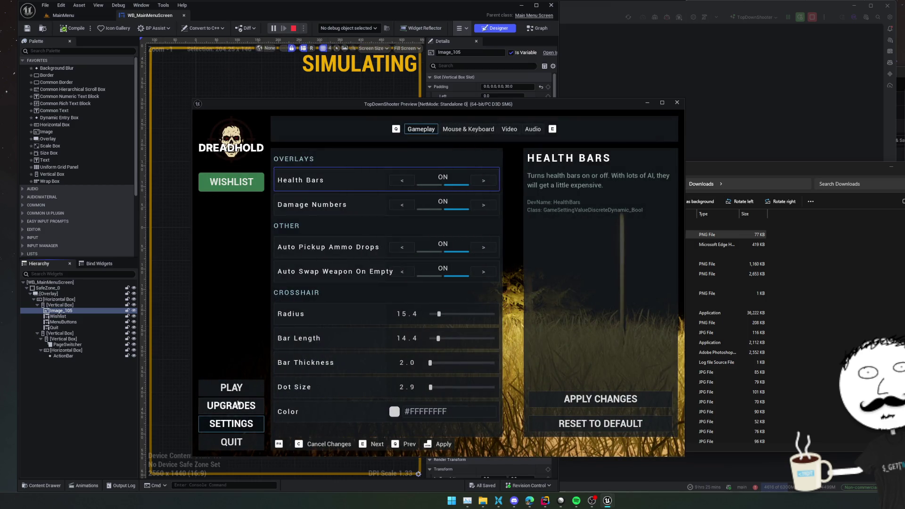
key(Escape)
click(237, 421)
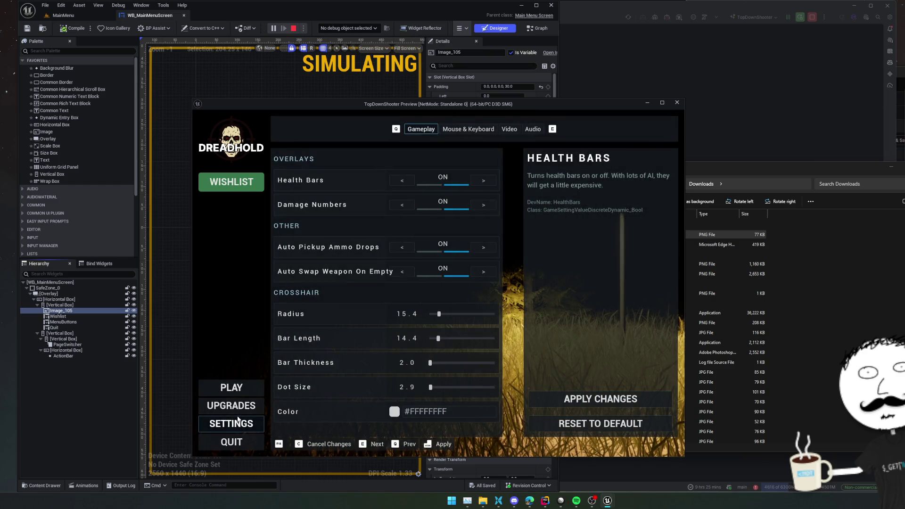
click(235, 407)
mouse_move(286, 164)
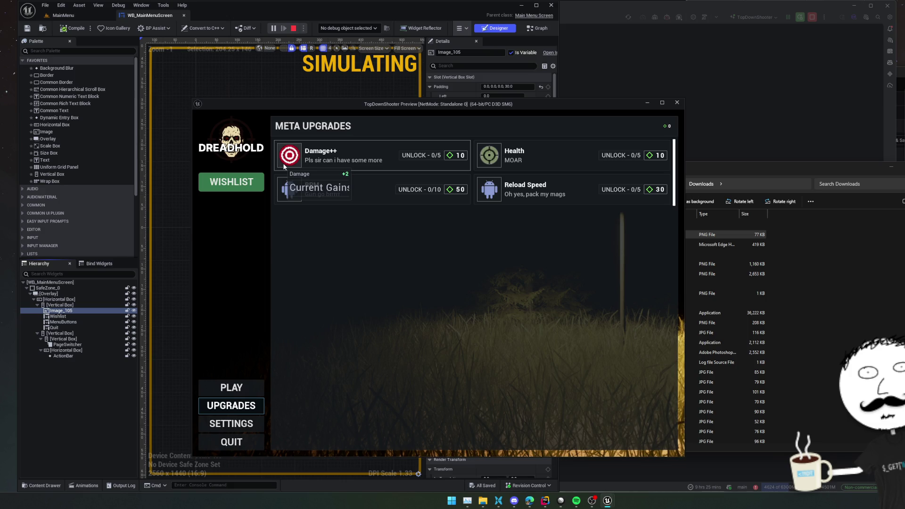
mouse_move(517, 202)
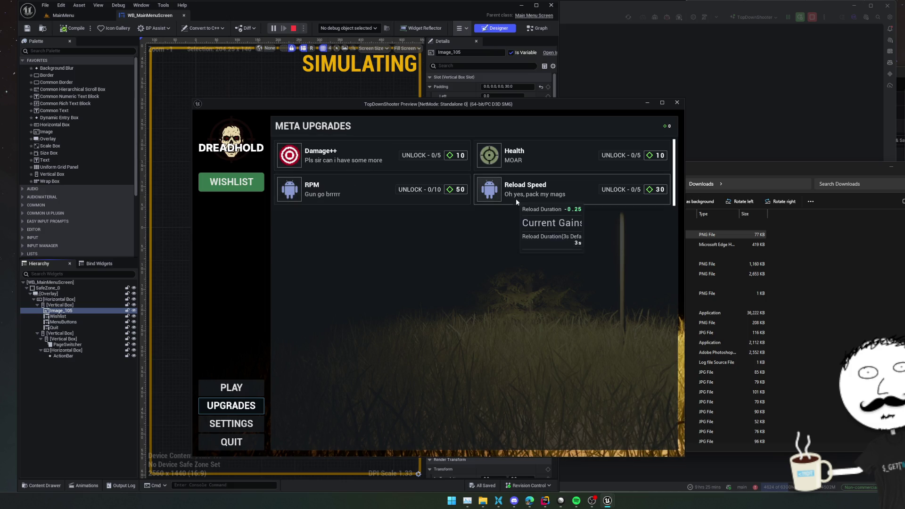
click(240, 388)
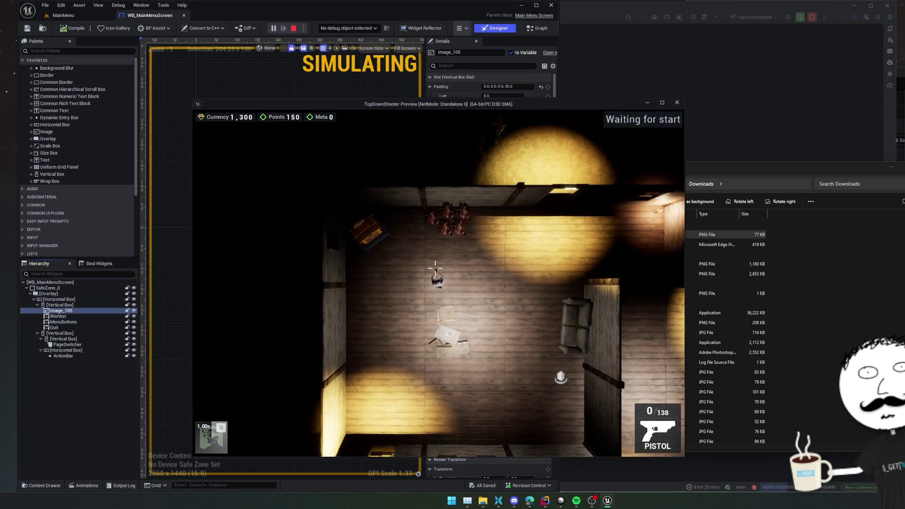
Shoot at the first group of enemies in the cabin
click(440, 250)
click(453, 227)
click(444, 219)
click(441, 226)
click(443, 228)
click(479, 265)
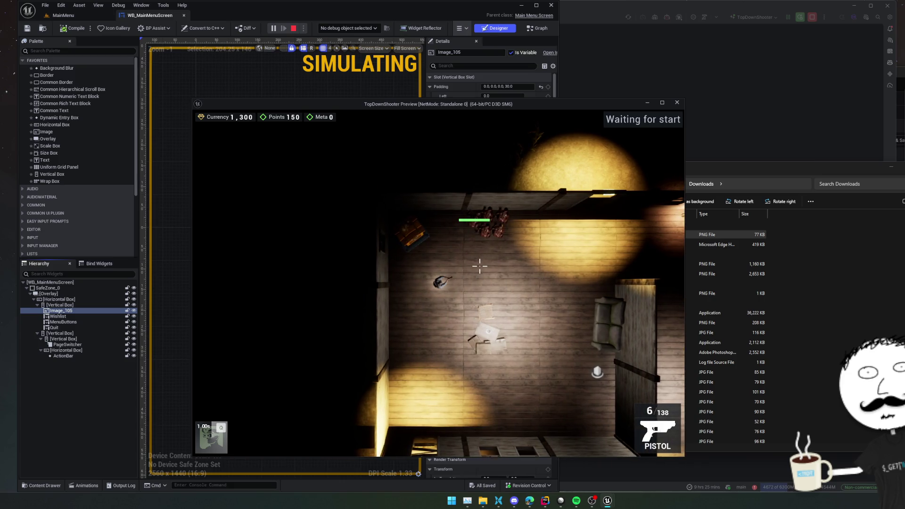
Toggle the console, pause to check player stats, resume walking, then stop the preview
key(grave)
text(sh)
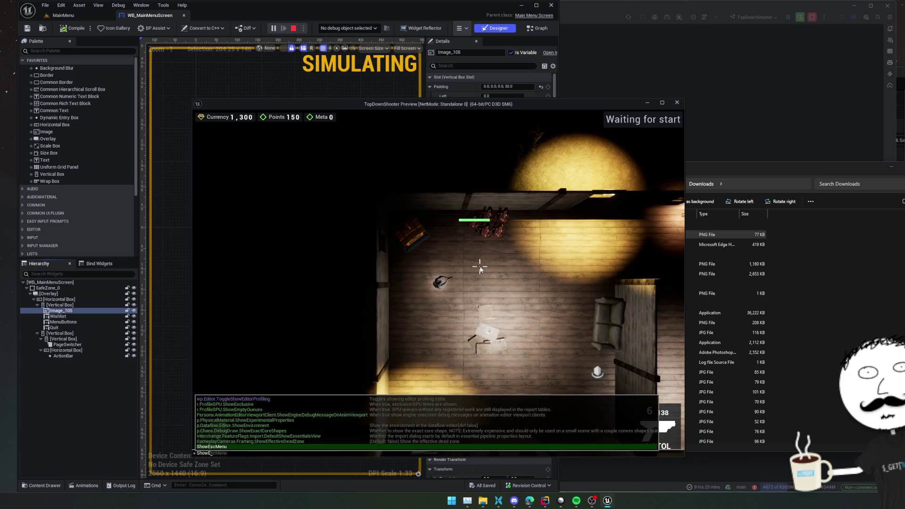
key(Escape)
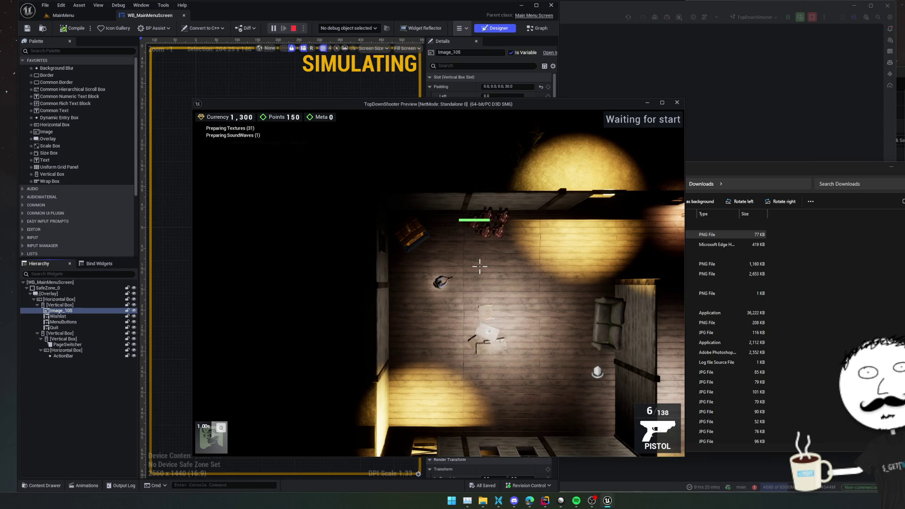
key(Escape)
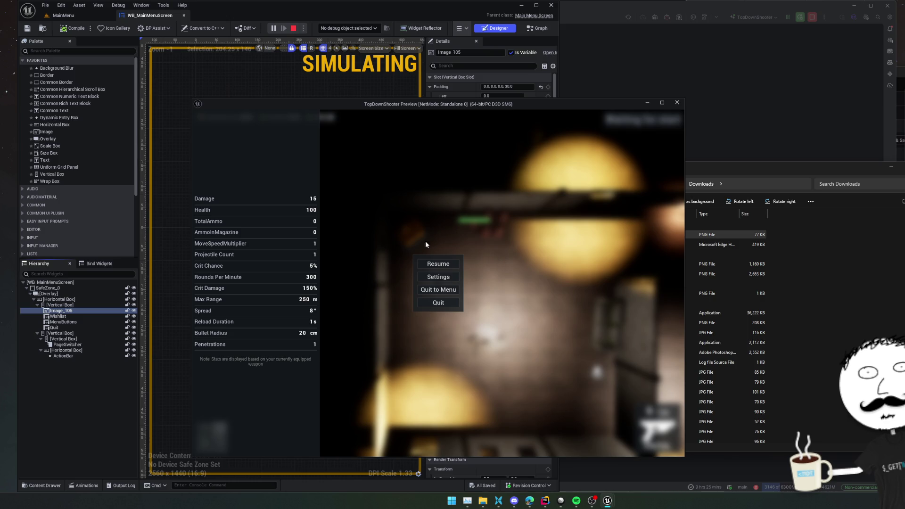
click(437, 263)
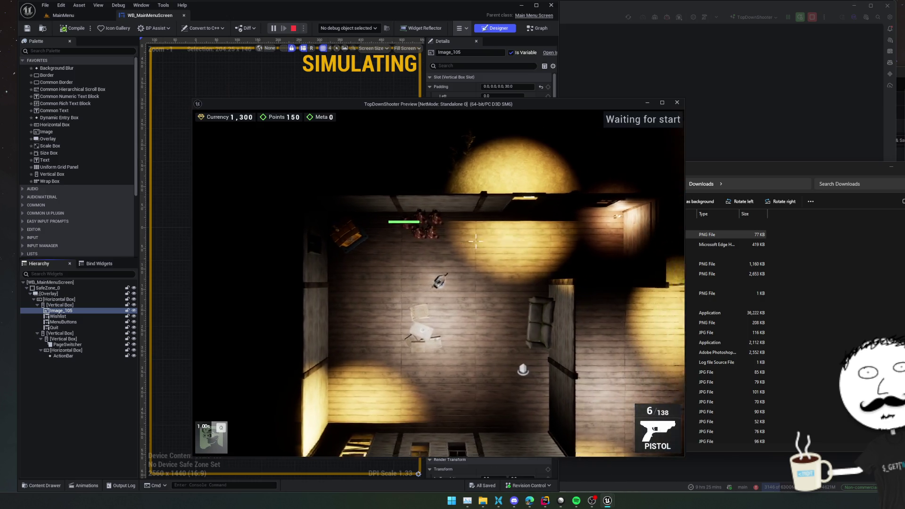
key(s)
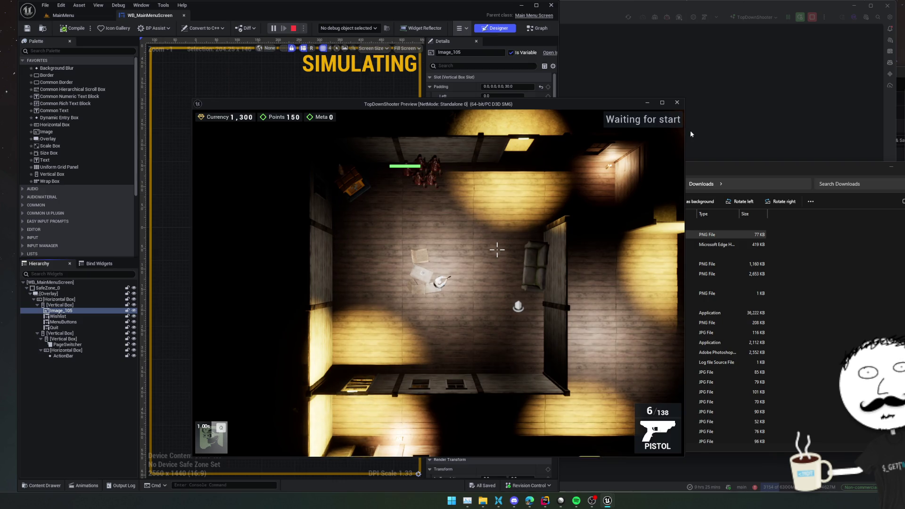
click(677, 103)
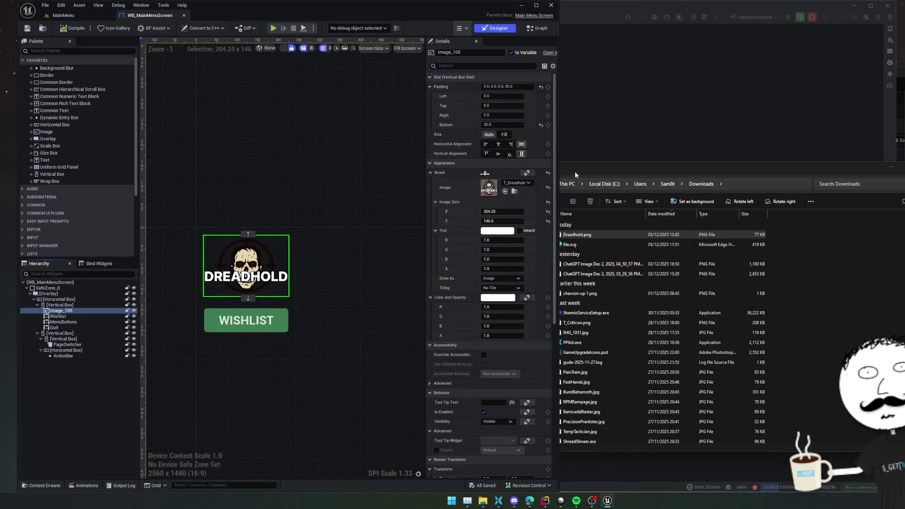
Load the CabinFever level from the Levels list
drag(559, 161, 669, 160)
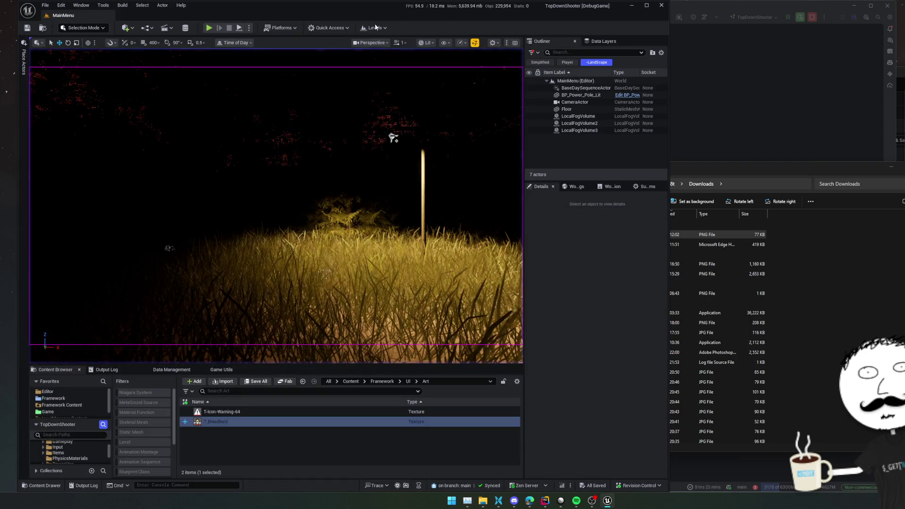
click(371, 28)
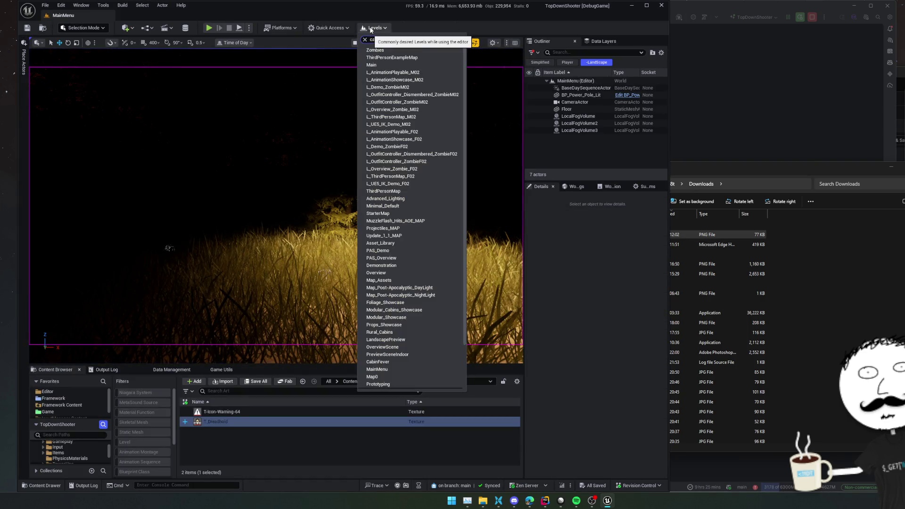
text(cabin)
click(390, 65)
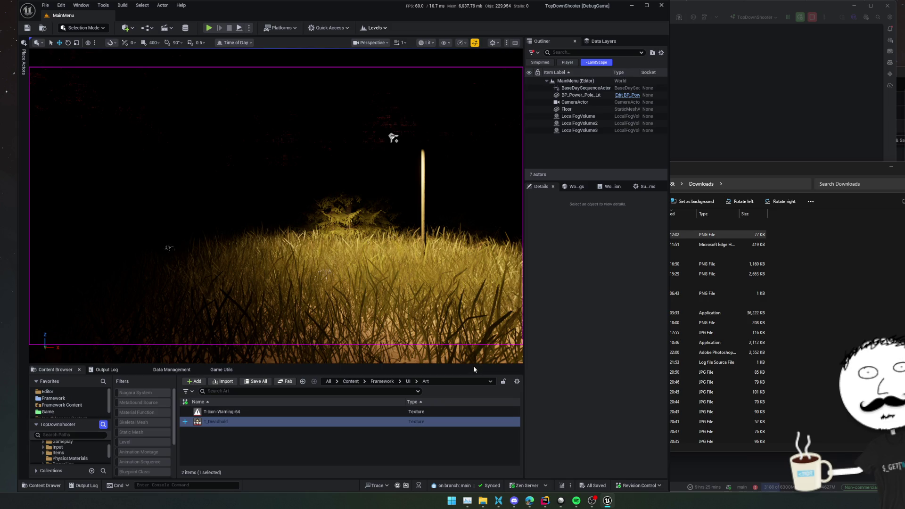
drag(479, 366, 473, 412)
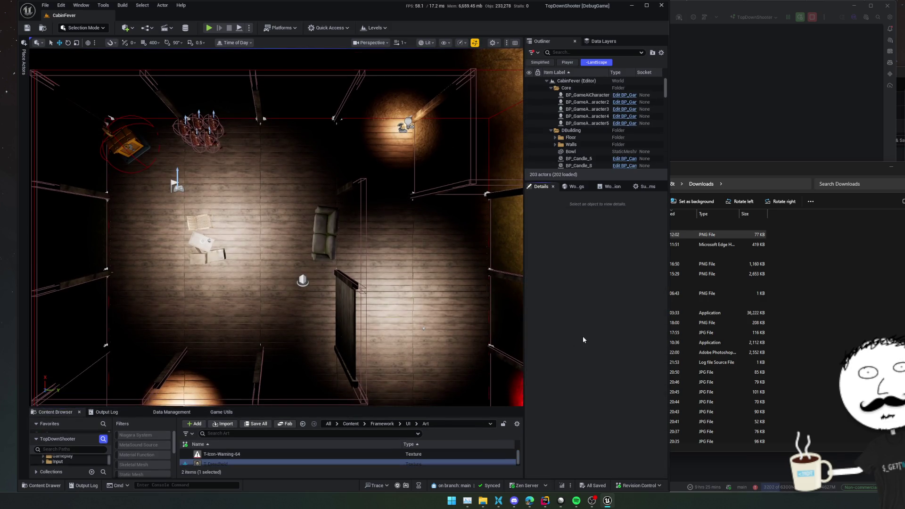
Open the BP_GameCharacter blueprint through the Ctrl+P asset search
key(ctrl+p)
text(ScreenShake)
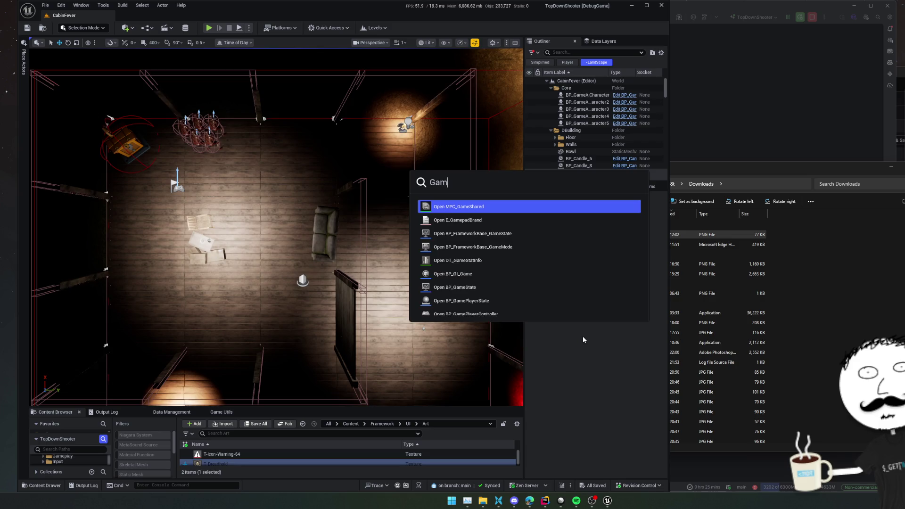
key(Return)
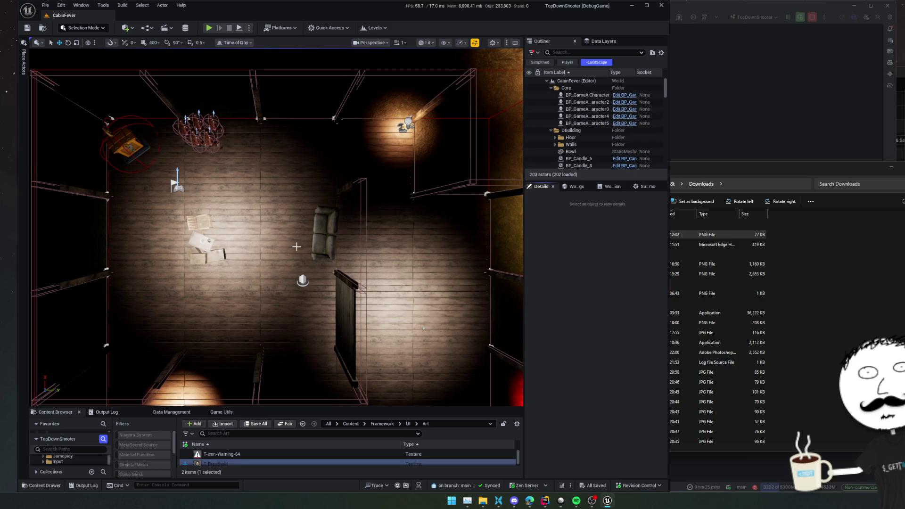
scroll(75, 165, down, 1)
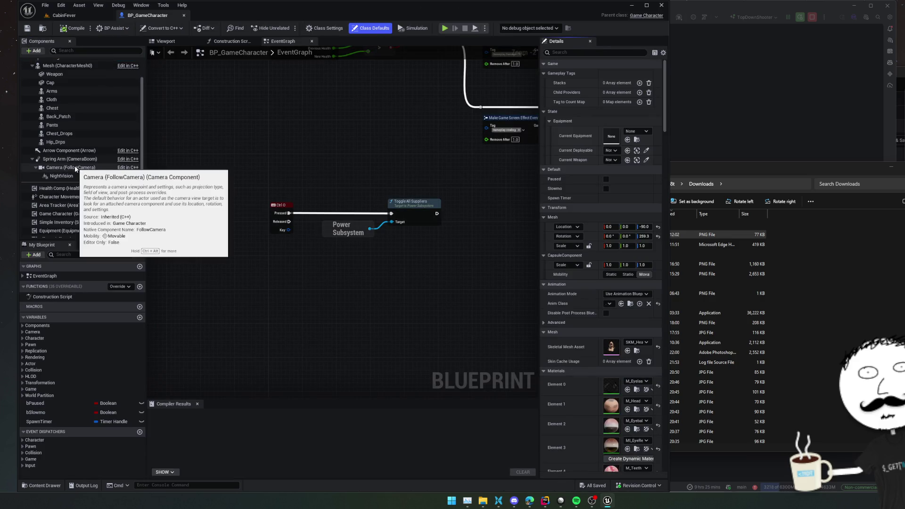
In the Equipment component's Slots, set slot Index [1]'s definition to None
scroll(75, 168, down, 1)
click(52, 216)
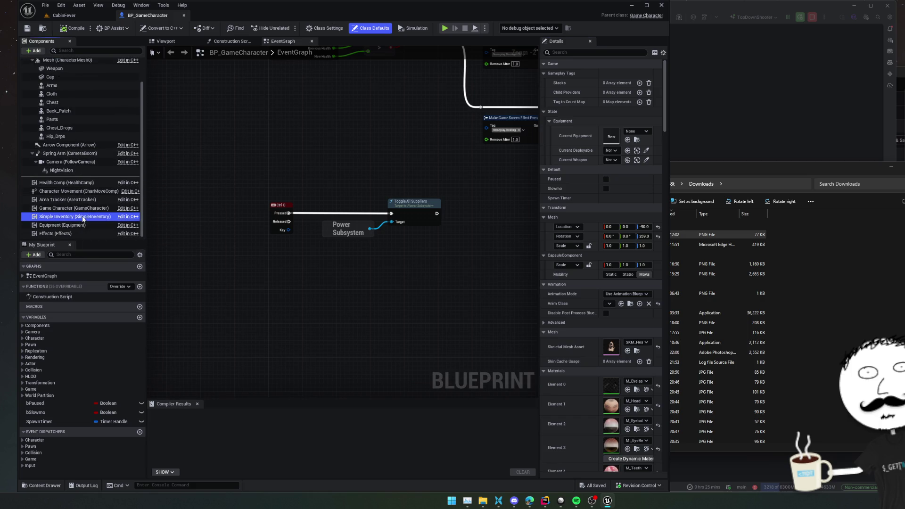
click(40, 225)
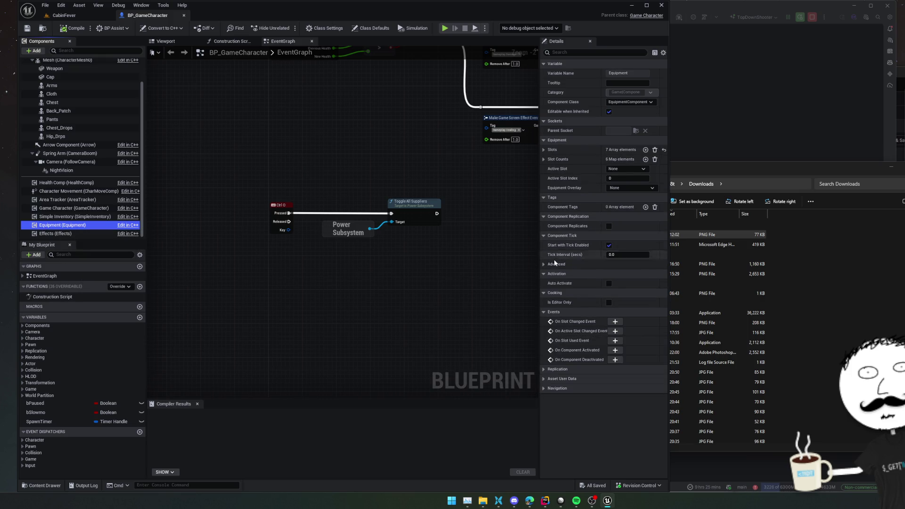
click(543, 159)
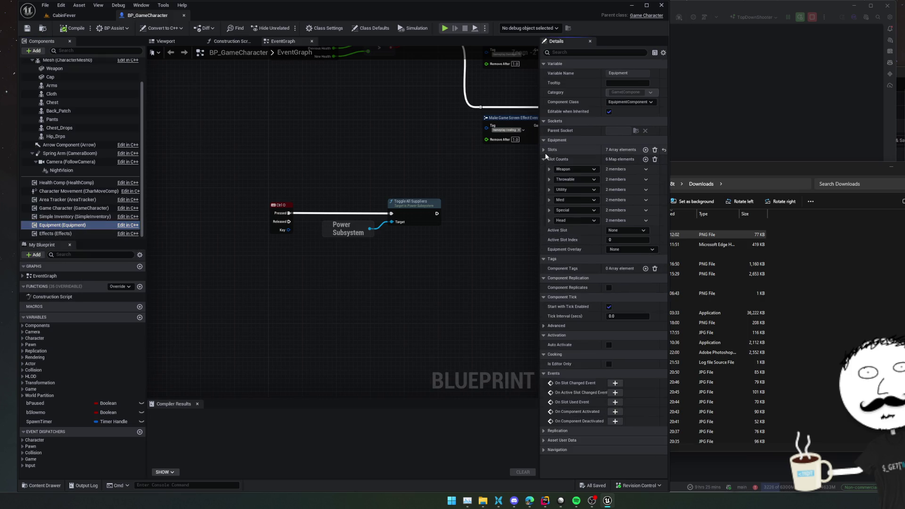
click(544, 150)
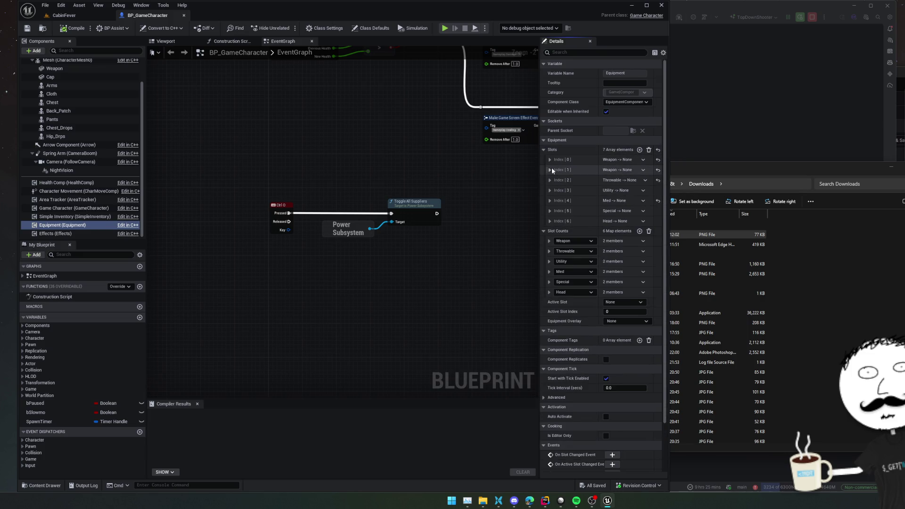
click(551, 168)
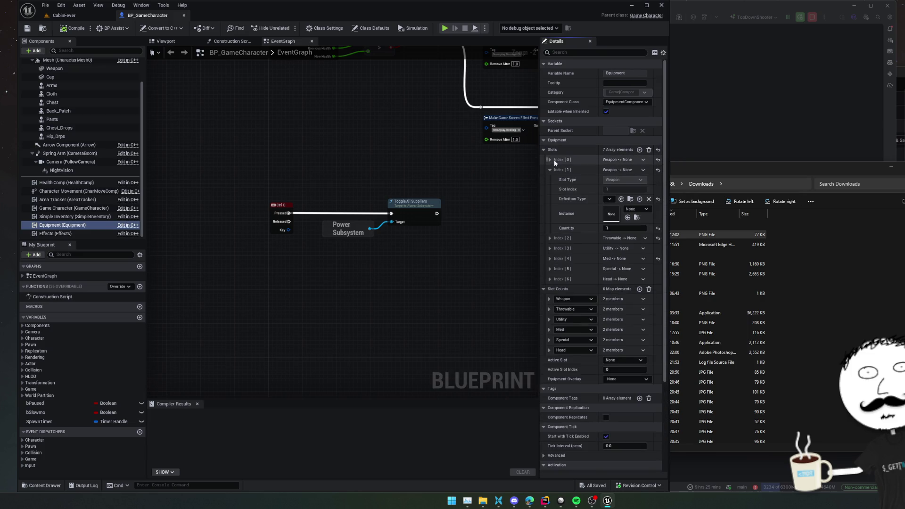
click(549, 159)
scroll(556, 170, down, 1)
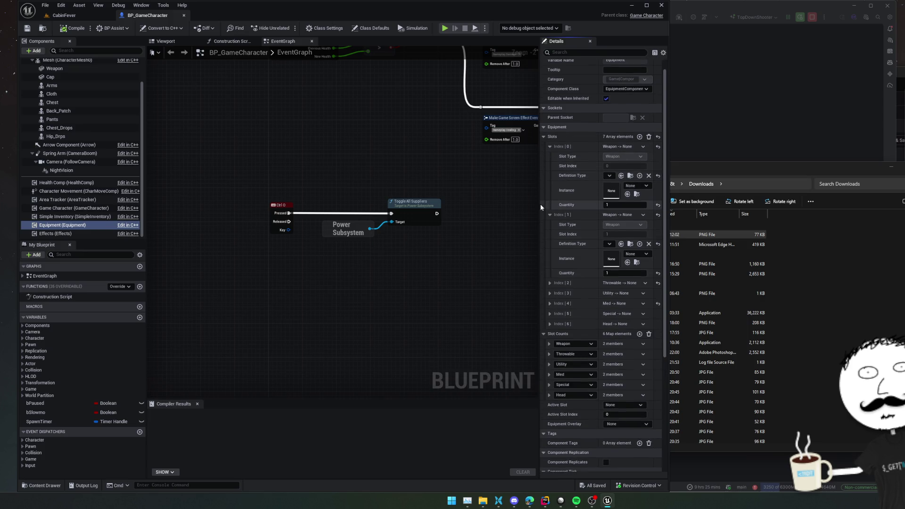
drag(541, 207, 467, 207)
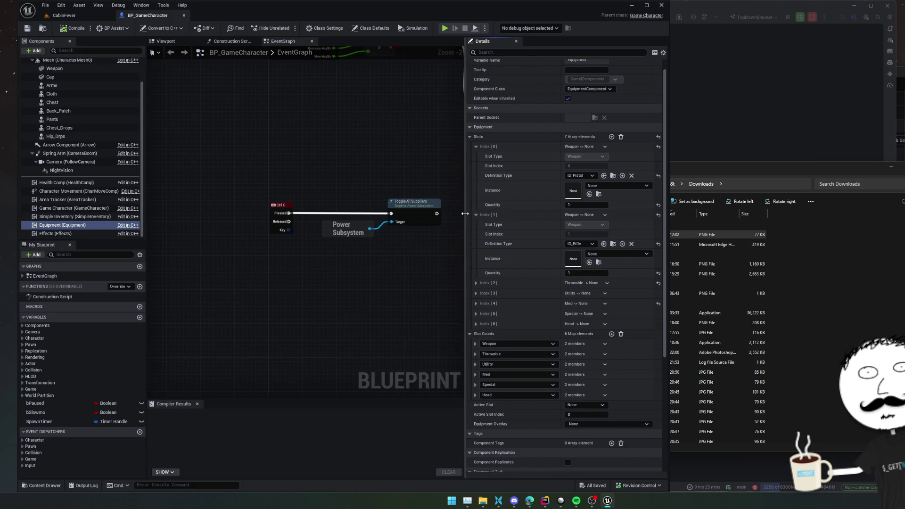
click(581, 244)
click(589, 260)
Set the ID_Nade quantity in slot Index [2] to 4
scroll(517, 240, down, 3)
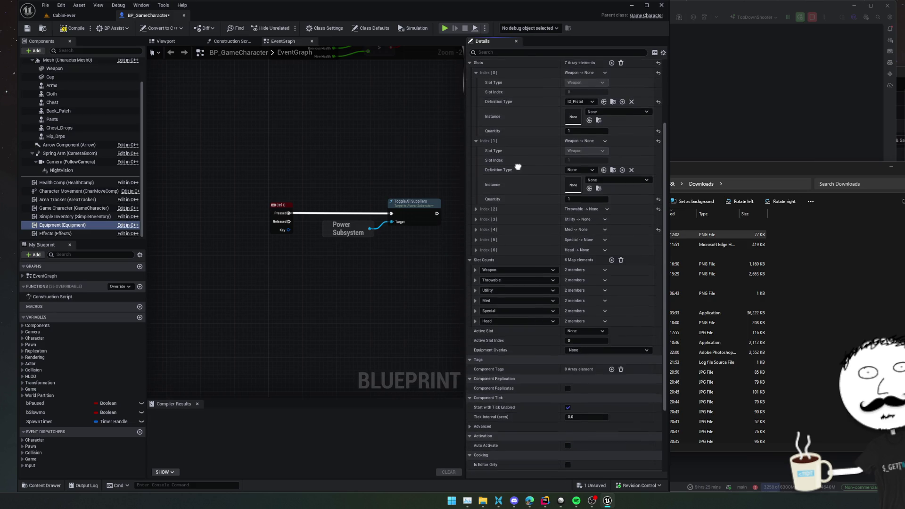
click(475, 209)
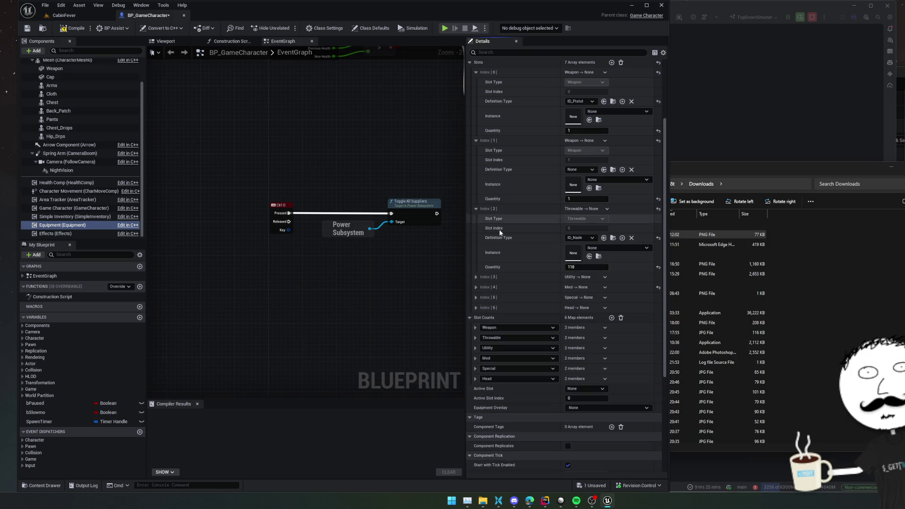
click(579, 237)
click(578, 238)
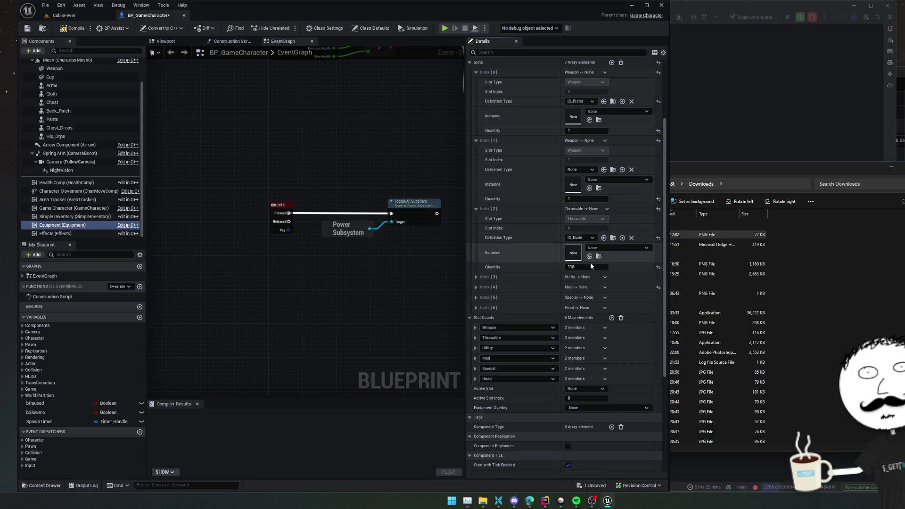
click(589, 267)
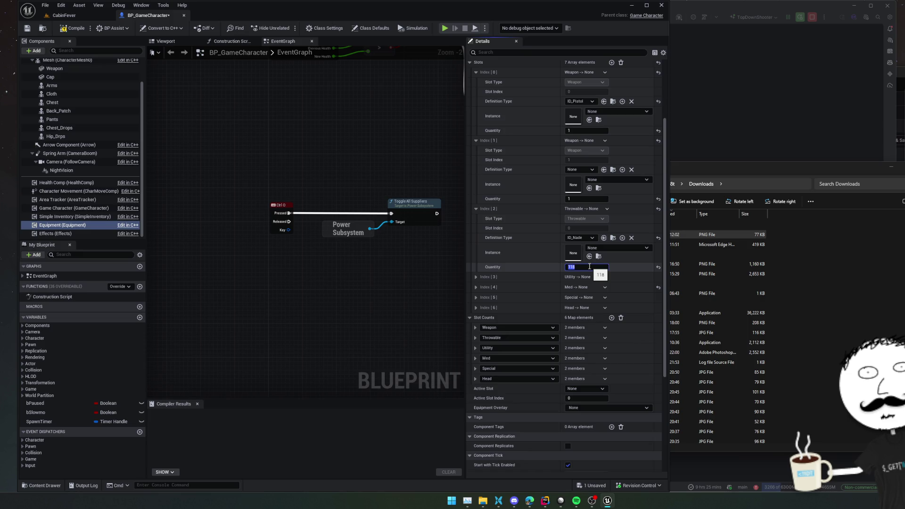
text(4)
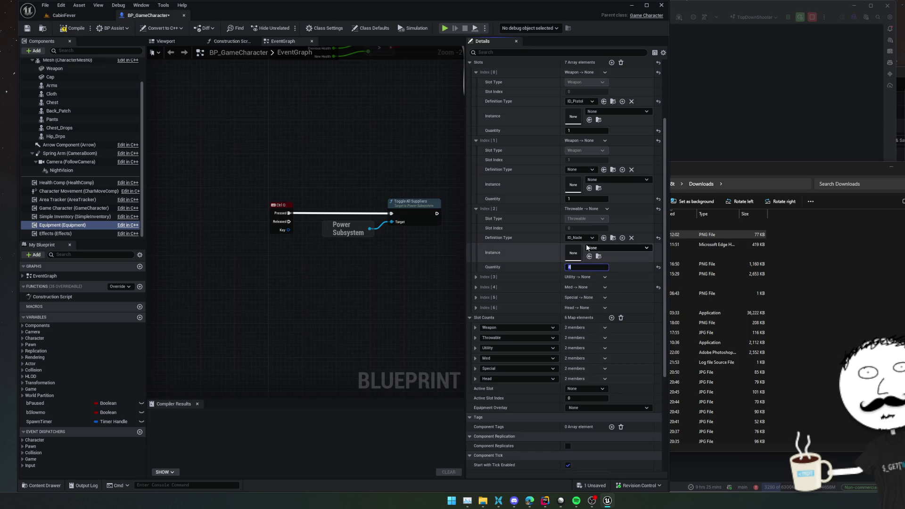
Set slot Index [4]'s ID_FirstAidKit quantity to 2 and save the blueprint
scroll(515, 262, down, 2)
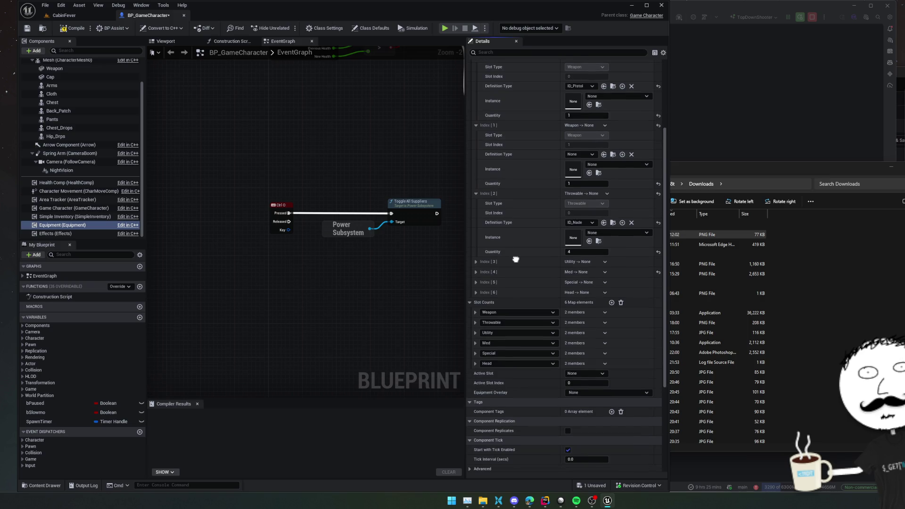
scroll(519, 261, down, 1)
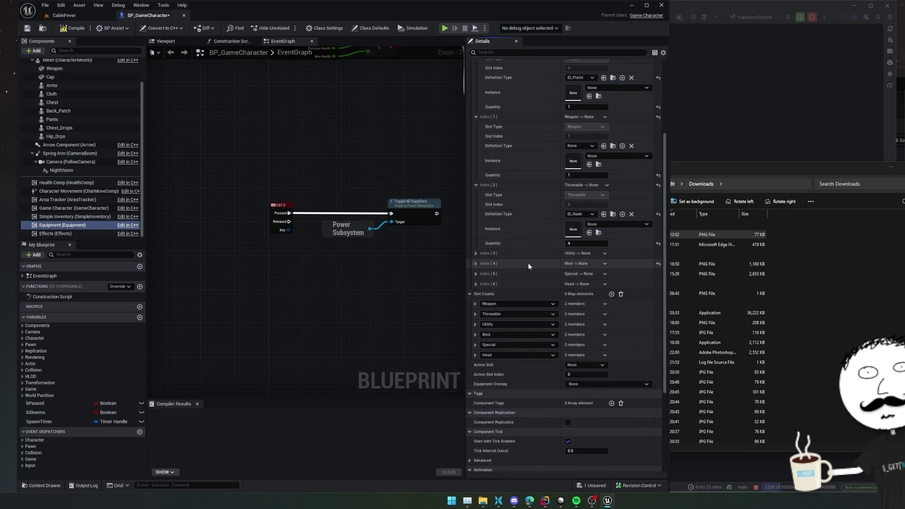
click(476, 264)
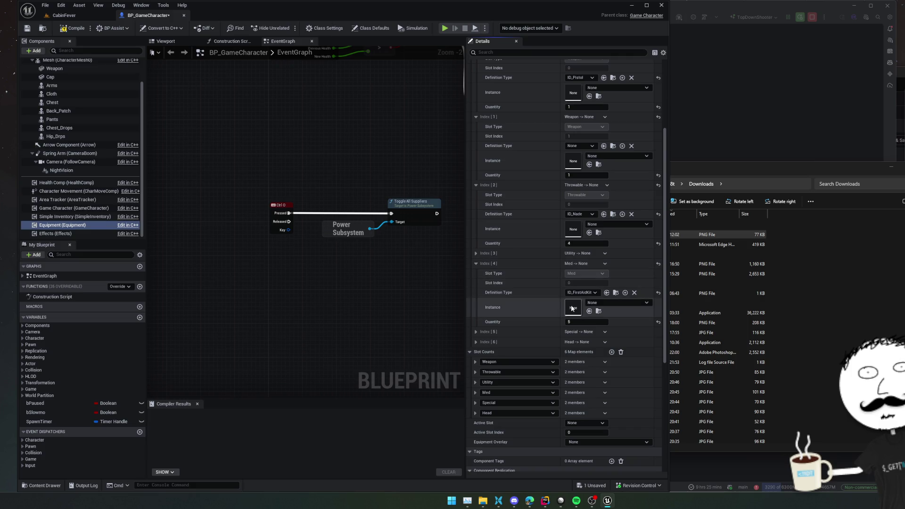
scroll(577, 321, down, 1)
drag(576, 312, 534, 294)
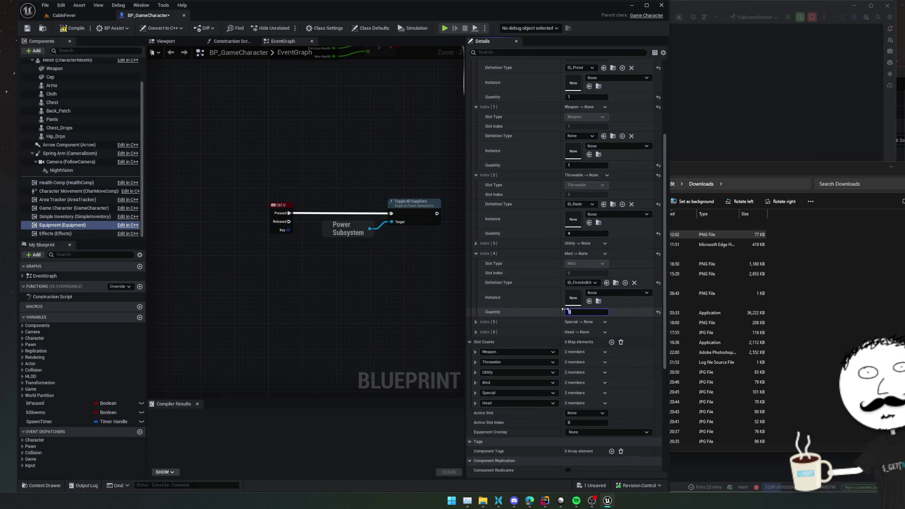
scroll(533, 295, down, 1)
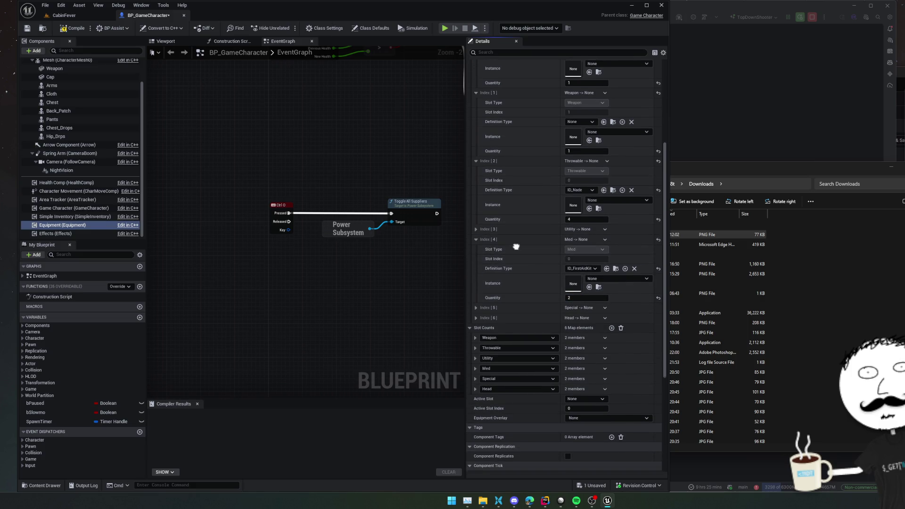
click(476, 307)
click(476, 307)
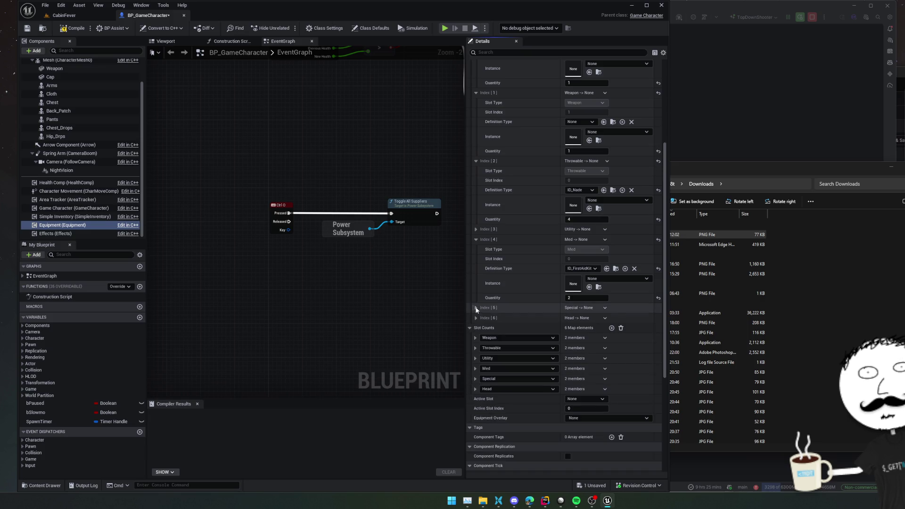
scroll(495, 292, down, 2)
key(ctrl+s)
click(70, 216)
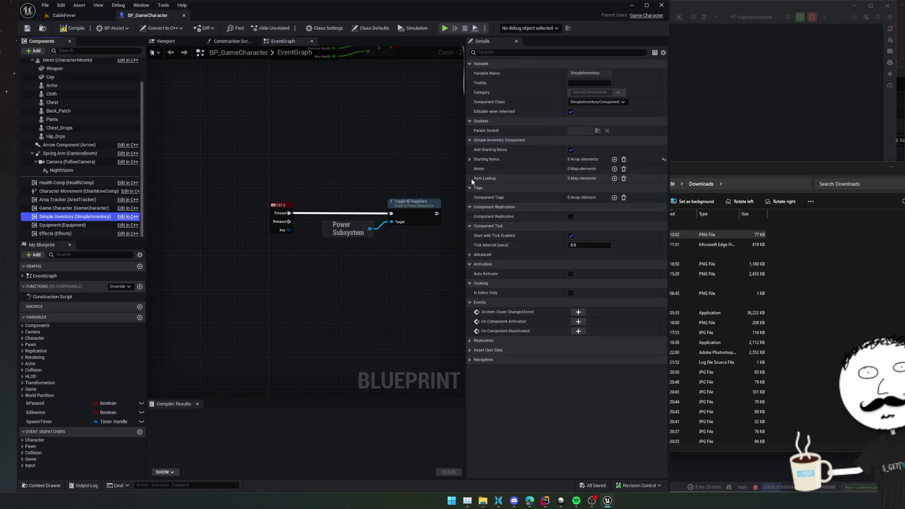
Uncheck Enabled on starting items Index [3] and the rifle ammo, keeping pistol ammo, and save
click(469, 159)
click(476, 210)
click(476, 200)
click(568, 210)
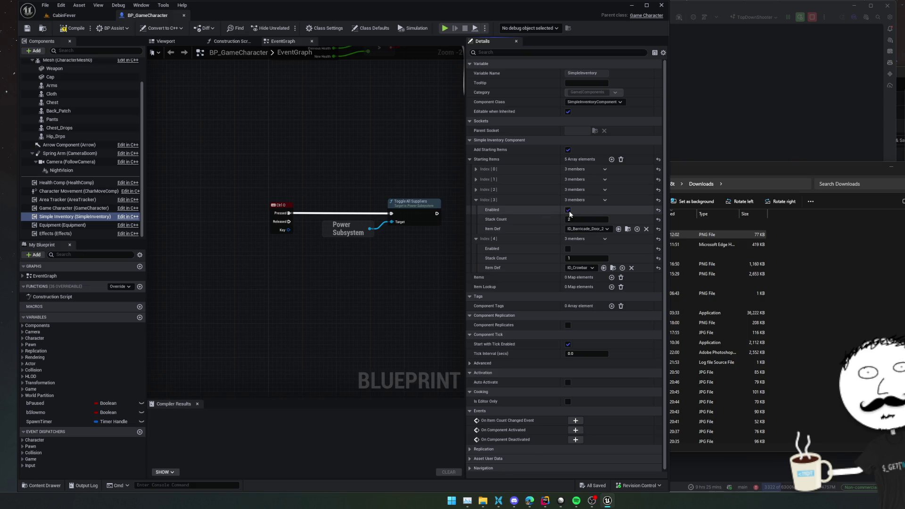
click(476, 189)
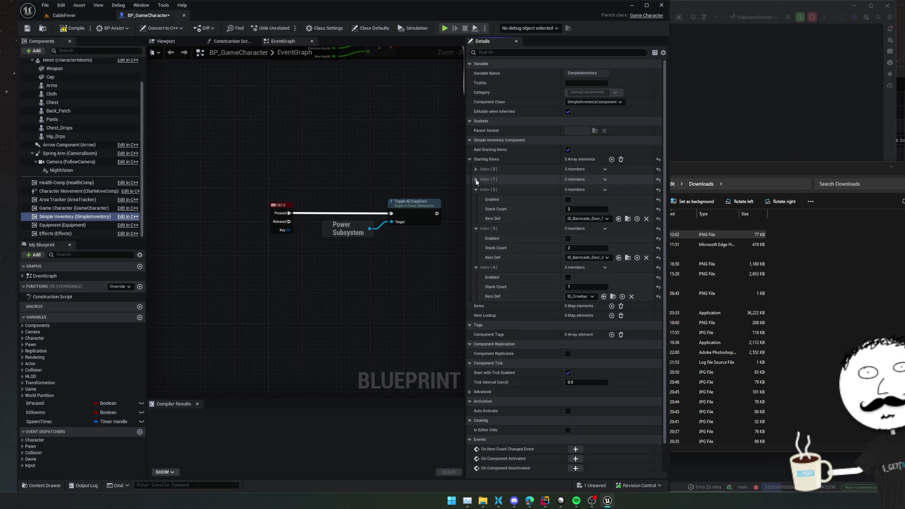
click(533, 180)
click(568, 189)
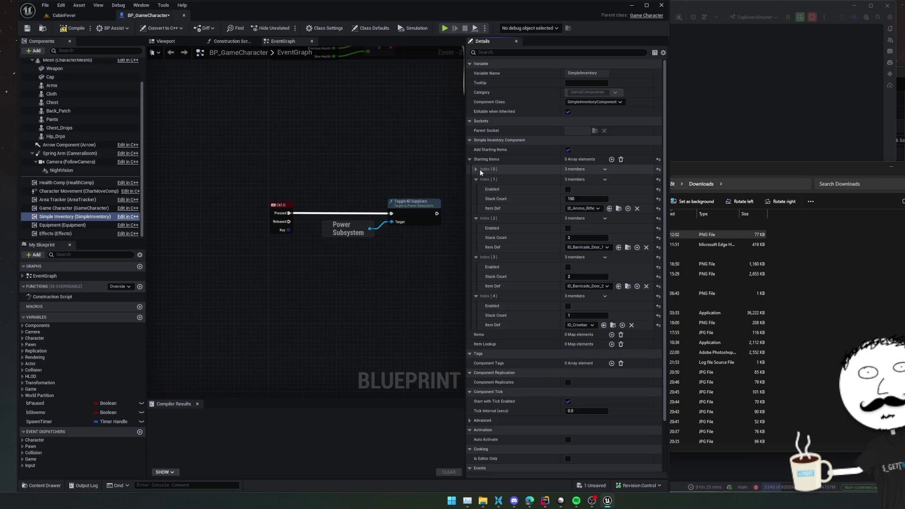
click(476, 169)
key(ctrl+s)
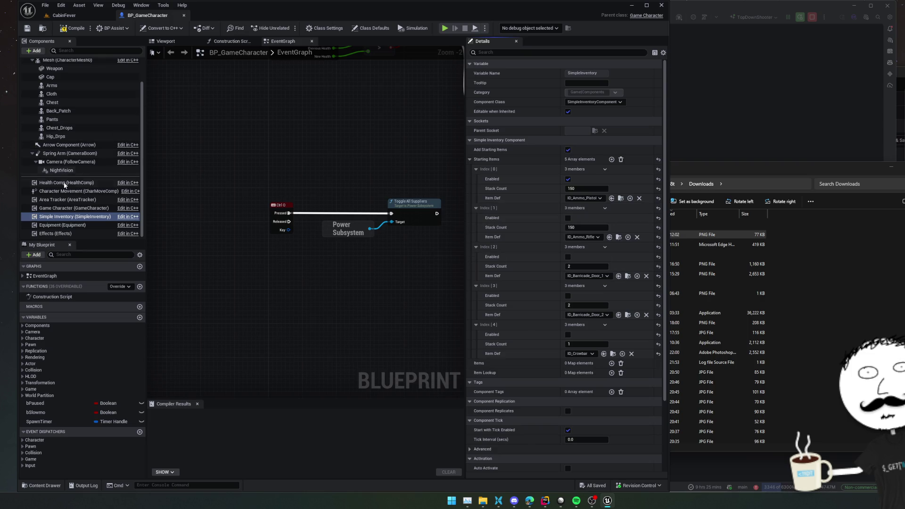
click(71, 208)
Compile BP_GameCharacter and look over its EventGraph, from screen-effect nodes to the BeginPlay sequence
key(F7)
drag(213, 95, 225, 128)
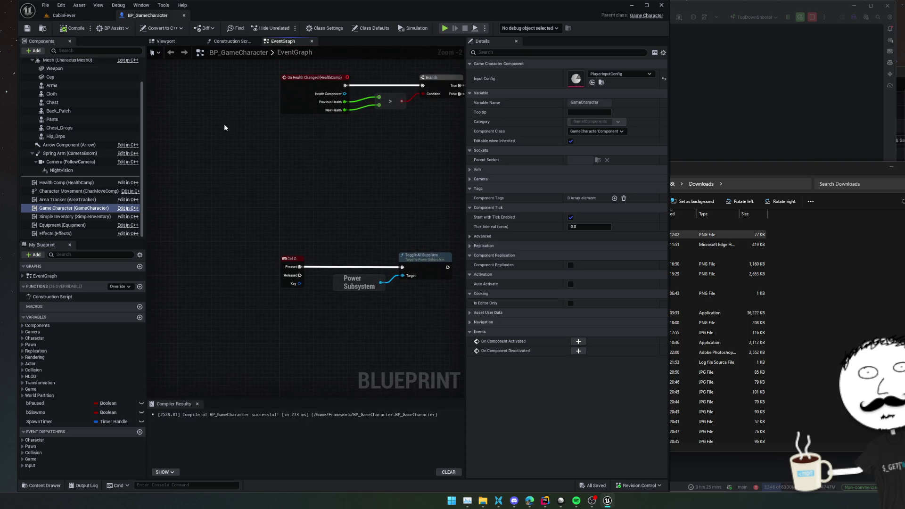
drag(284, 160, 260, 250)
mouse_move(262, 93)
mouse_down()
mouse_move(253, 129)
mouse_move(270, 281)
mouse_up()
scroll(252, 129, down, 1)
mouse_move(377, 134)
mouse_down()
mouse_move(351, 174)
mouse_move(390, 254)
mouse_move(341, 170)
mouse_move(224, 142)
mouse_move(364, 285)
mouse_move(334, 191)
mouse_move(235, 182)
mouse_move(426, 238)
mouse_move(353, 244)
mouse_up()
mouse_move(280, 70)
mouse_down()
mouse_move(297, 201)
mouse_move(272, 228)
mouse_move(155, 234)
mouse_up()
mouse_move(363, 177)
mouse_down()
mouse_move(242, 178)
mouse_move(461, 176)
mouse_up()
mouse_move(362, 113)
mouse_down()
mouse_move(368, 155)
mouse_move(393, 198)
mouse_up()
scroll(377, 179, up, 1)
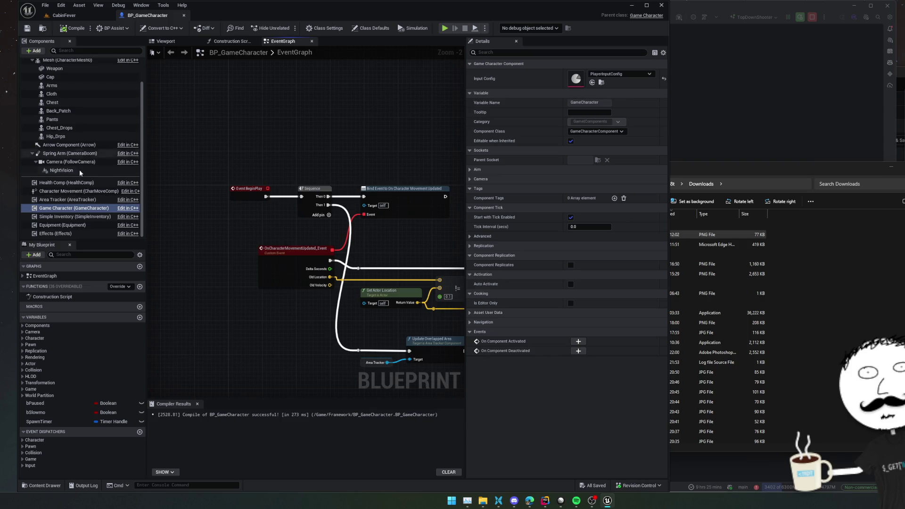
scroll(79, 169, up, 1)
Select the Mesh component, preview it in the Viewport, and frame the Construction Script's Initialize node
click(79, 92)
click(75, 83)
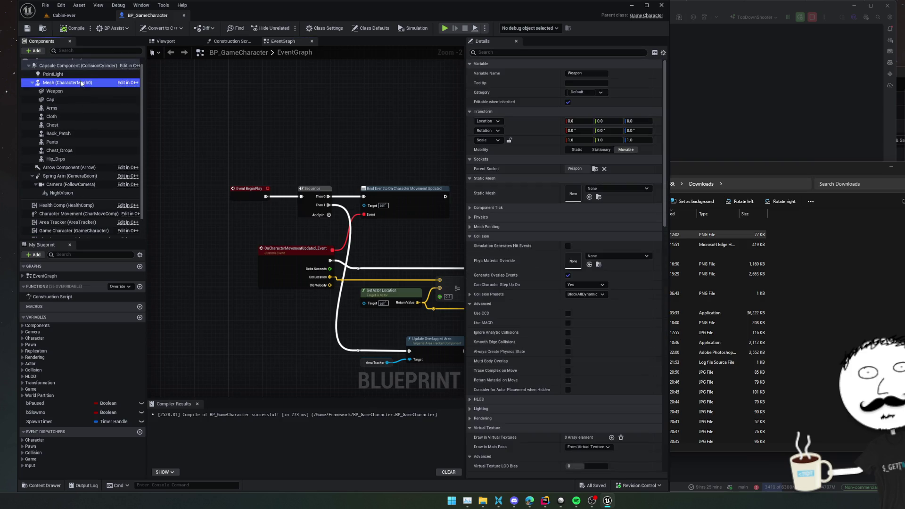
click(182, 41)
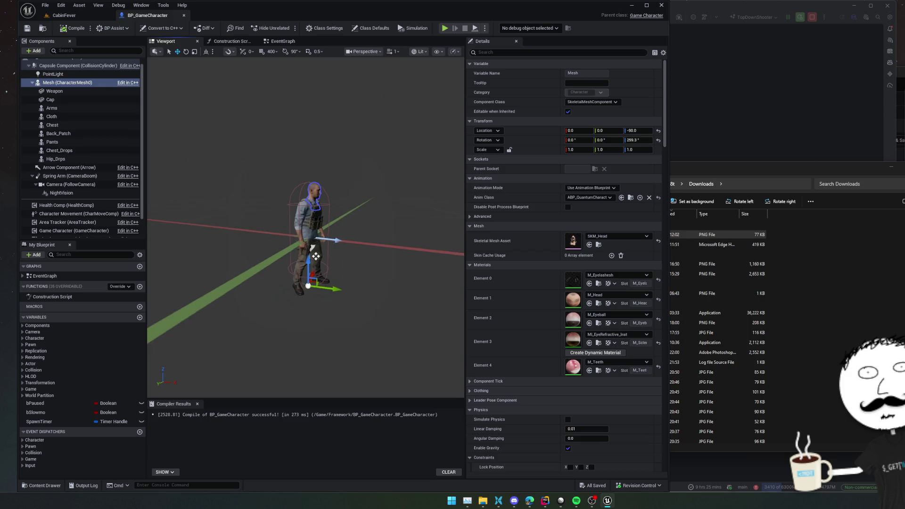
click(228, 42)
scroll(294, 203, up, 2)
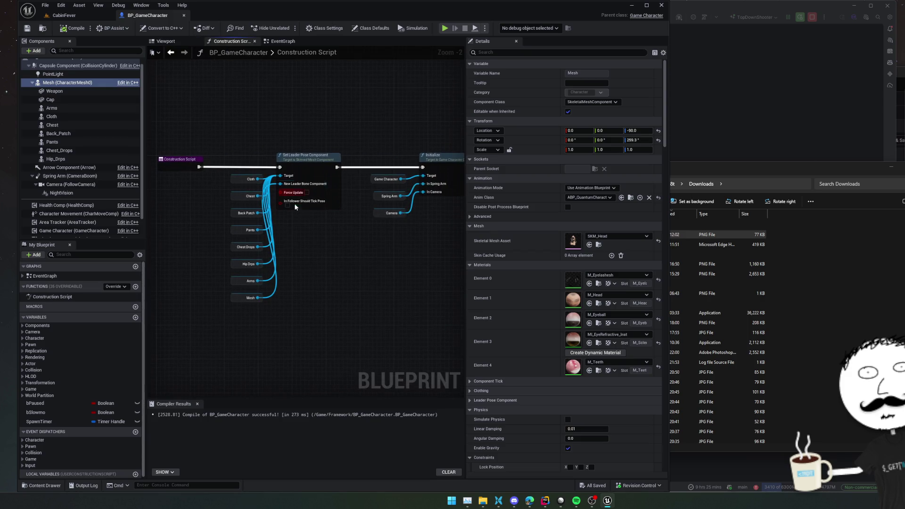
scroll(311, 221, down, 1)
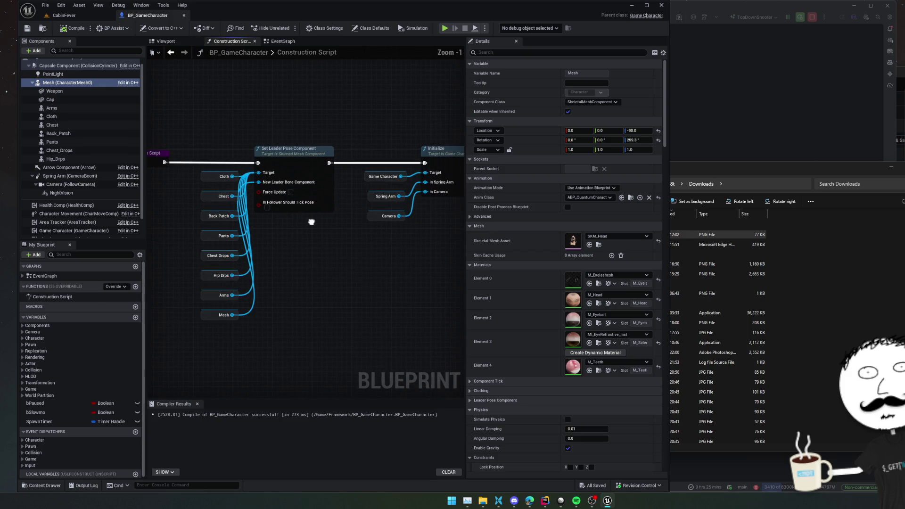
mouse_move(311, 222)
mouse_down()
mouse_move(219, 230)
mouse_move(264, 226)
mouse_up()
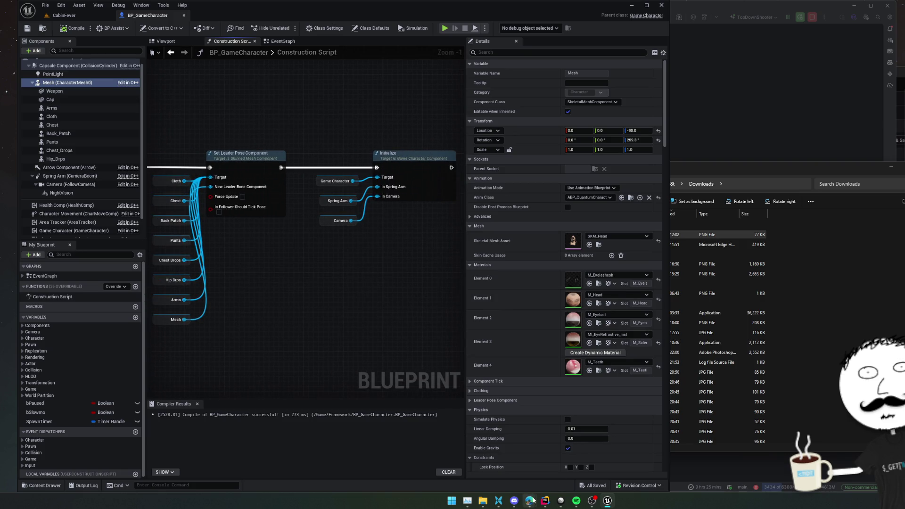
Search 'ue modular character ragdoll' in Edge and glance at the Reddit tutorial post
mouse_move(530, 500)
click(565, 473)
click(332, 75)
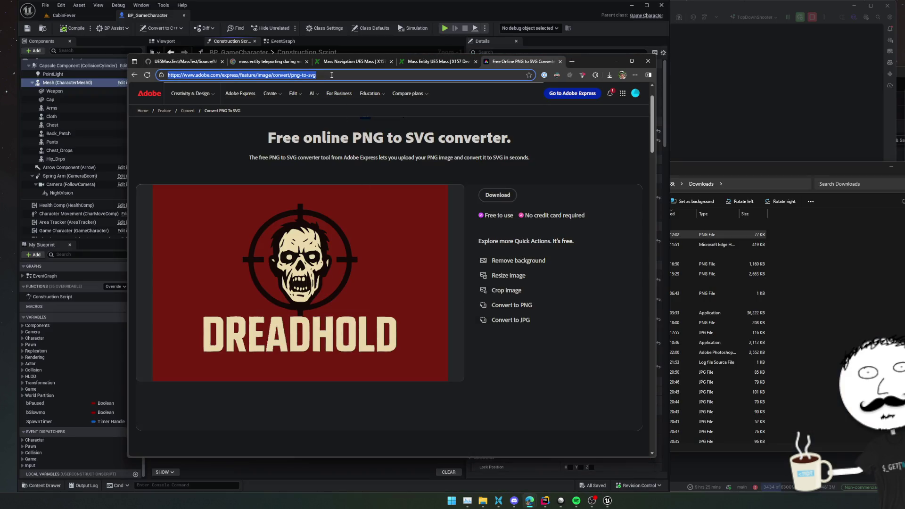
text(ue modular )
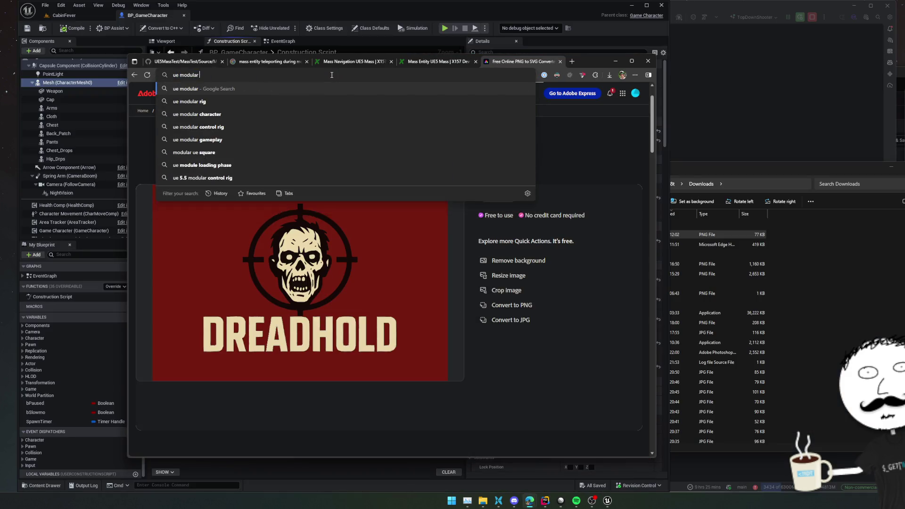
text(character ra)
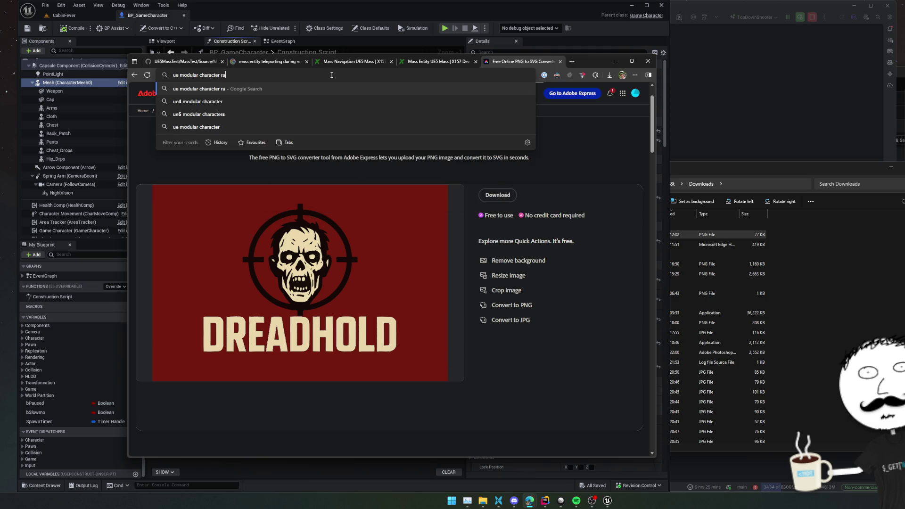
text(gdoll)
key(Return)
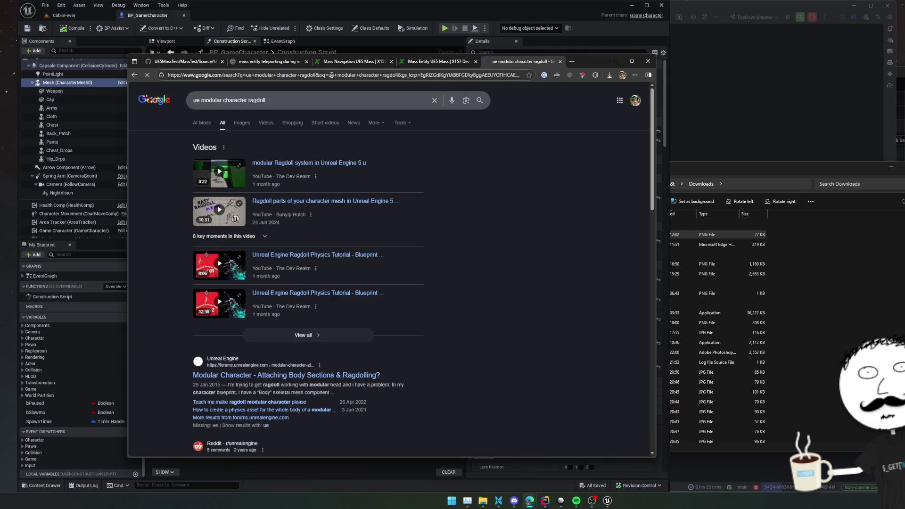
scroll(489, 189, down, 2)
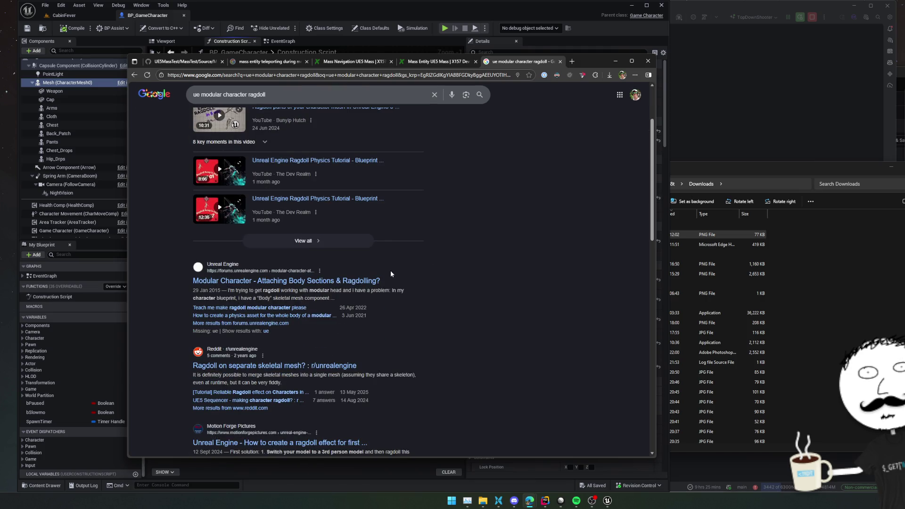
scroll(390, 273, down, 1)
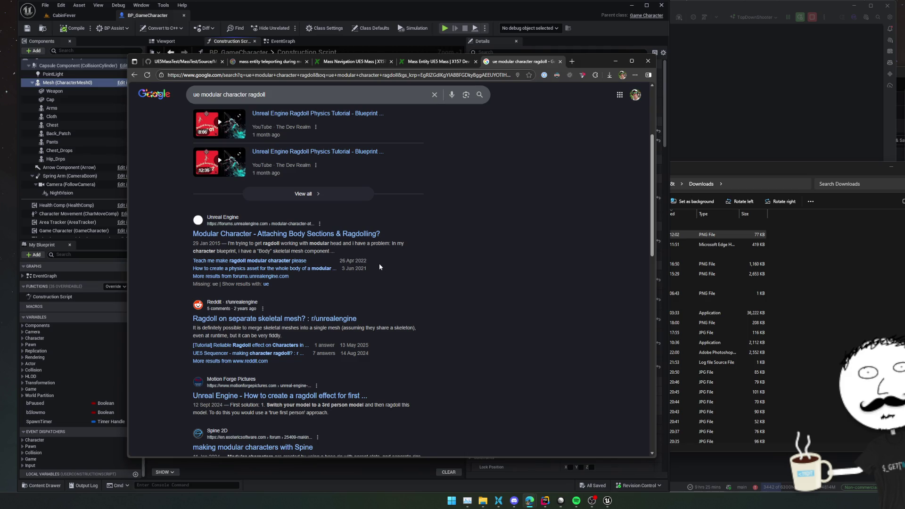
click(292, 348)
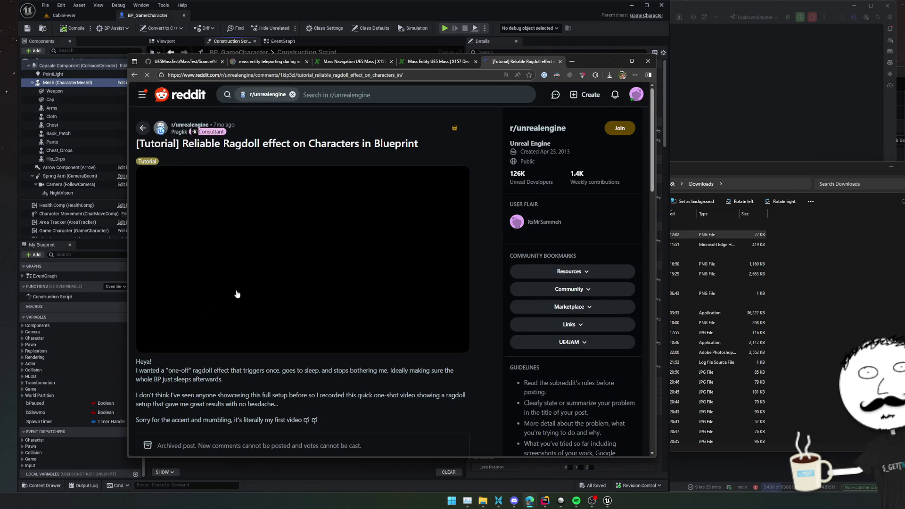
key(alt+Left)
scroll(403, 262, up, 3)
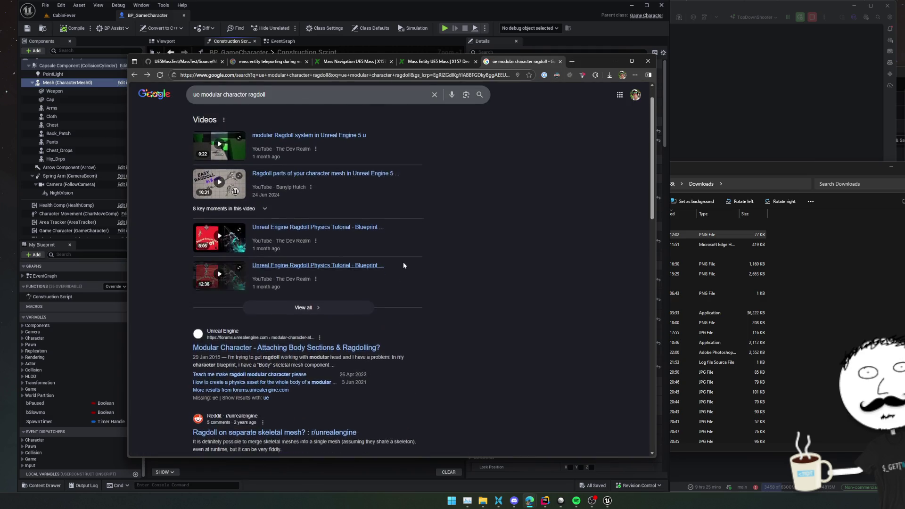
Narrow the search to 'ue modular character' and open Epic's modular characters guide
click(282, 101)
key(BackSpace)
key(BackSpace)
key(BackSpace)
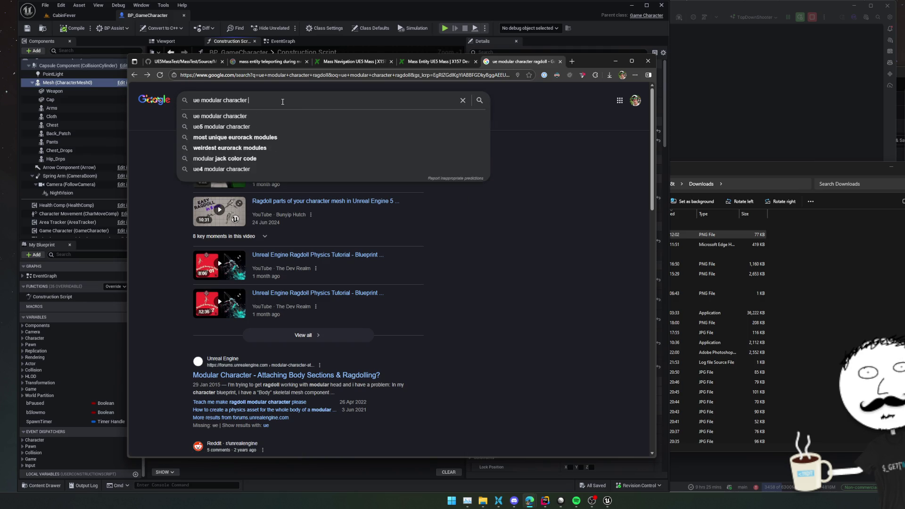
key(Return)
click(283, 161)
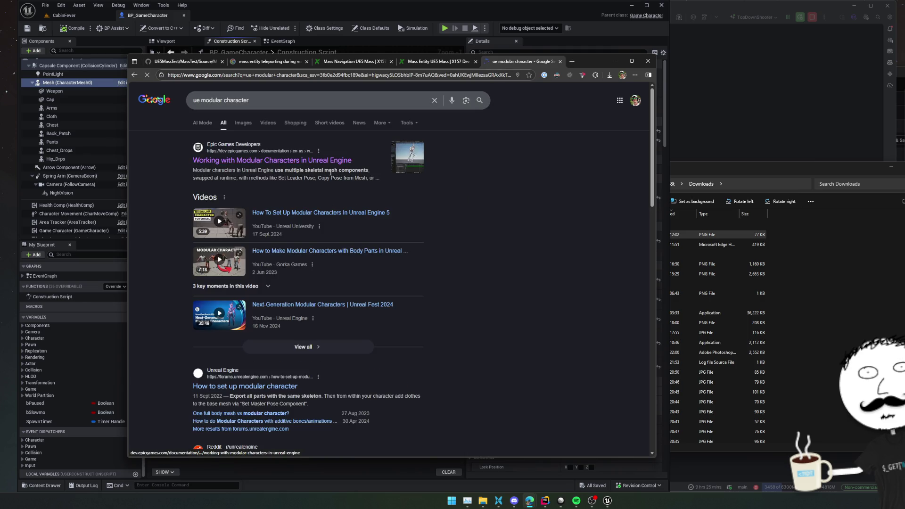
Read the set-up methods section, highlighting the Leader Pose and Copy Pose from Mesh descriptions and table costs
scroll(498, 244, down, 5)
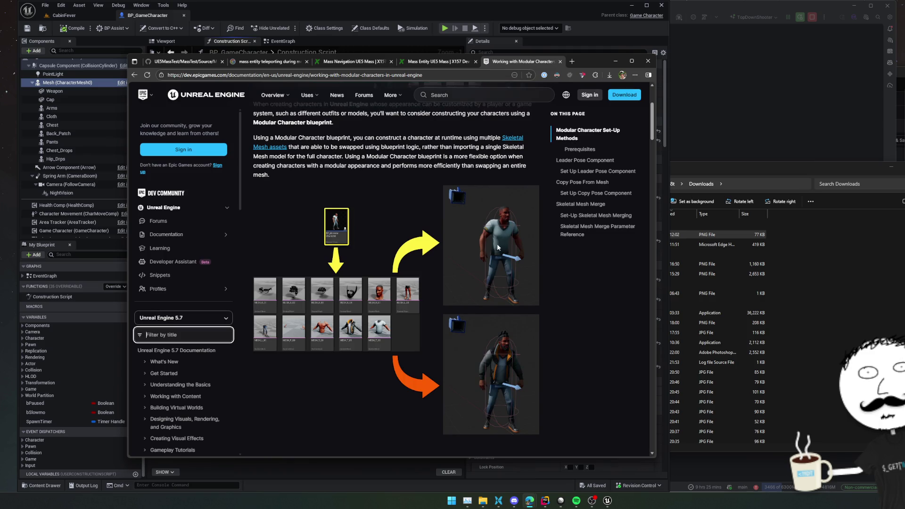
scroll(498, 243, down, 3)
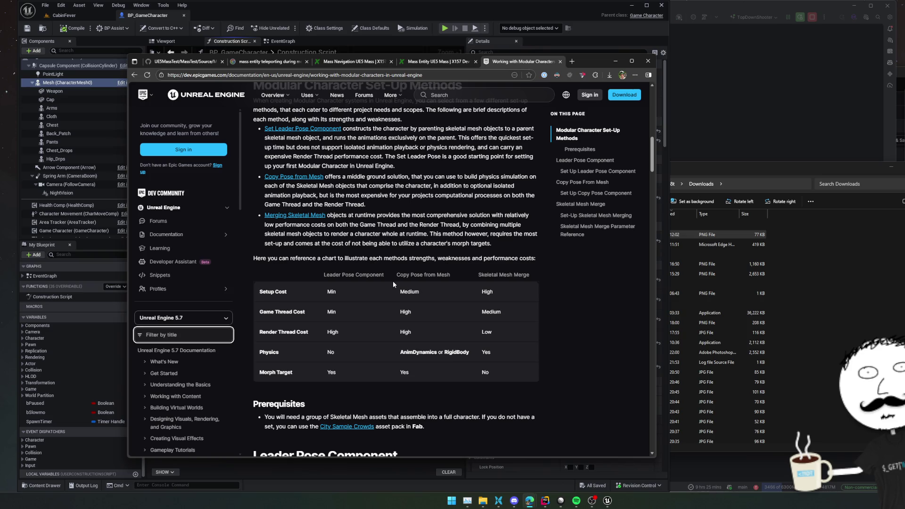
scroll(477, 279, up, 1)
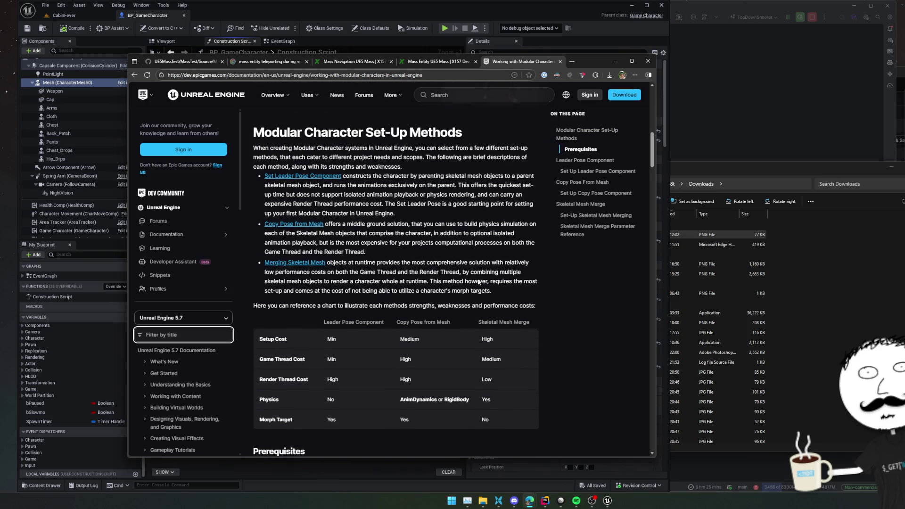
drag(395, 175, 488, 186)
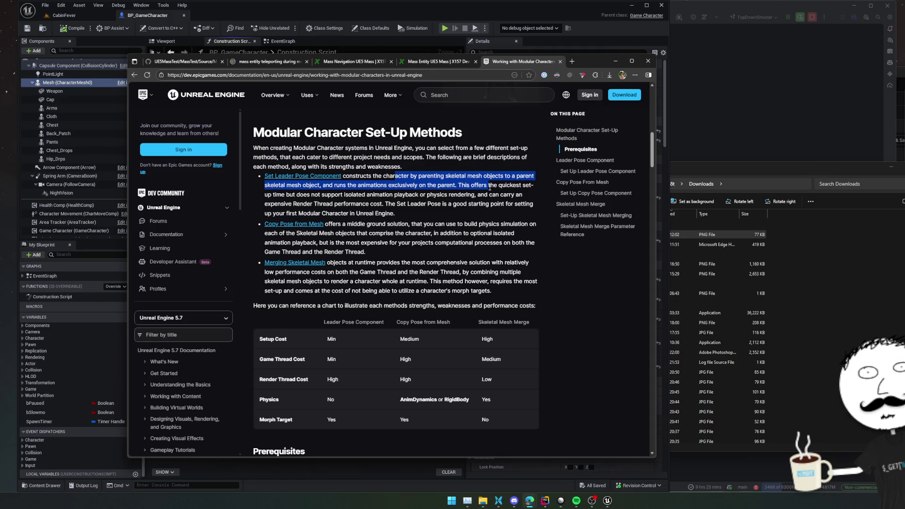
mouse_move(490, 188)
mouse_down()
mouse_move(492, 215)
mouse_move(523, 194)
mouse_move(379, 194)
mouse_move(336, 204)
mouse_move(420, 212)
mouse_up()
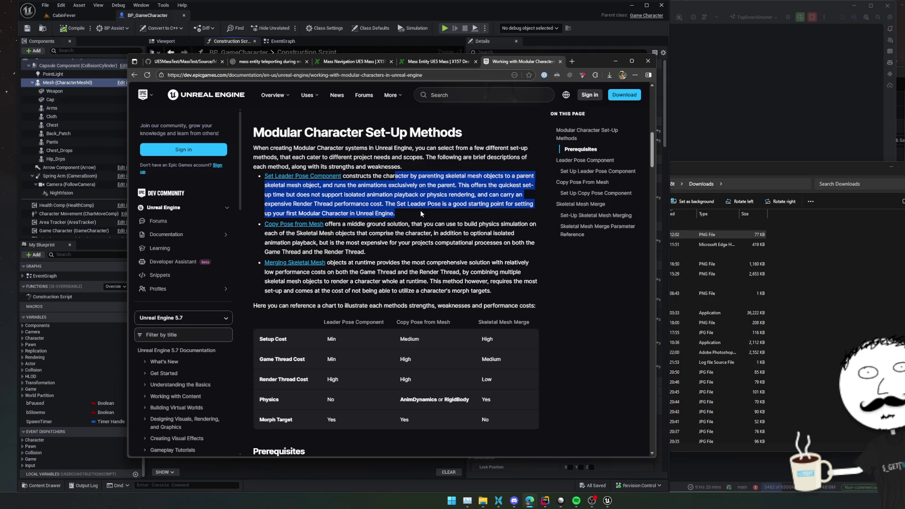
mouse_move(578, 58)
mouse_down()
mouse_move(474, 226)
mouse_move(581, 50)
mouse_up()
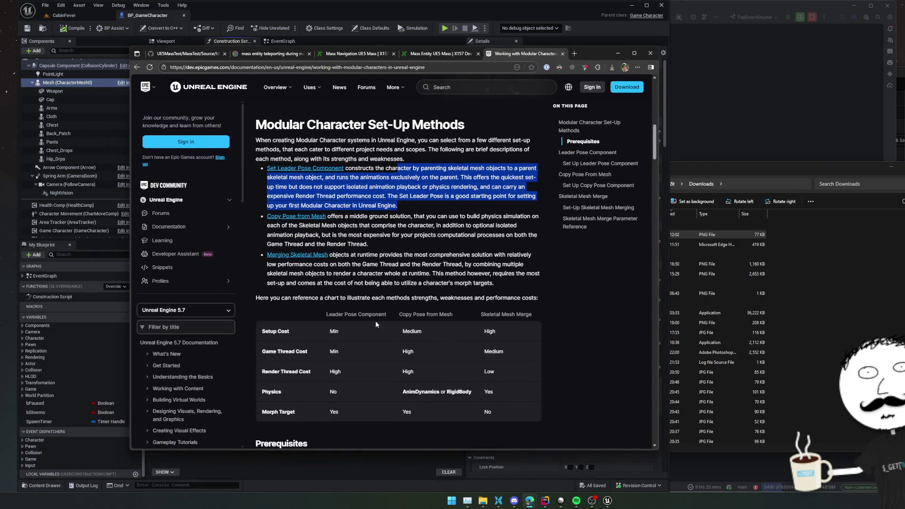
drag(340, 331, 324, 330)
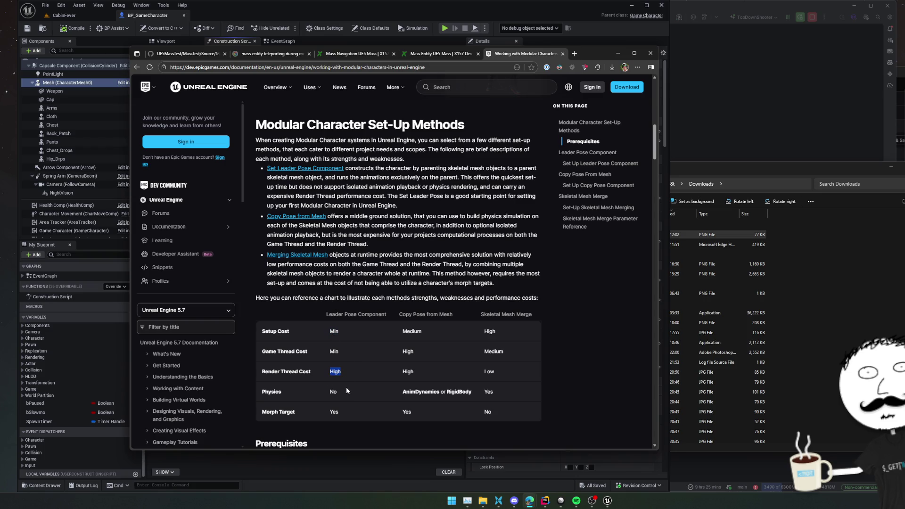
click(369, 395)
mouse_move(350, 216)
mouse_down()
mouse_move(537, 223)
mouse_move(325, 236)
mouse_move(337, 226)
mouse_move(412, 226)
mouse_move(536, 233)
mouse_move(536, 244)
mouse_up()
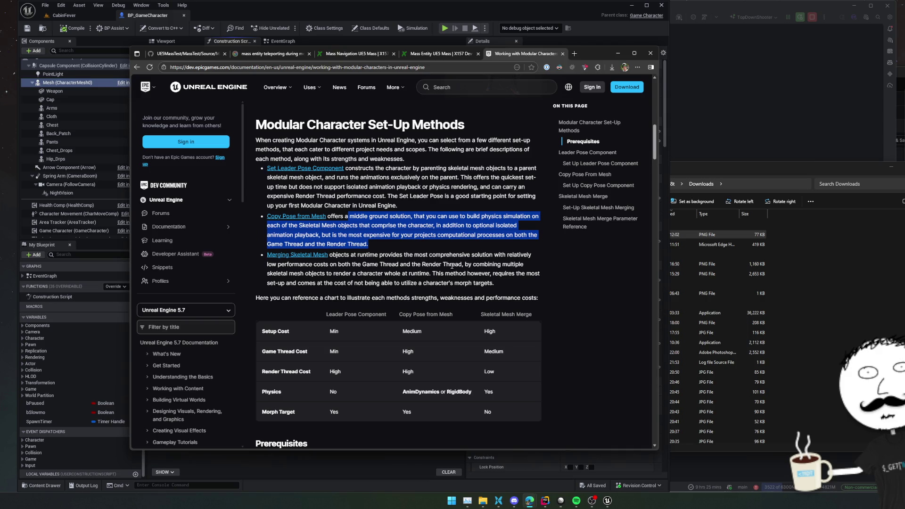
Jump to the Set-Up Skeletal Mesh Merging section and read through its steps
scroll(451, 266, down, 20)
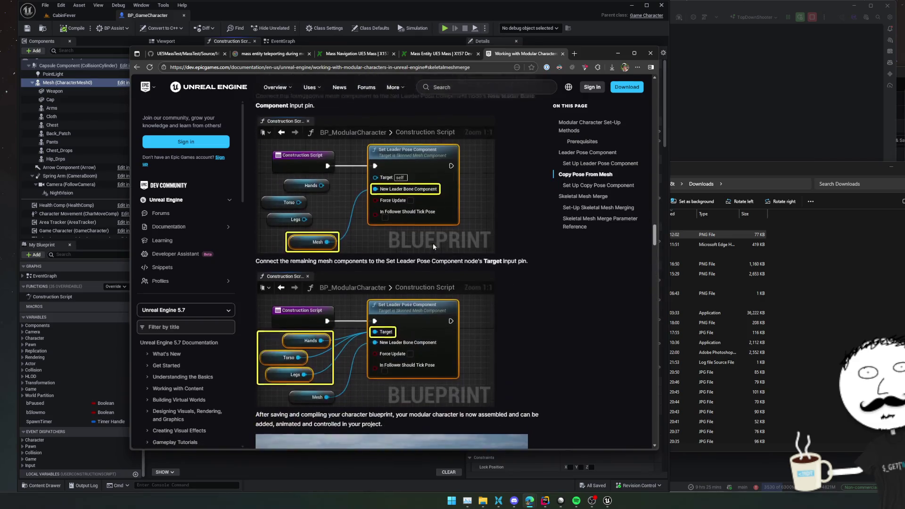
scroll(433, 245, down, 1)
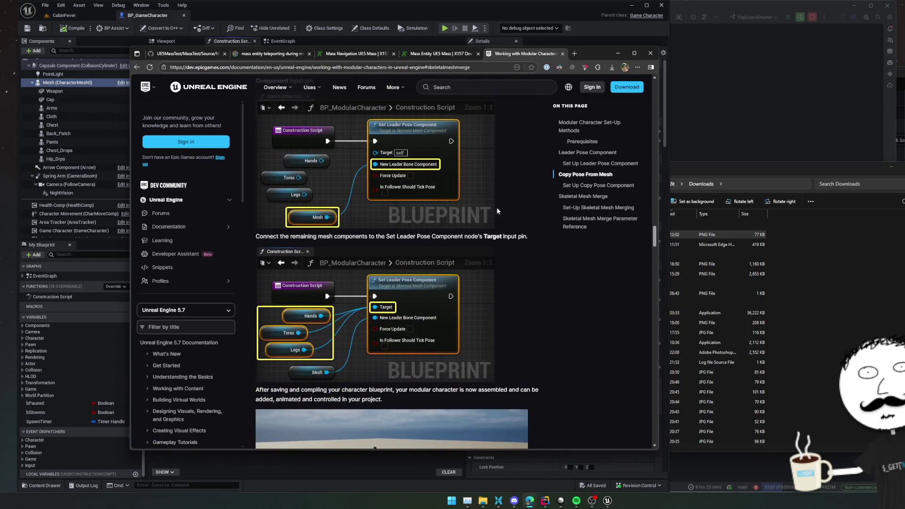
click(613, 207)
click(601, 197)
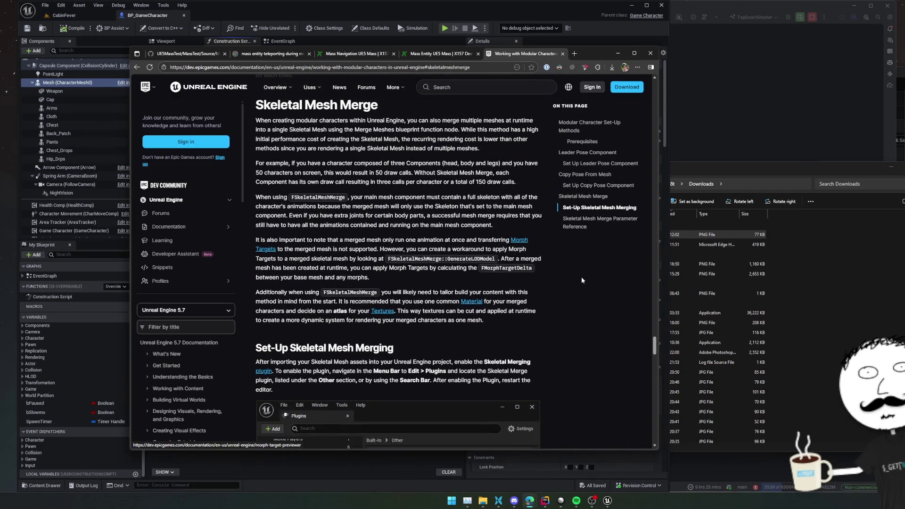
scroll(581, 275, down, 5)
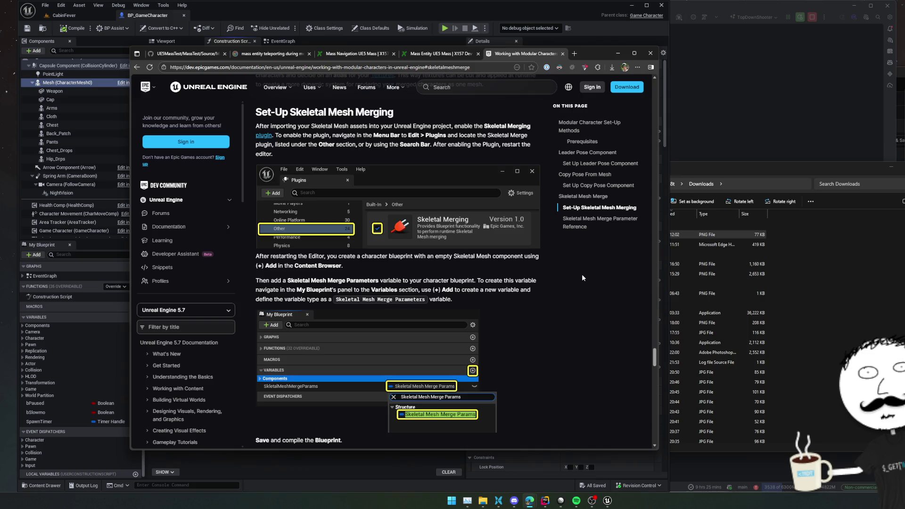
scroll(582, 277, down, 4)
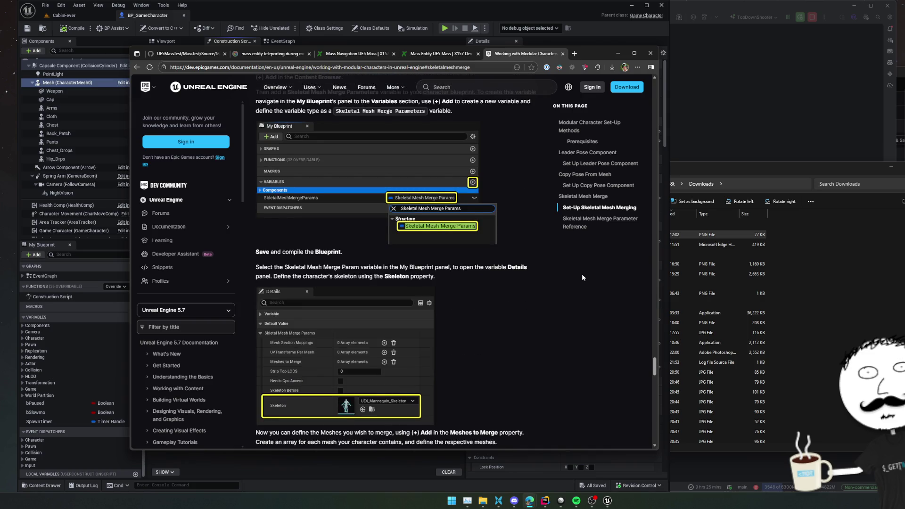
scroll(582, 277, down, 2)
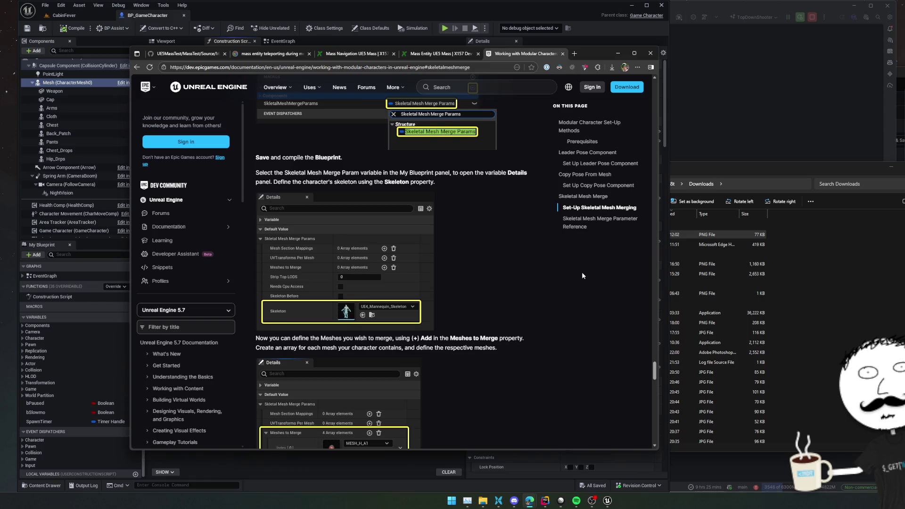
scroll(582, 276, down, 3)
scroll(582, 275, down, 3)
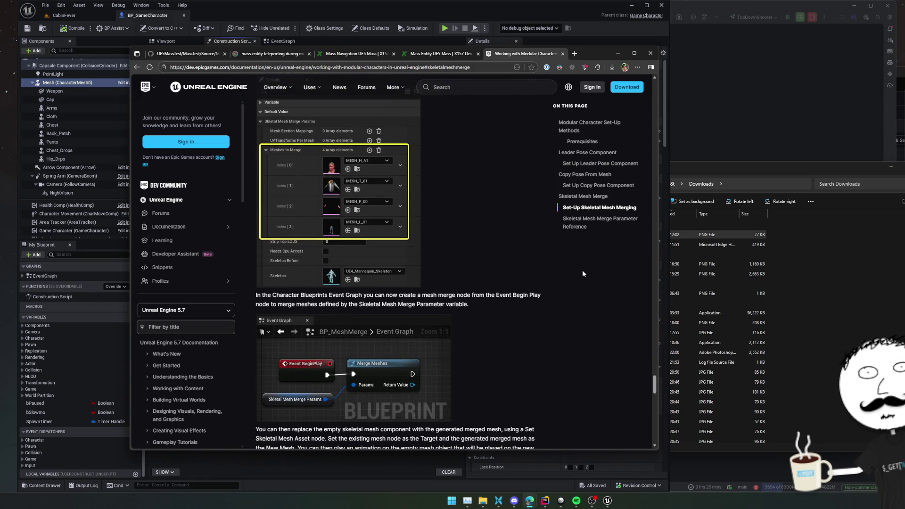
scroll(583, 273, down, 4)
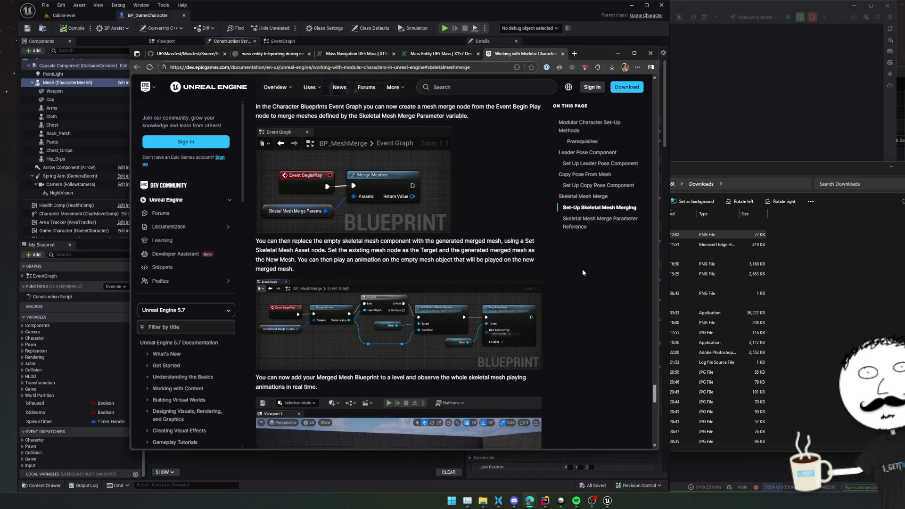
Highlight the note on replacing the empty mesh component, then go back to the blueprint editor
mouse_move(290, 246)
mouse_down()
mouse_move(532, 243)
mouse_move(311, 250)
mouse_move(339, 250)
mouse_move(341, 273)
mouse_up()
scroll(341, 273, down, 1)
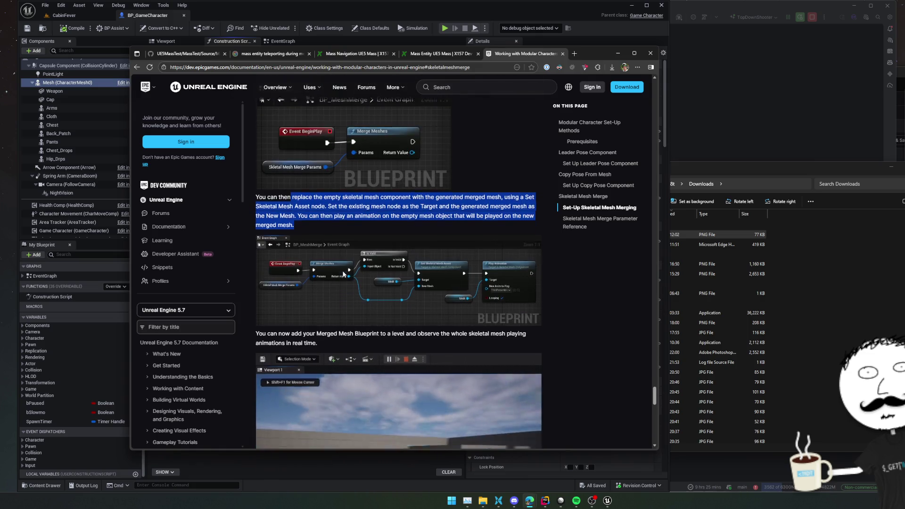
scroll(343, 273, down, 4)
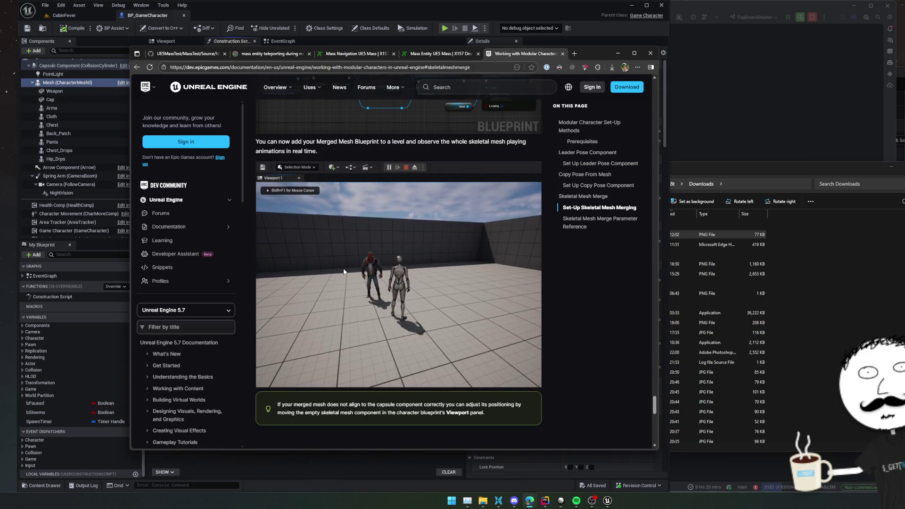
scroll(344, 271, down, 7)
scroll(343, 266, up, 9)
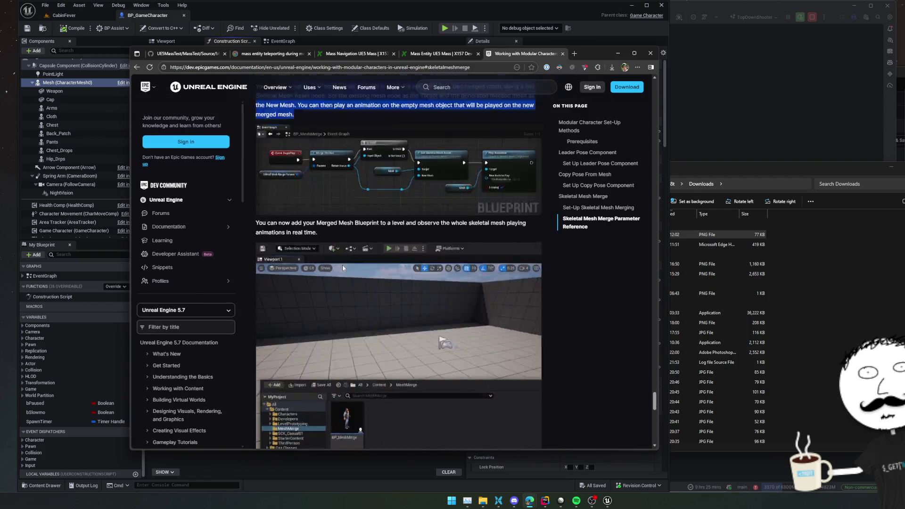
scroll(342, 264, up, 20)
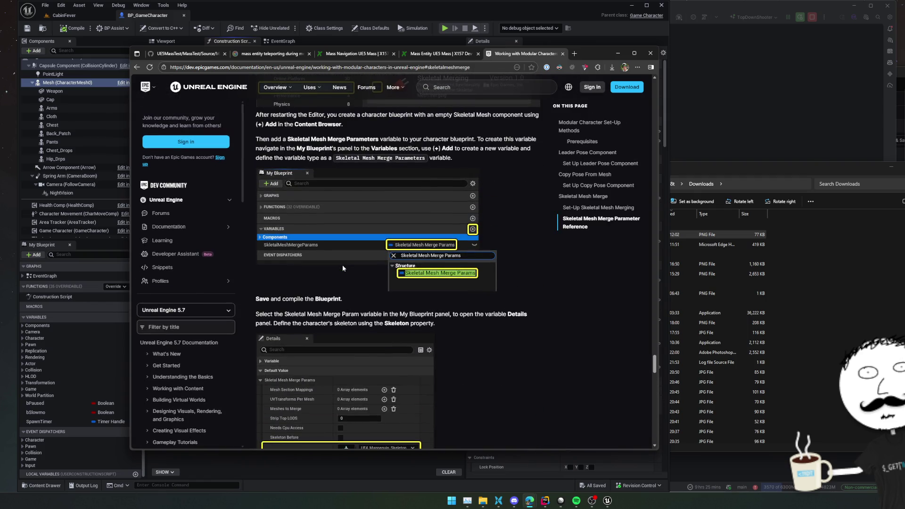
click(61, 5)
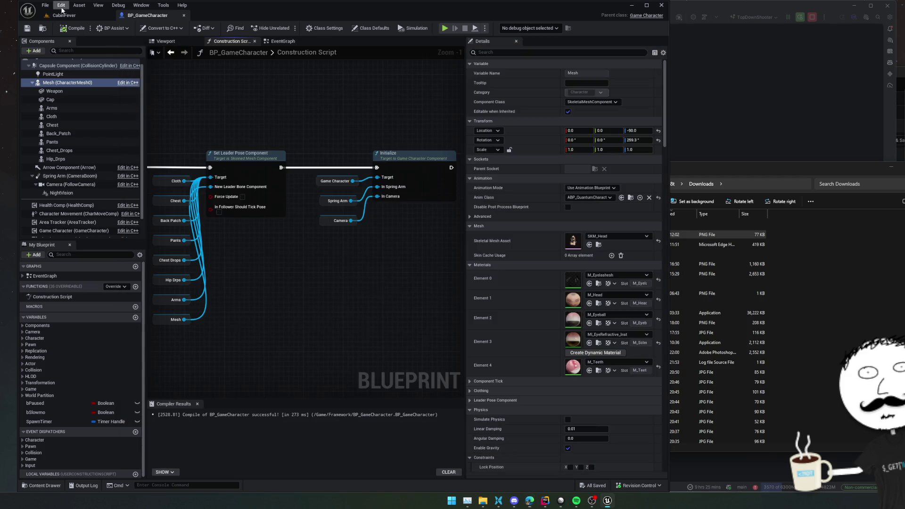
Search plugins for 'skeletal mesh' to verify Skeletal Merging is ticked, then return to the docs
click(102, 99)
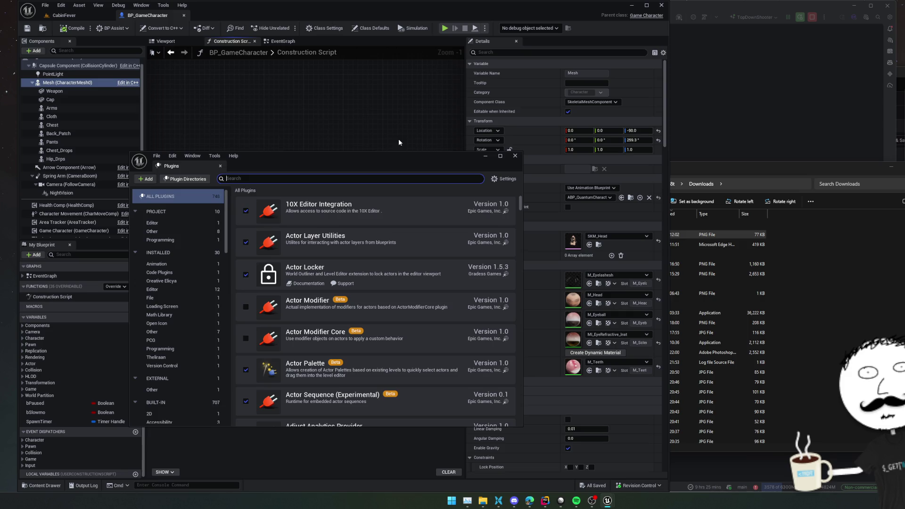
text(skeletal)
text( mesh)
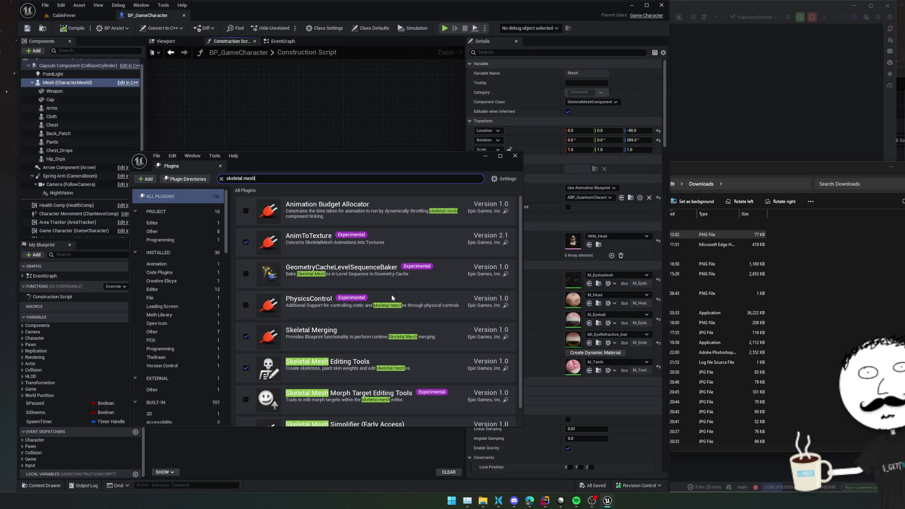
scroll(324, 235, down, 2)
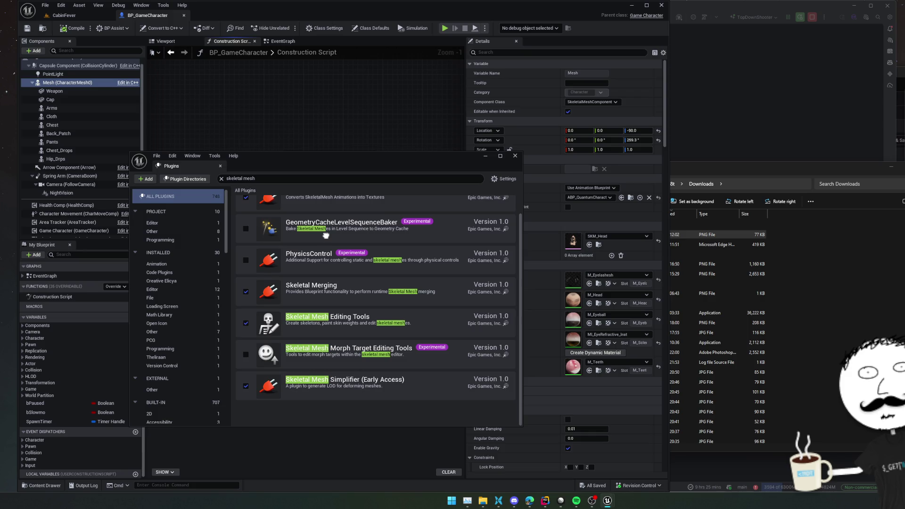
scroll(325, 236, up, 3)
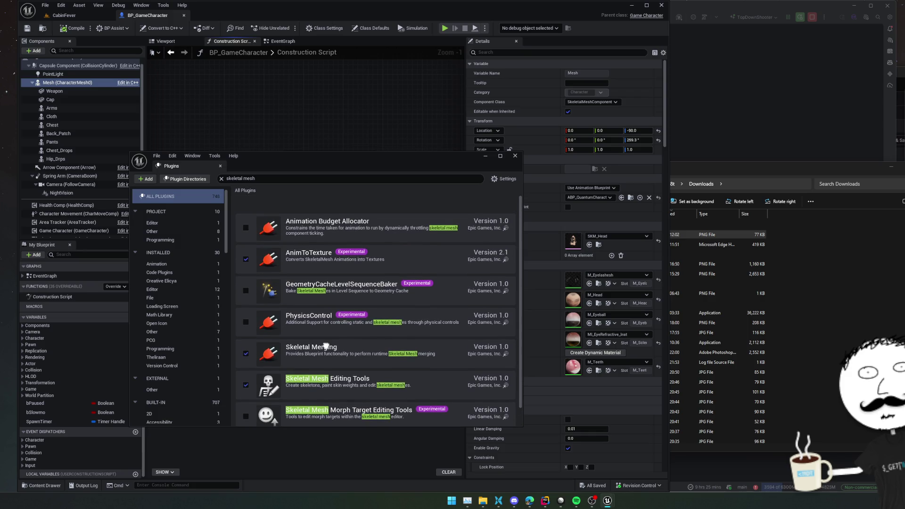
scroll(330, 306, down, 1)
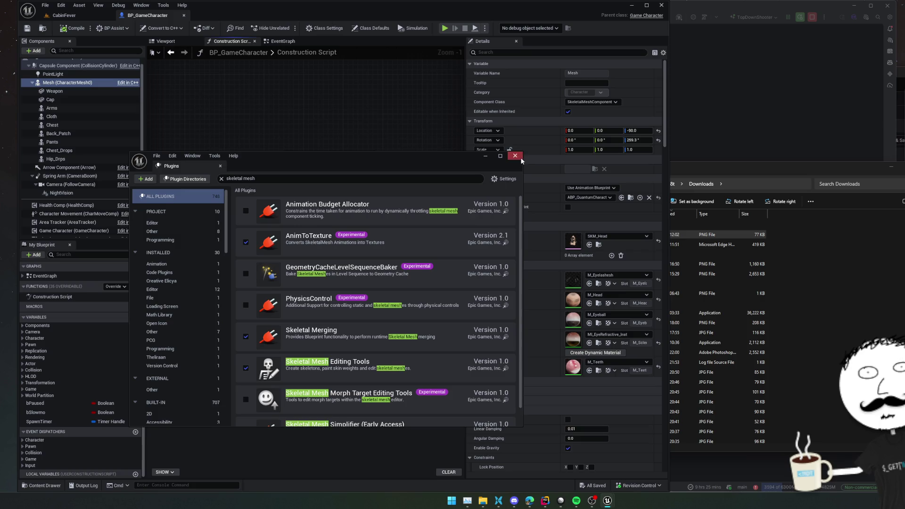
click(514, 156)
key(alt+Tab)
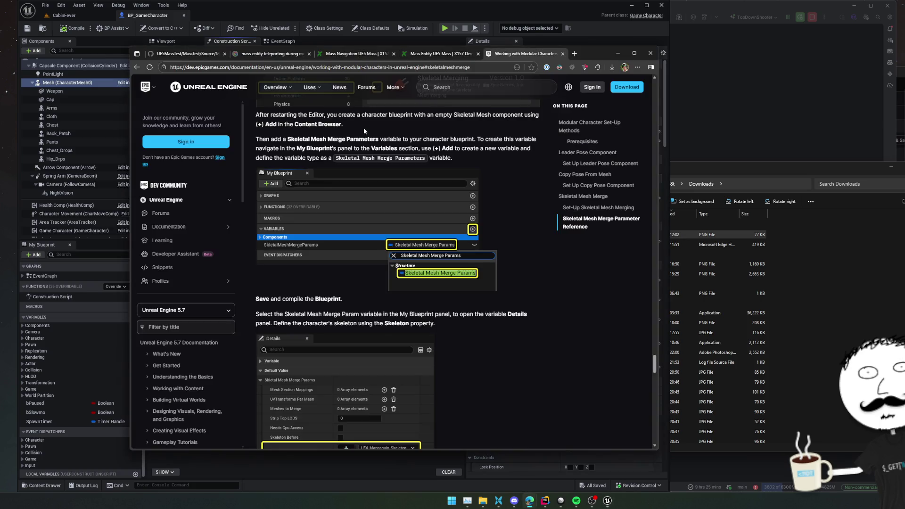
Add a new blueprint variable named MeshMergeParams
mouse_move(585, 53)
mouse_down()
mouse_move(672, 66)
mouse_move(904, 41)
mouse_up()
scroll(883, 266, up, 1)
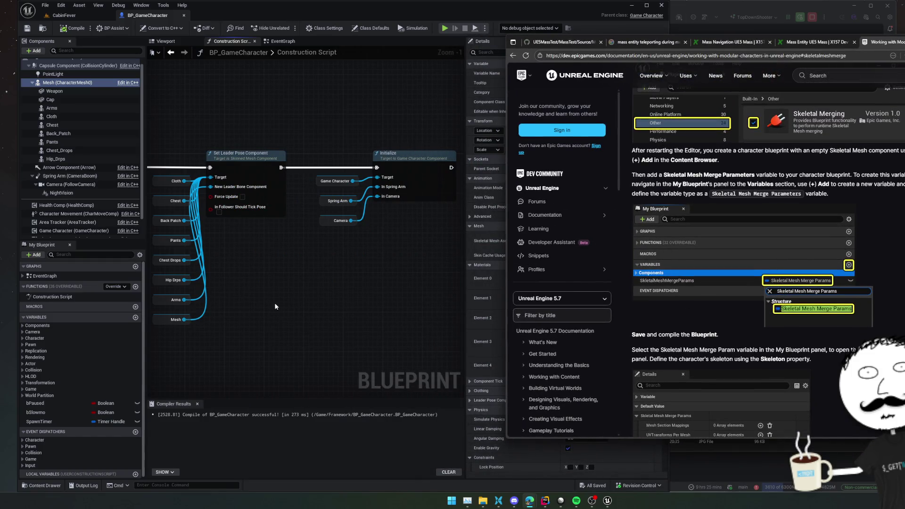
drag(275, 303, 280, 296)
click(136, 317)
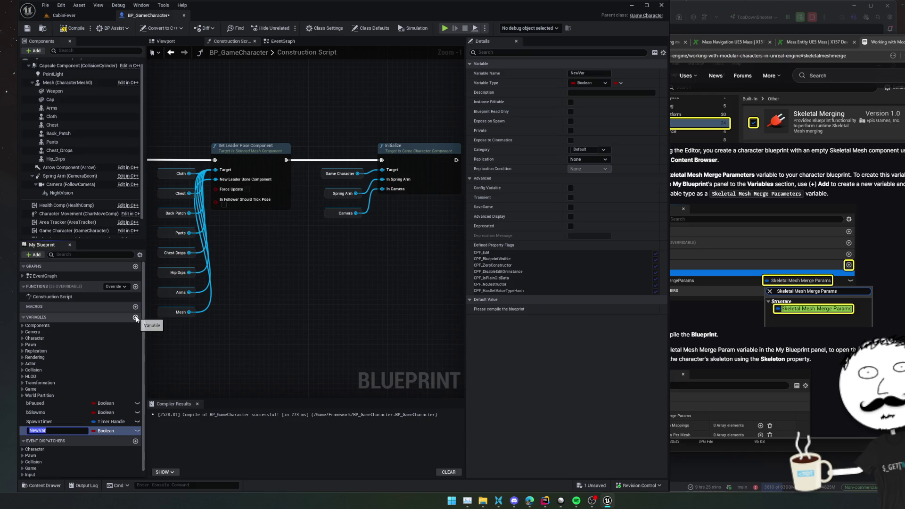
text(MeshM)
text(ergeParams)
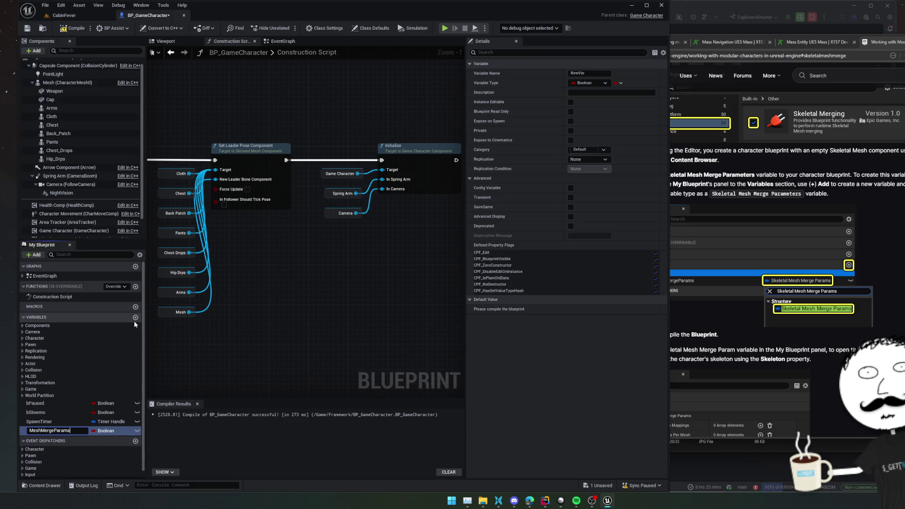
key(Return)
Make MeshMergeParams a Skeletal Mesh Merge Params, save and compile, and open the Mesh's skeleton asset
click(104, 431)
text(sk)
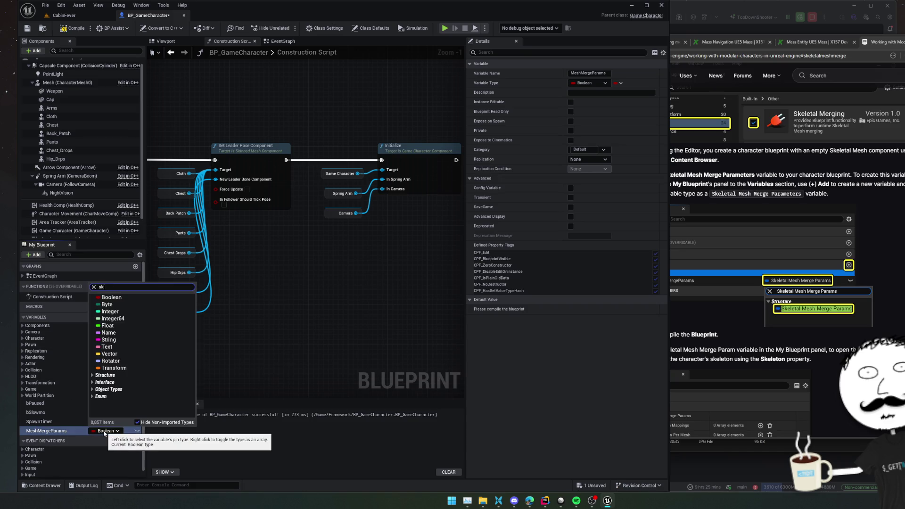
text(eletal)
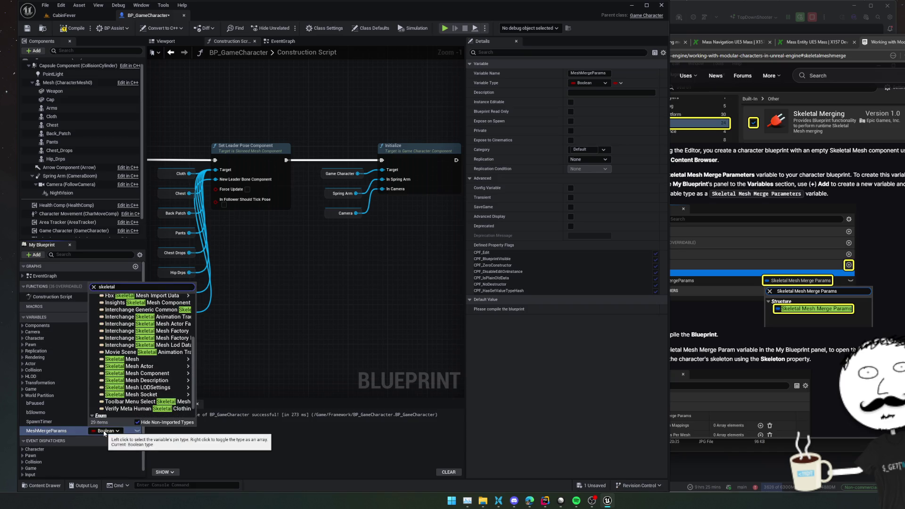
text( mesh merg)
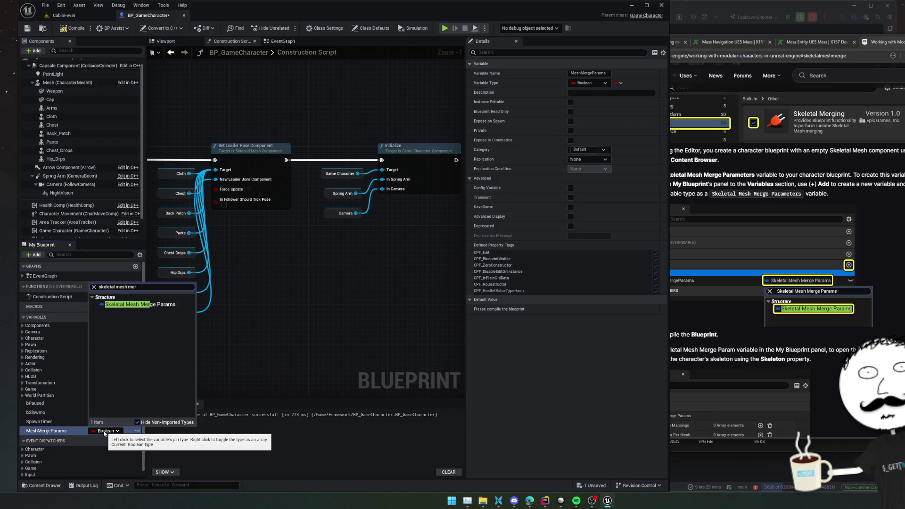
click(118, 304)
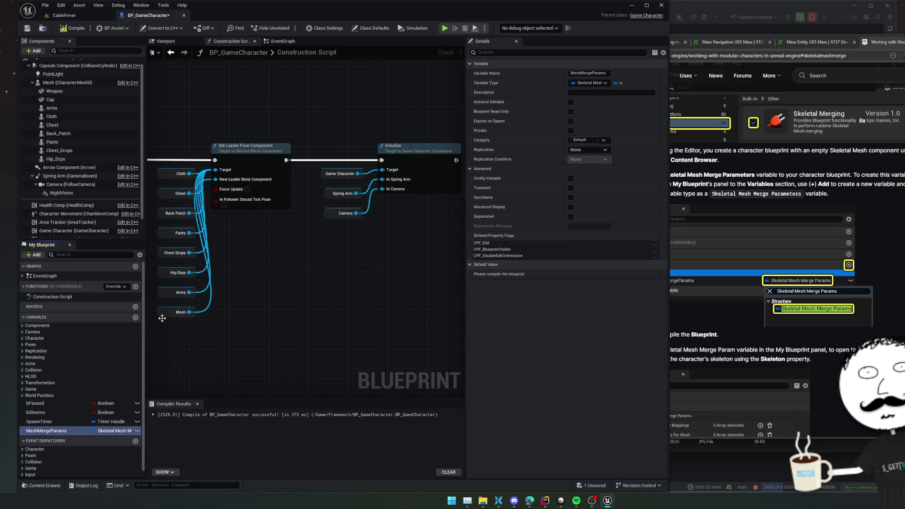
key(ctrl+s)
click(73, 28)
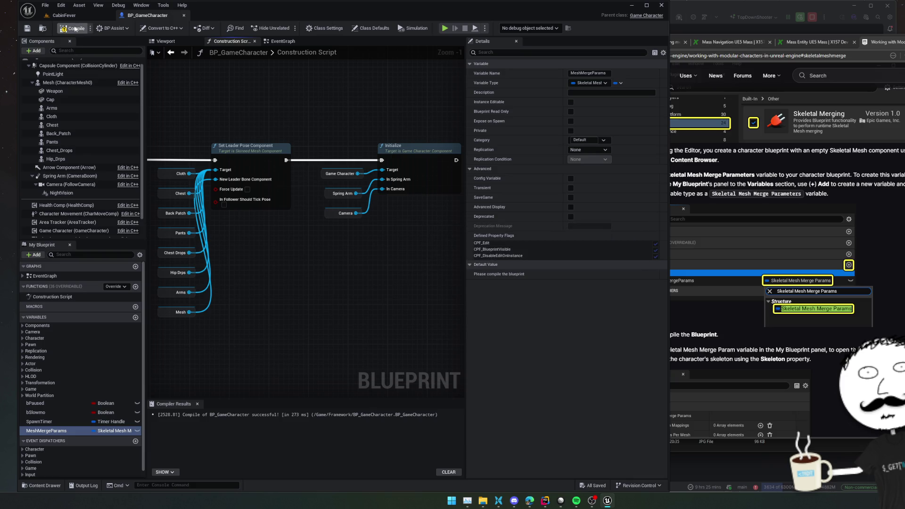
click(468, 274)
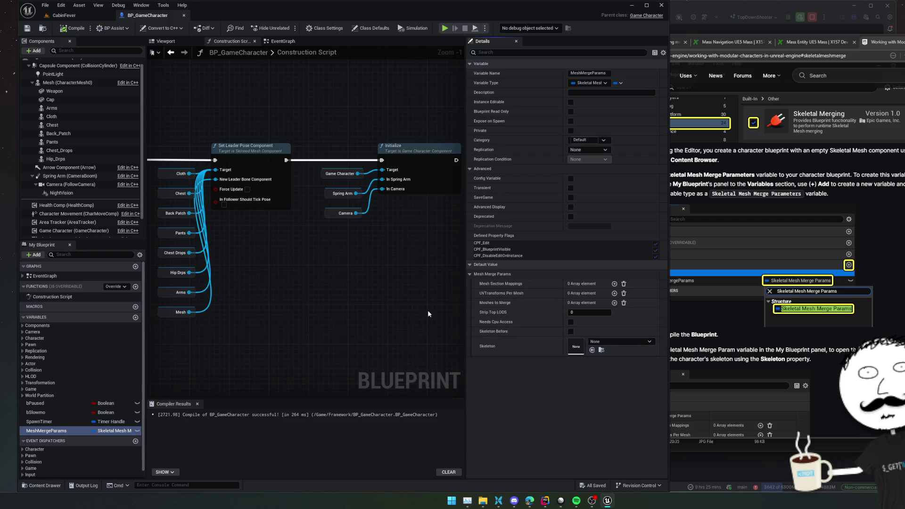
click(83, 83)
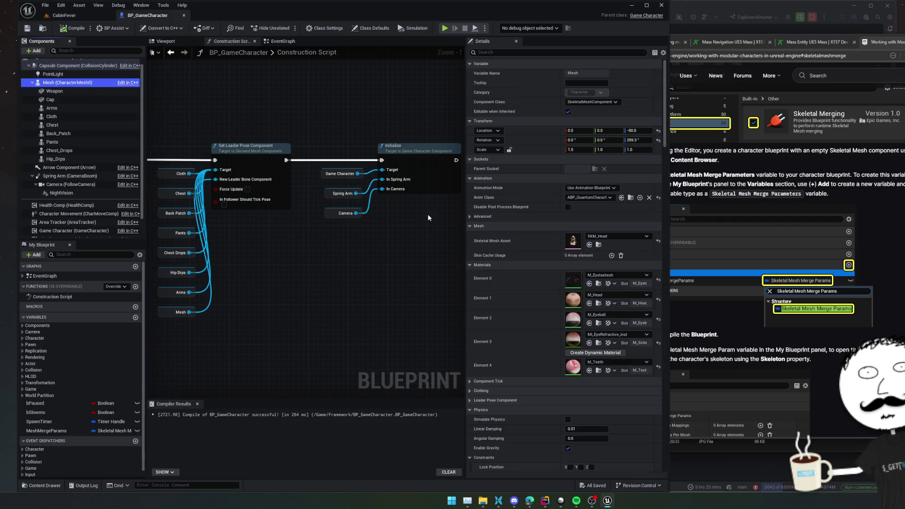
click(575, 241)
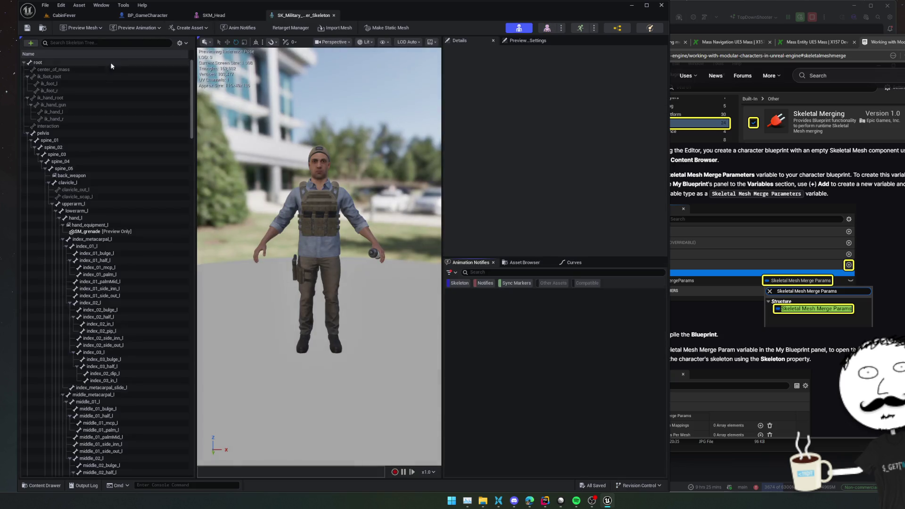
Set MeshMergeParams' default Skeleton to SK_Military_Character_Skeleton
click(60, 15)
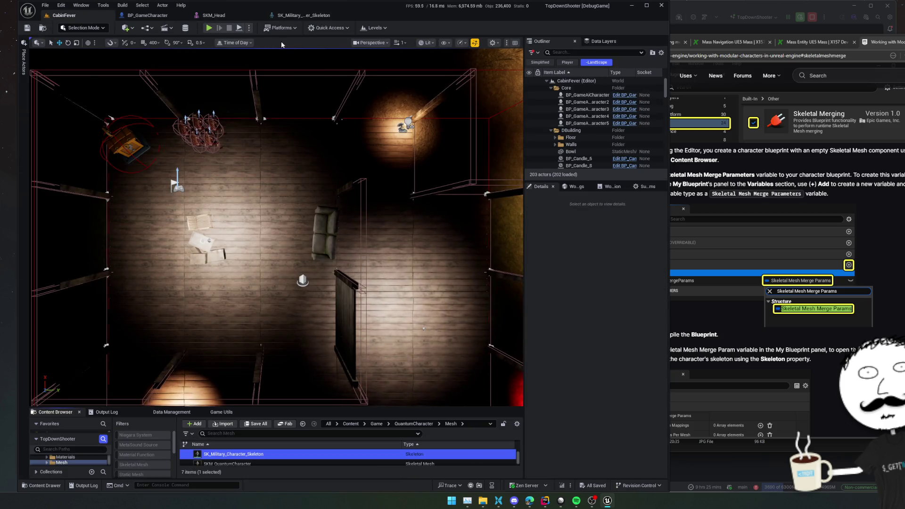
click(141, 15)
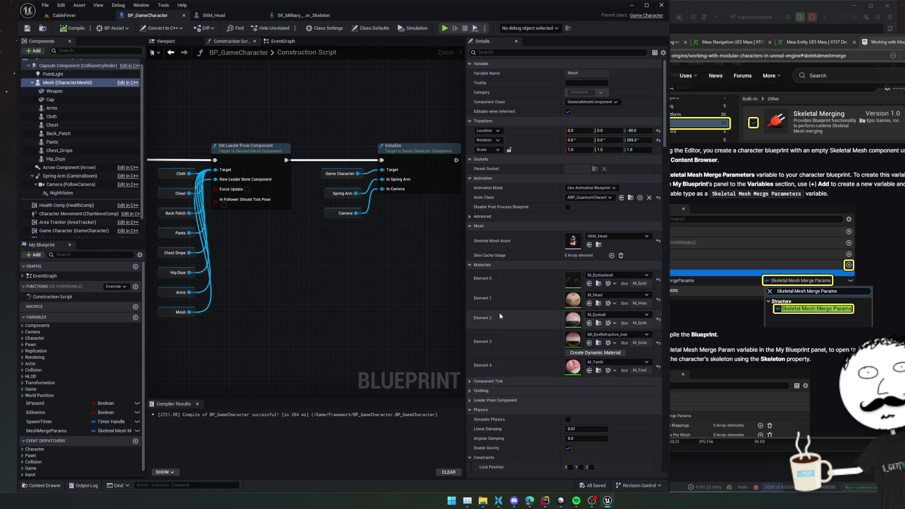
click(47, 430)
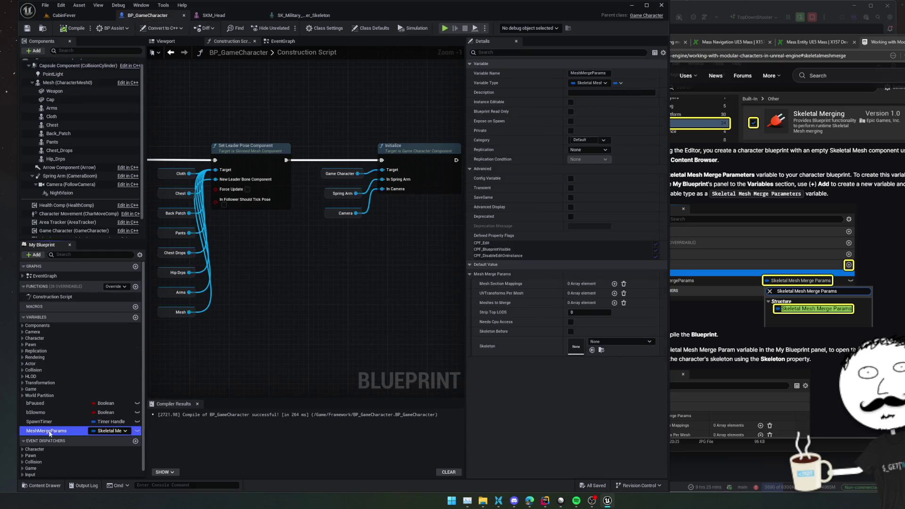
click(592, 351)
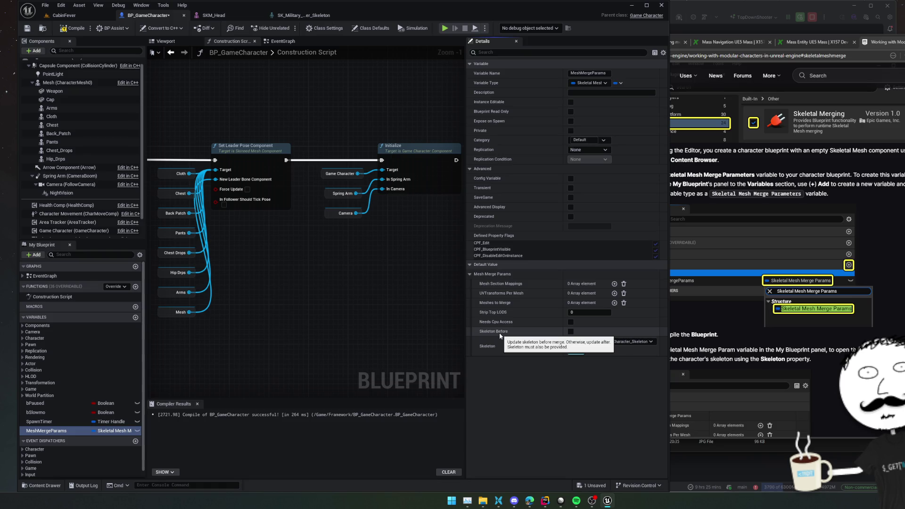
scroll(787, 359, down, 2)
Consult the docs for the next merging steps, then return to the blueprint editor
click(811, 357)
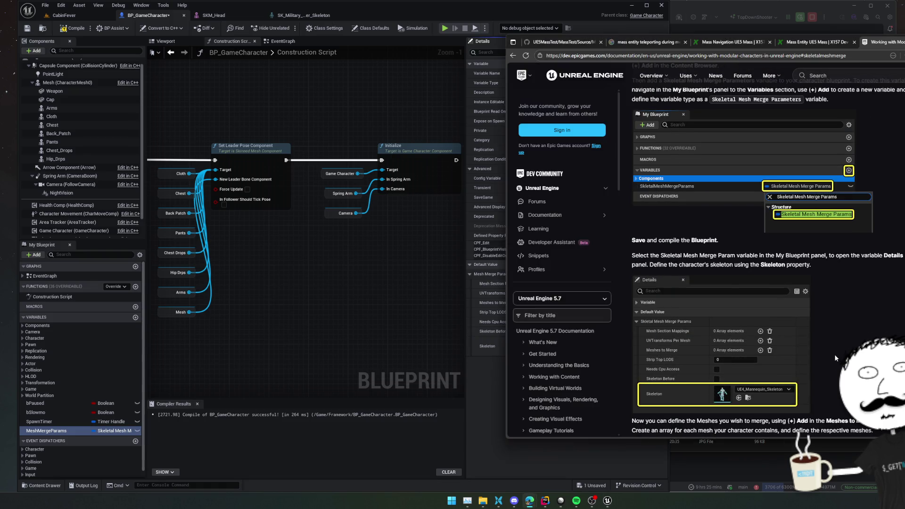
click(538, 455)
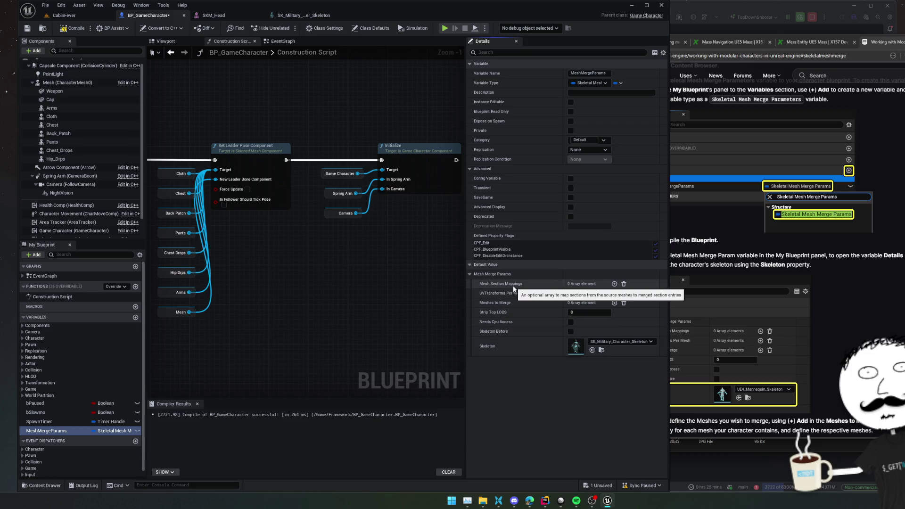
click(831, 330)
scroll(831, 330, down, 4)
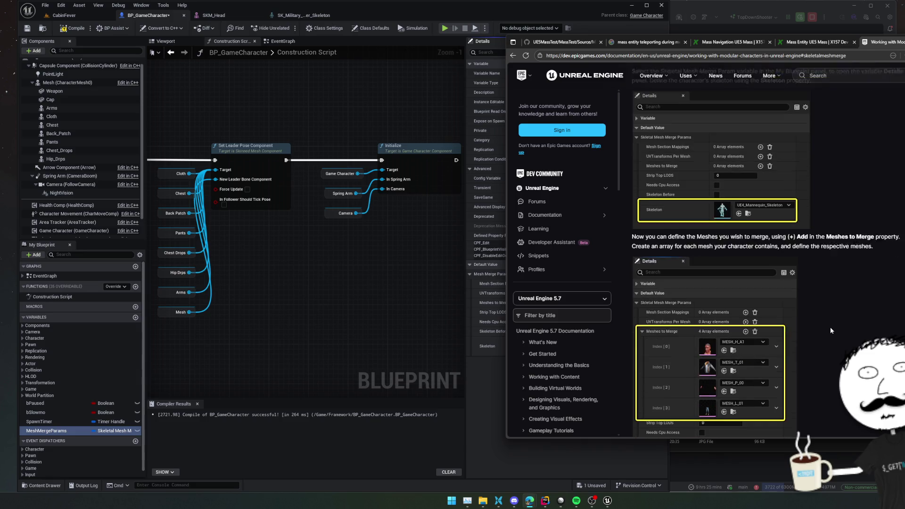
scroll(818, 335, down, 1)
click(491, 356)
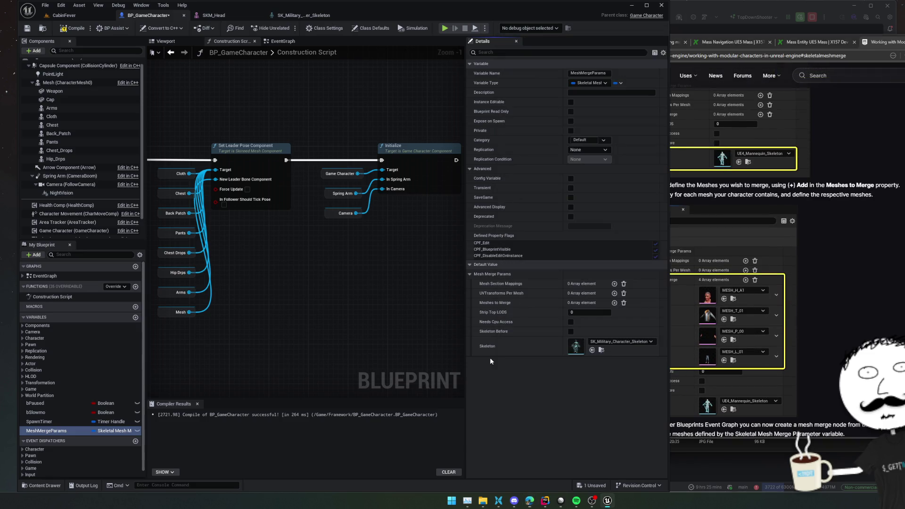
Add five entries to the Meshes to Merge array
click(614, 302)
click(614, 303)
click(614, 303)
click(614, 303)
click(614, 303)
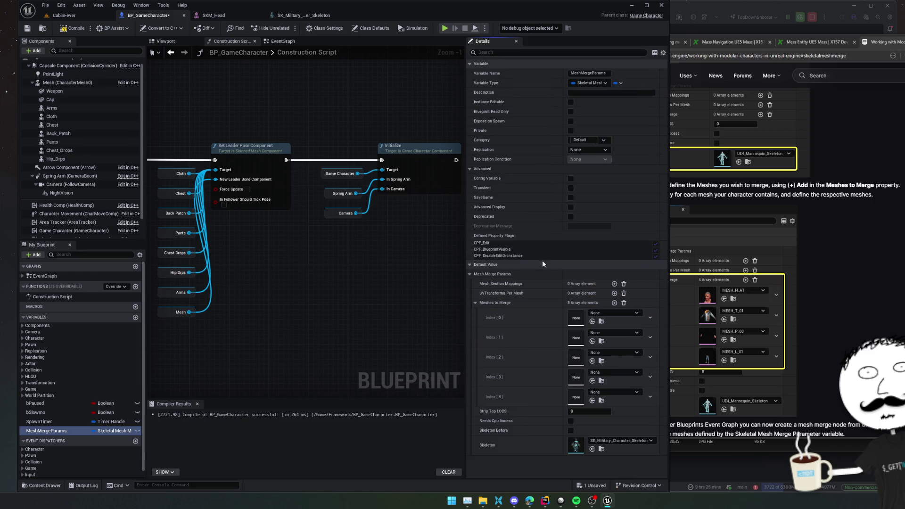
Assign SKM_Head to Meshes to Merge Index [0] and save BP_GameCharacter
click(73, 85)
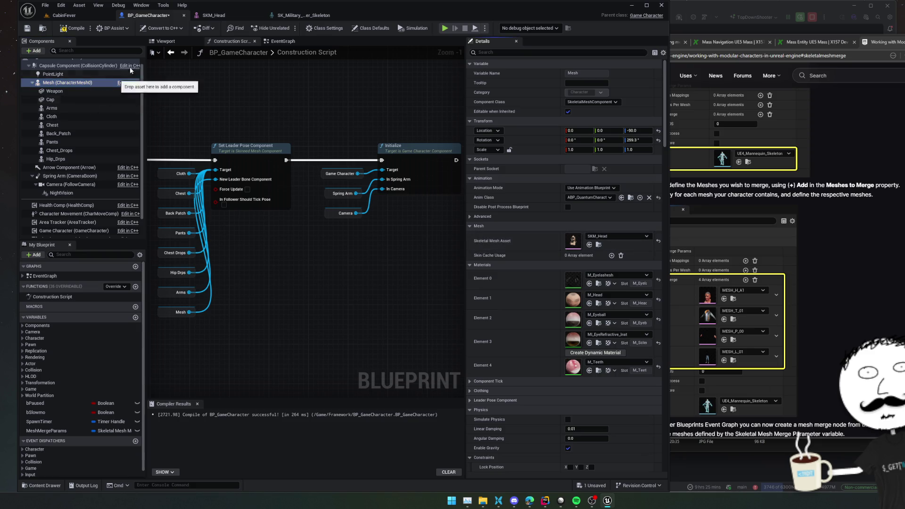
click(172, 43)
drag(378, 167, 289, 191)
click(46, 430)
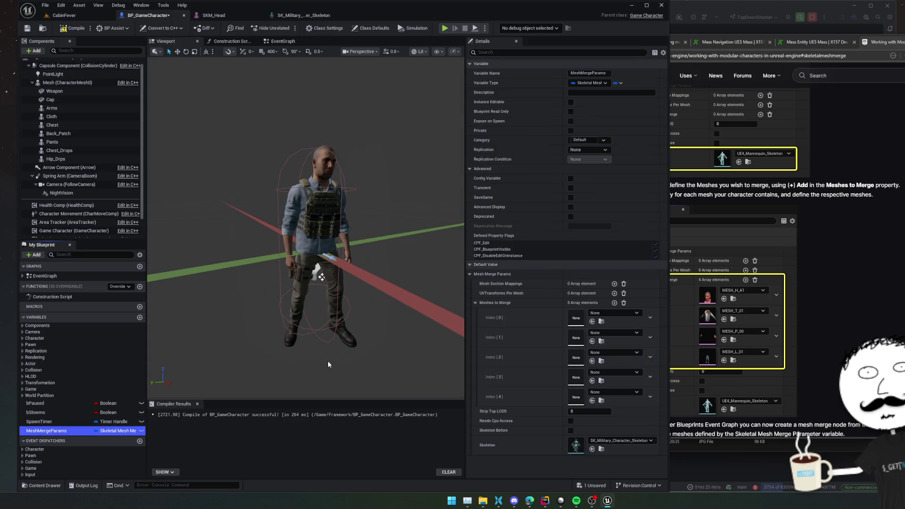
key(ctrl+v)
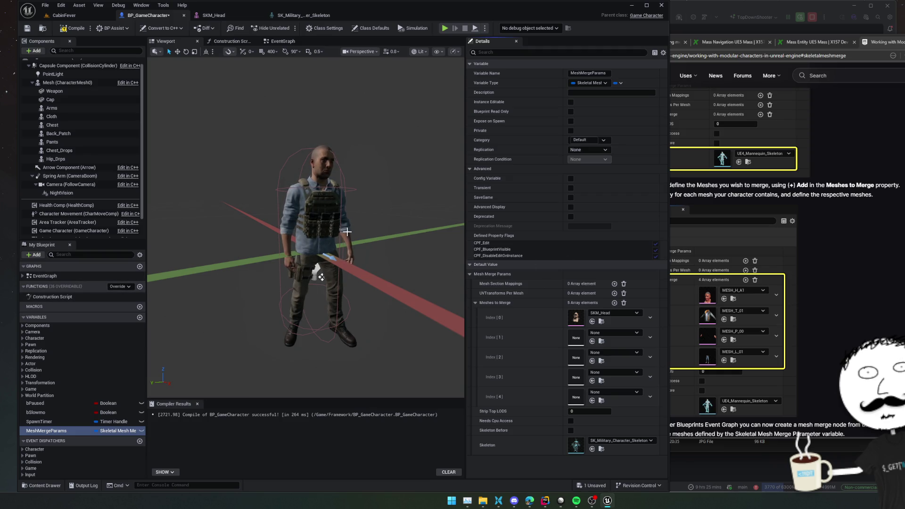
key(ctrl+s)
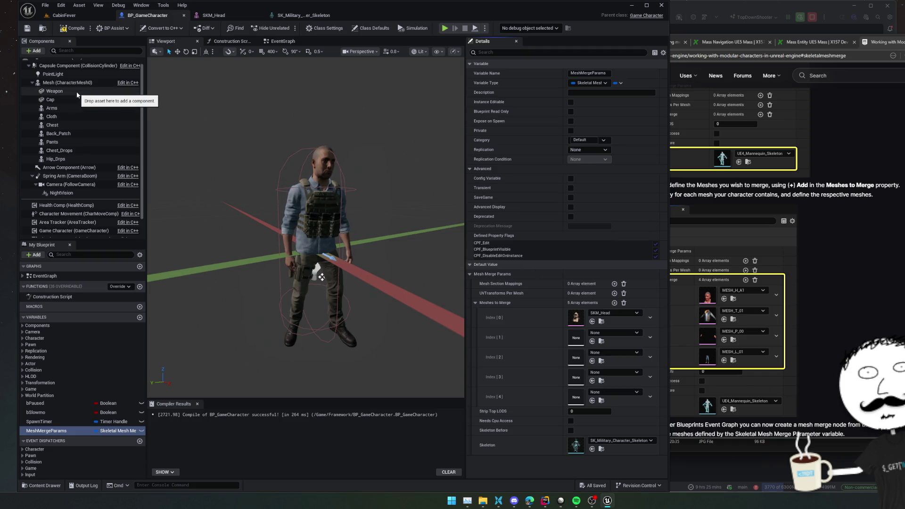
Check the Weapon, Cap and Arms components' meshes and locate the Arms mesh asset
click(78, 92)
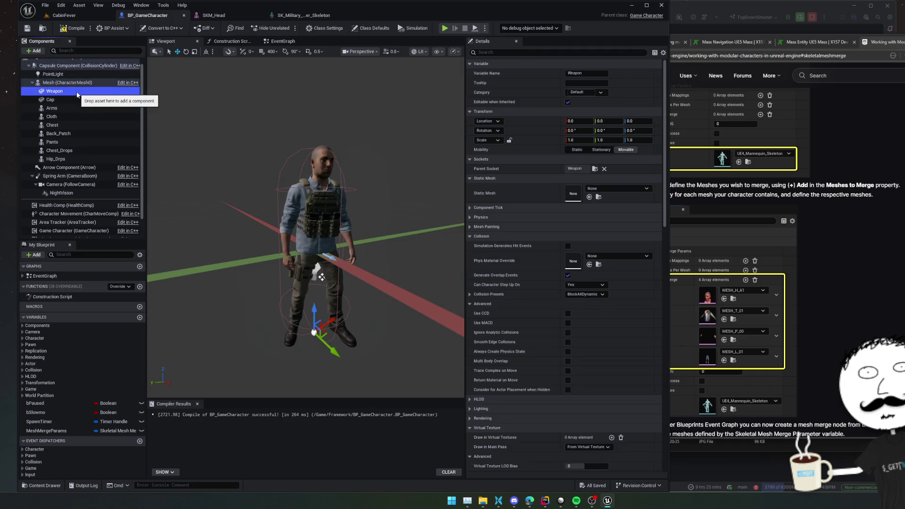
click(76, 100)
click(76, 112)
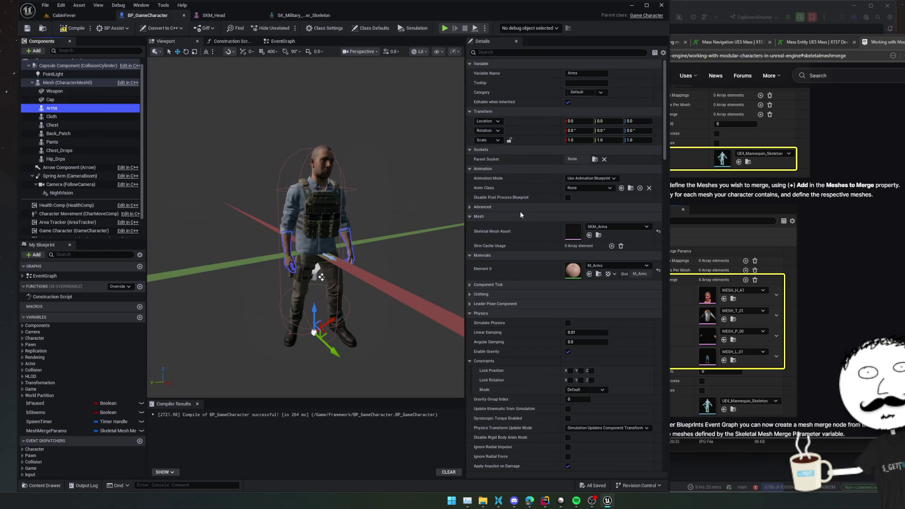
click(601, 235)
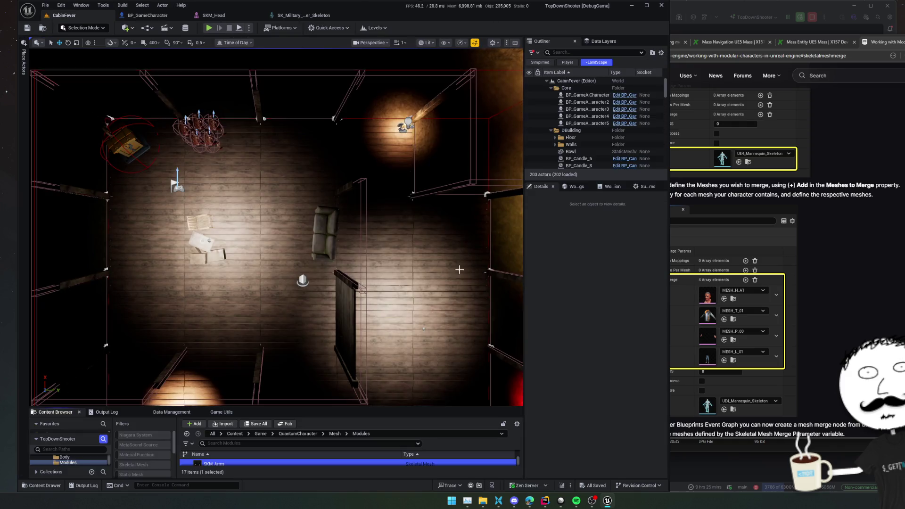
click(228, 16)
click(147, 15)
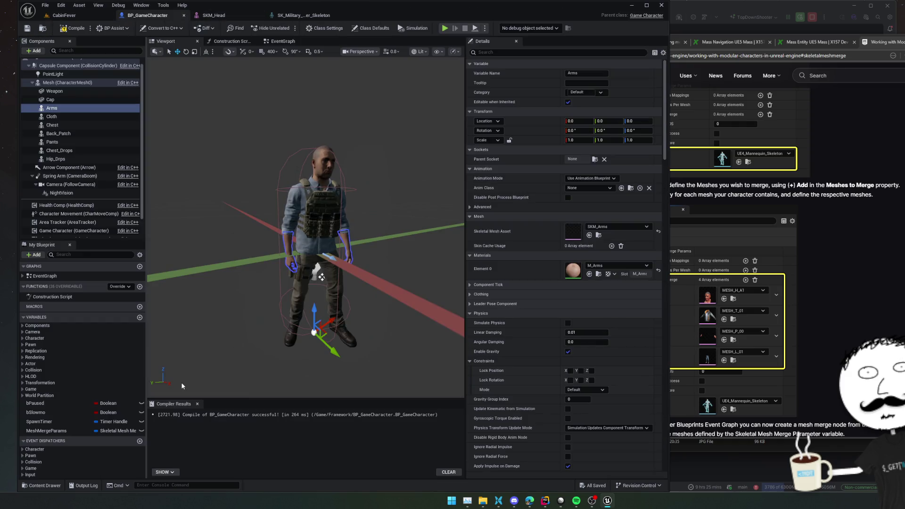
click(45, 485)
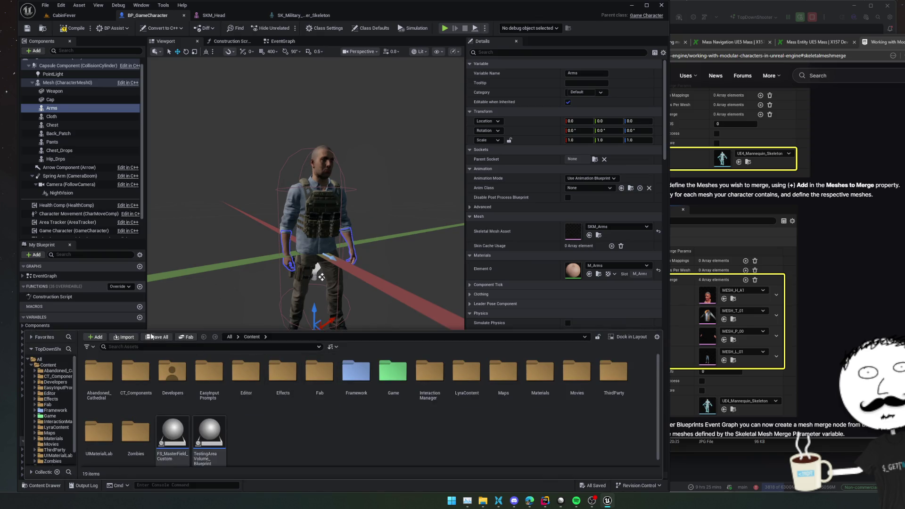
click(443, 349)
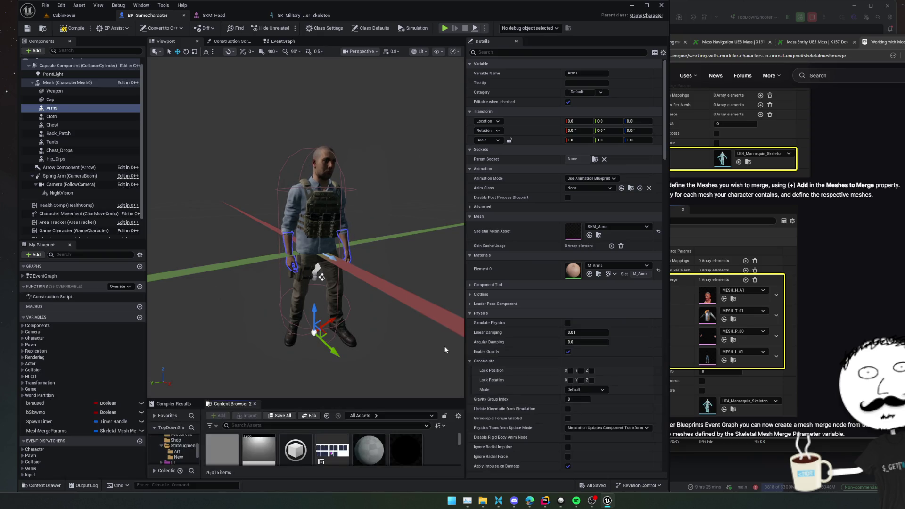
Enlarge the content browser and drop SKM_Arms into Meshes to Merge Index [1]
drag(308, 399, 330, 277)
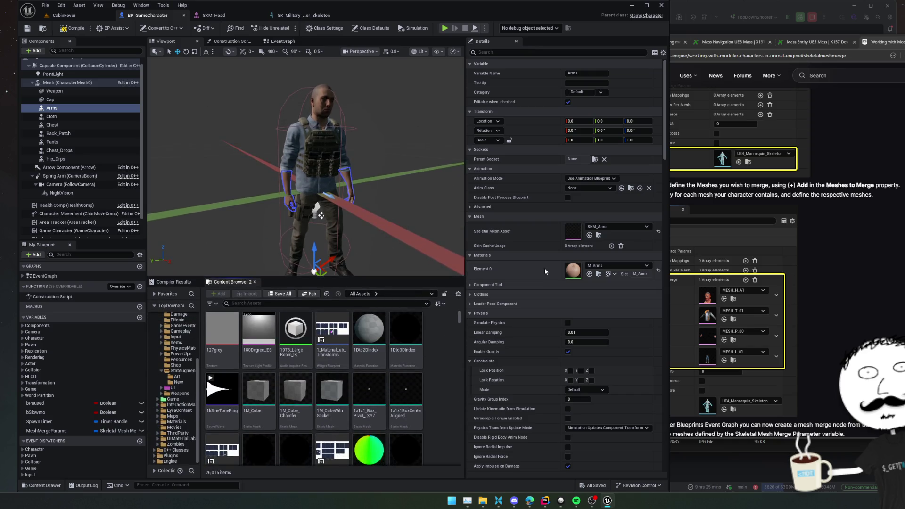
click(590, 235)
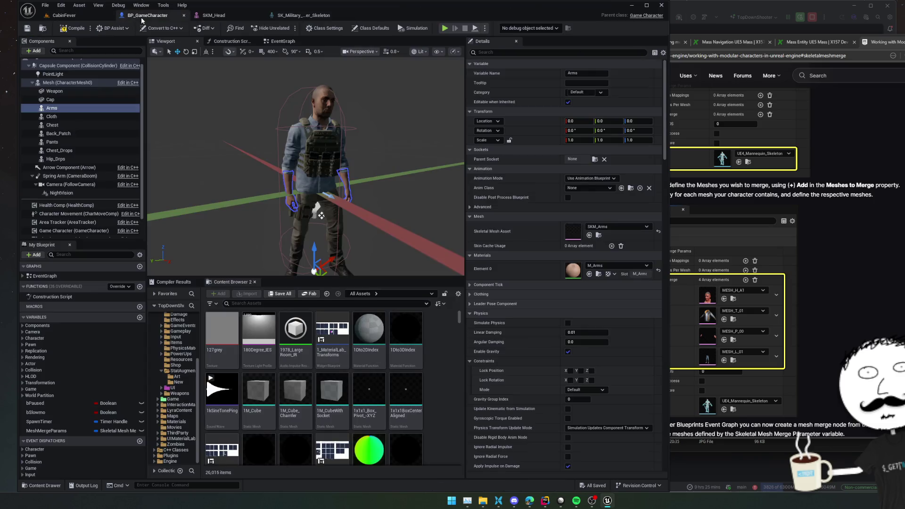
click(148, 15)
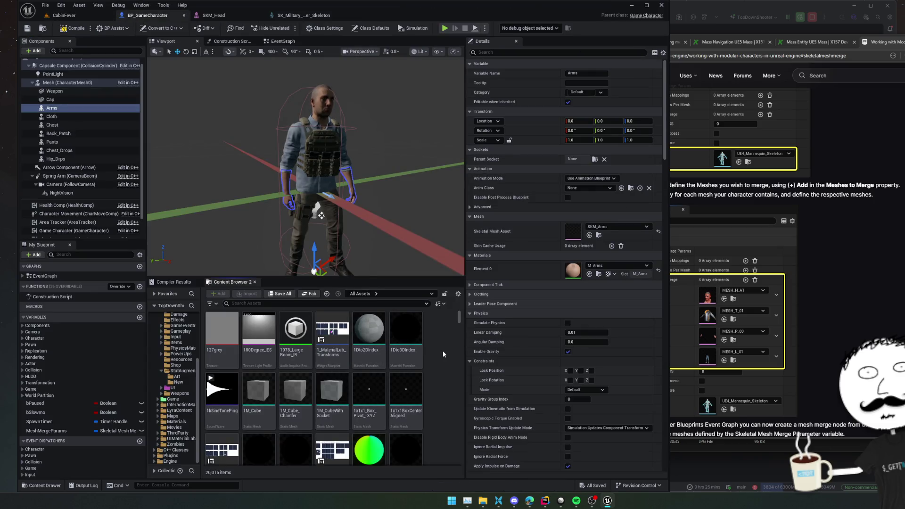
click(597, 236)
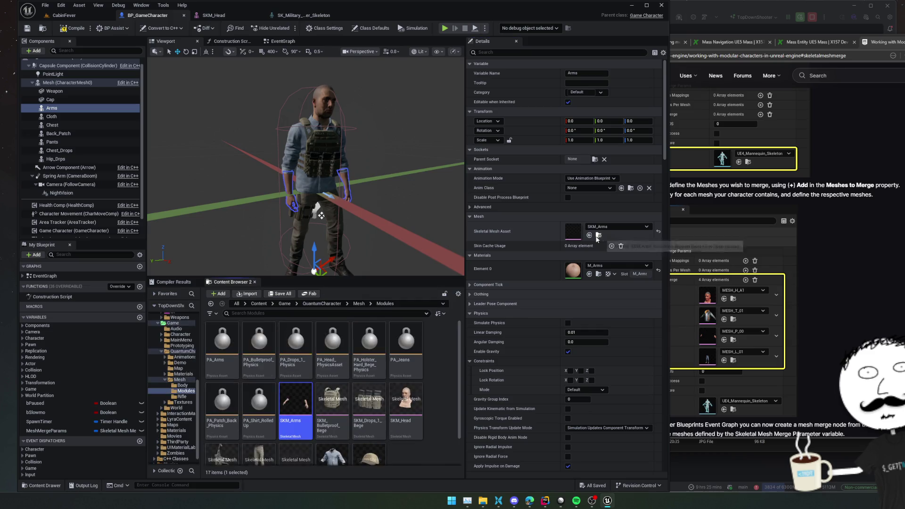
click(64, 431)
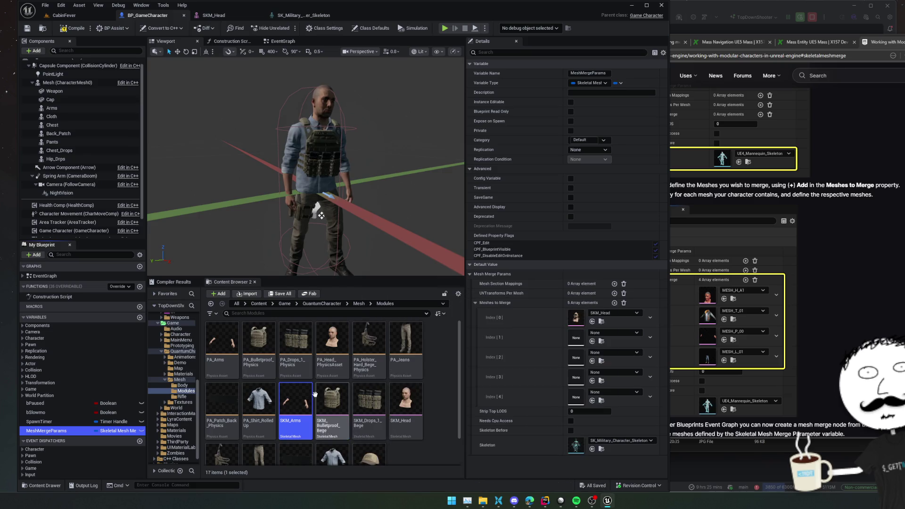
mouse_move(300, 401)
mouse_down()
mouse_move(540, 340)
mouse_move(572, 347)
mouse_move(561, 344)
mouse_up()
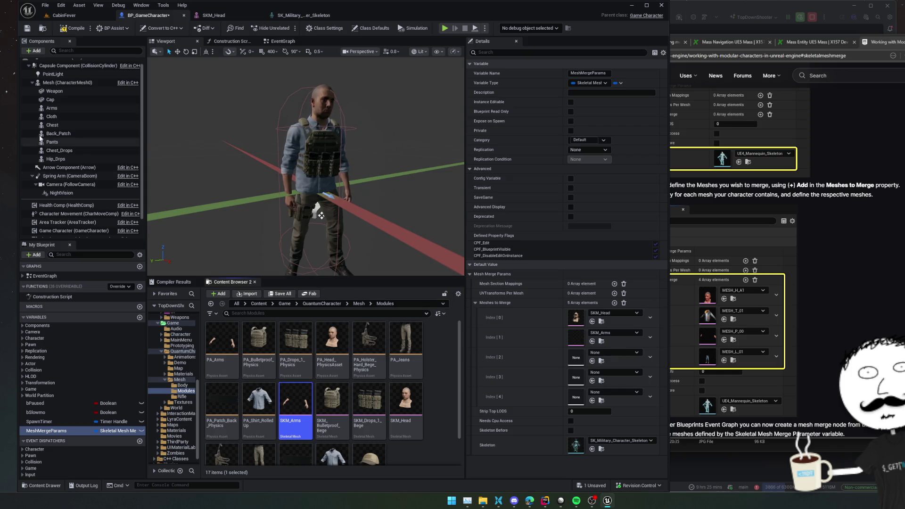
Drop the Cloth component's SKM_Shirt_RolledUp_Blue into Meshes to Merge Index [2]
click(55, 119)
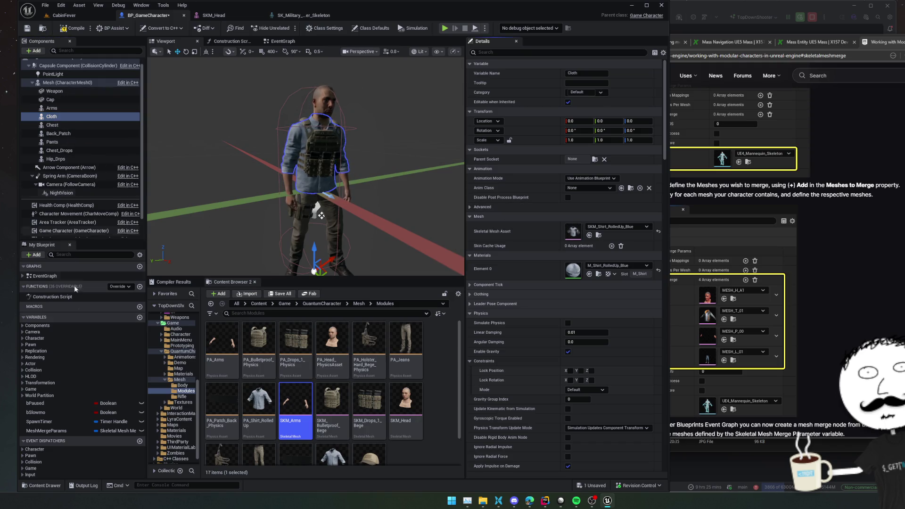
click(46, 431)
scroll(427, 365, down, 2)
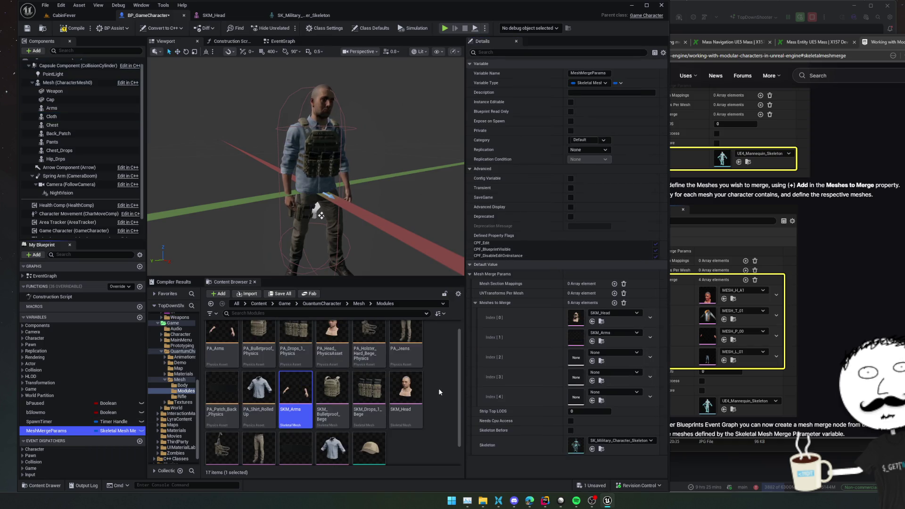
drag(332, 426, 603, 358)
scroll(410, 409, down, 1)
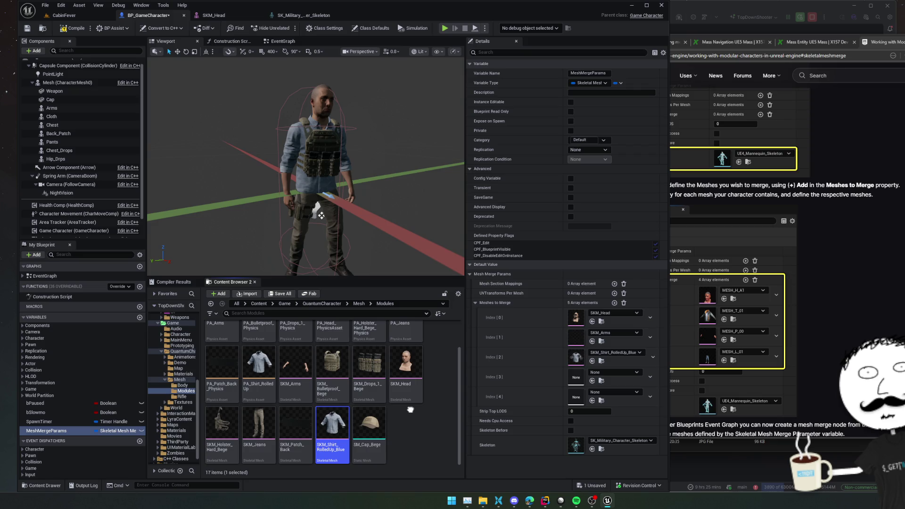
scroll(354, 415, up, 2)
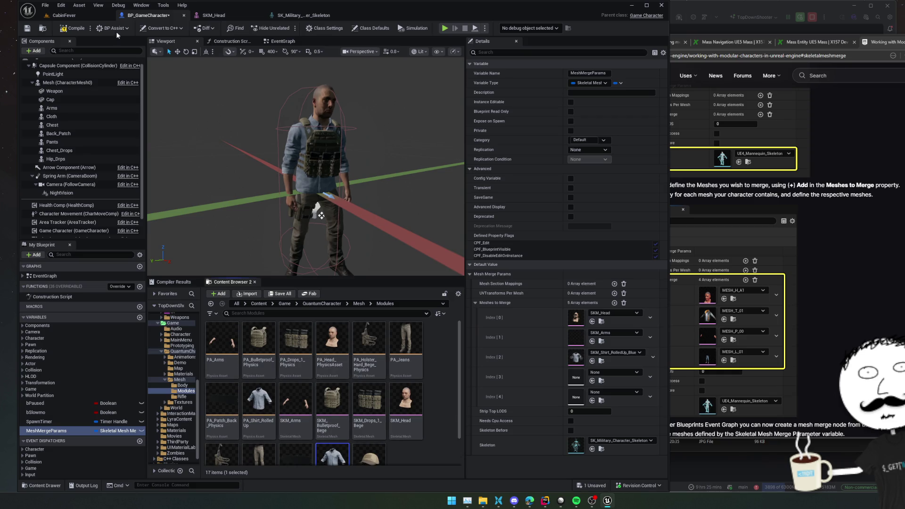
click(42, 28)
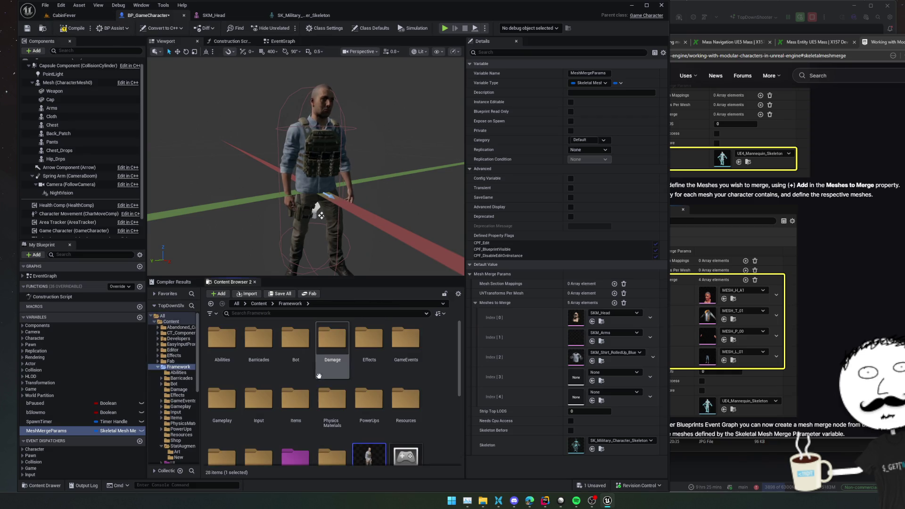
Save BP_GameCharacter via its Content Browser asset menu
right_click(371, 448)
mouse_move(450, 324)
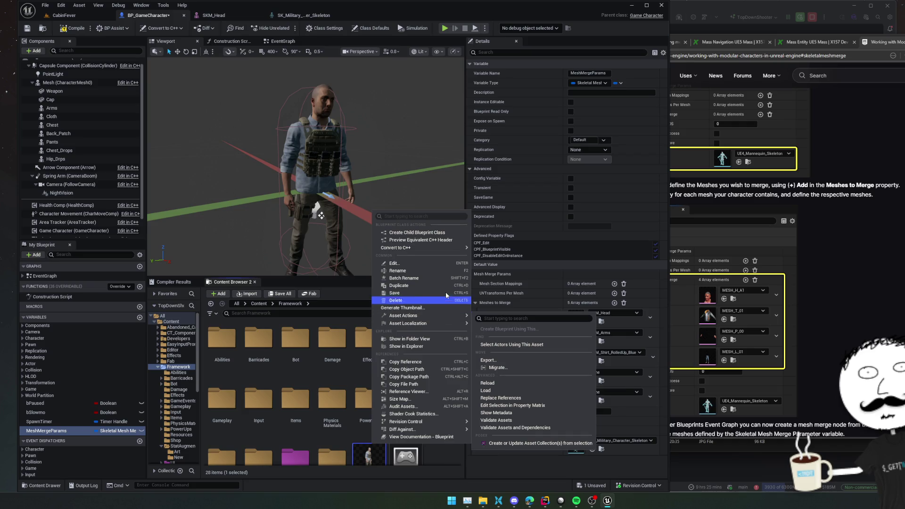
mouse_move(442, 250)
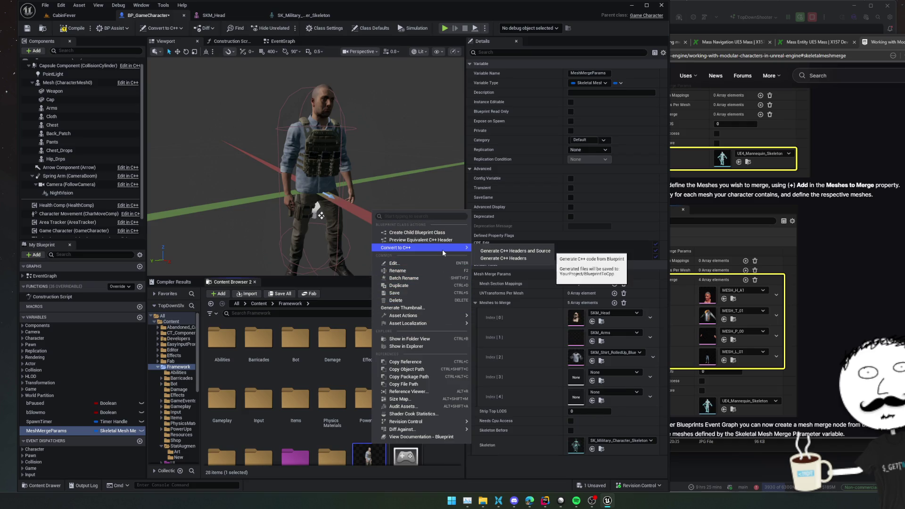
mouse_move(435, 424)
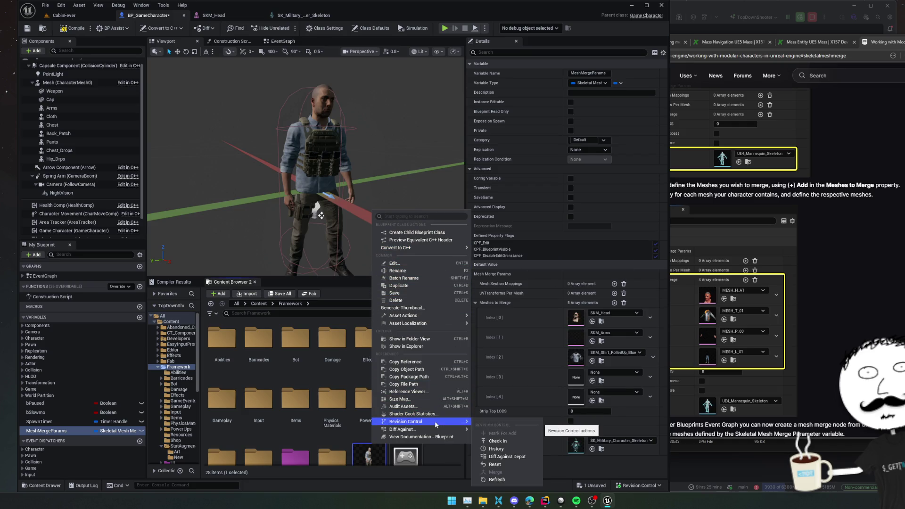
click(446, 459)
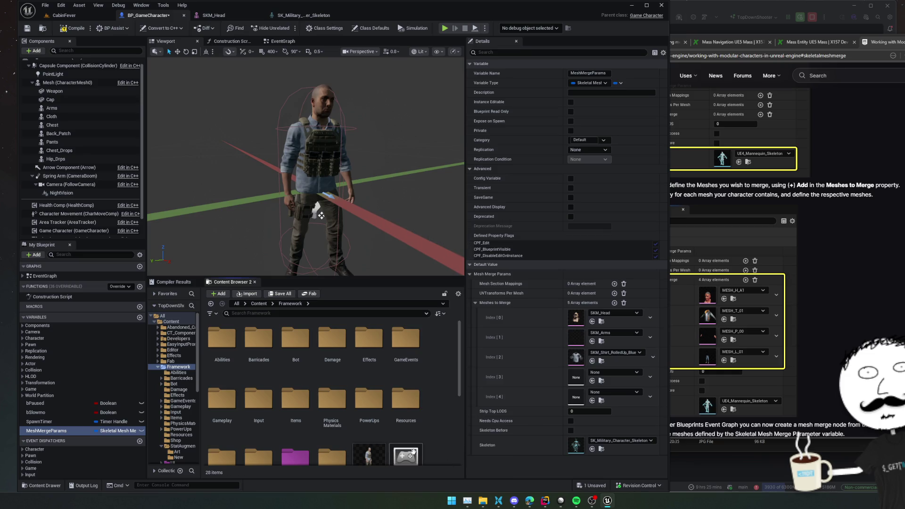
scroll(372, 431, down, 1)
click(372, 431)
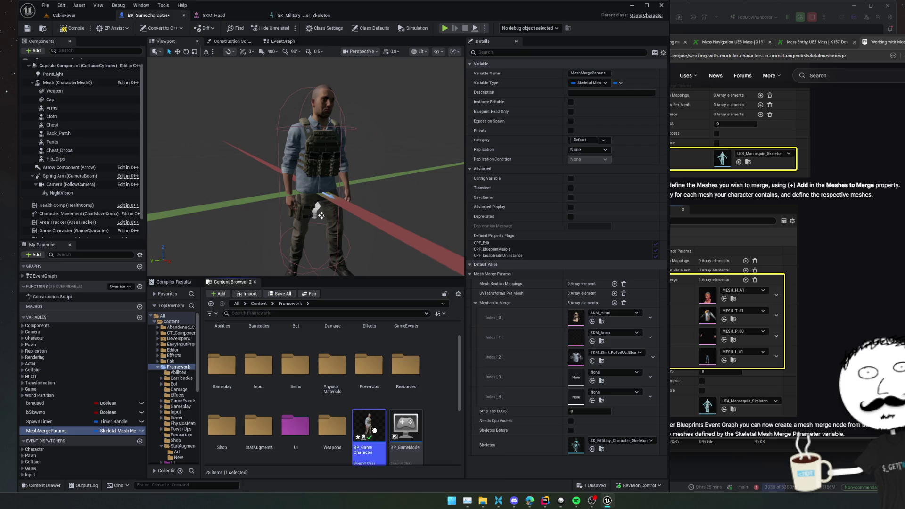
right_click(372, 431)
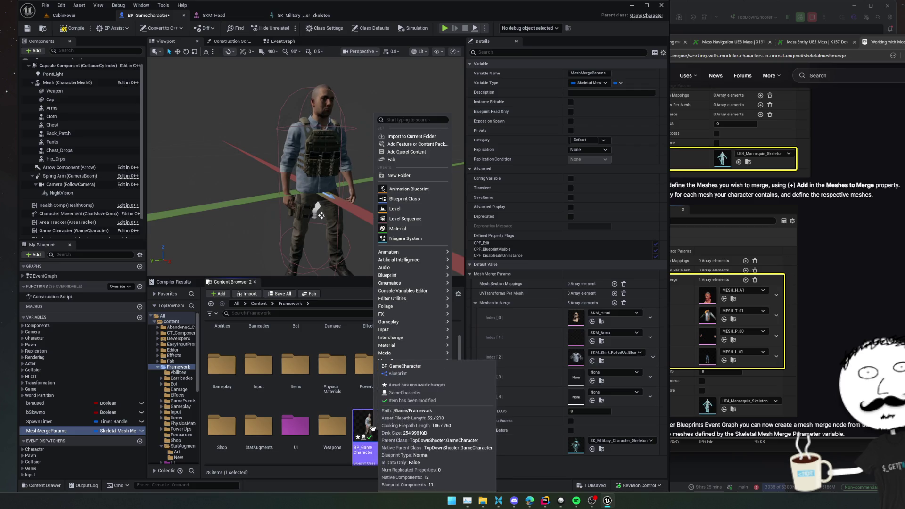
right_click(371, 437)
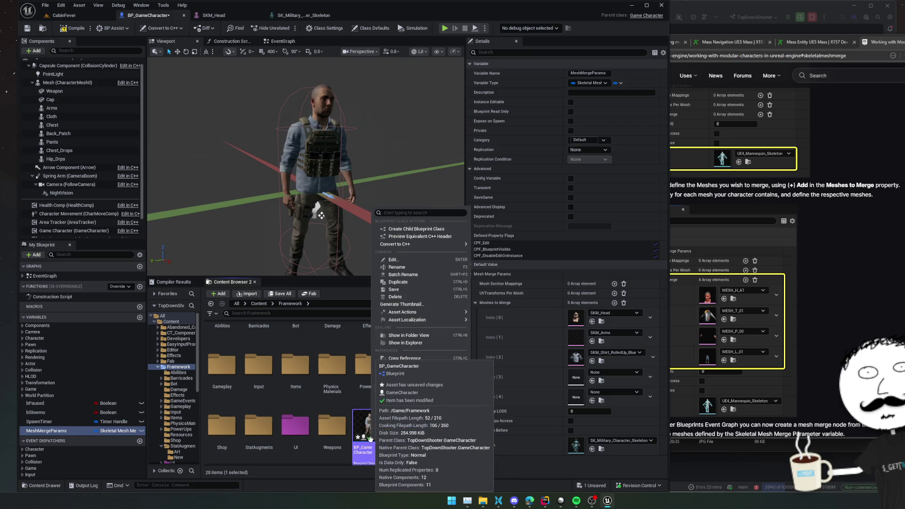
mouse_move(415, 426)
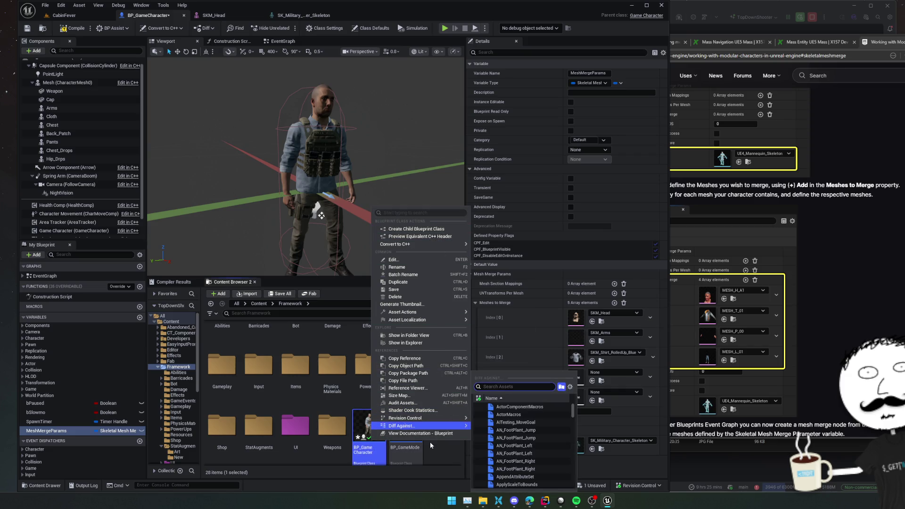
click(438, 344)
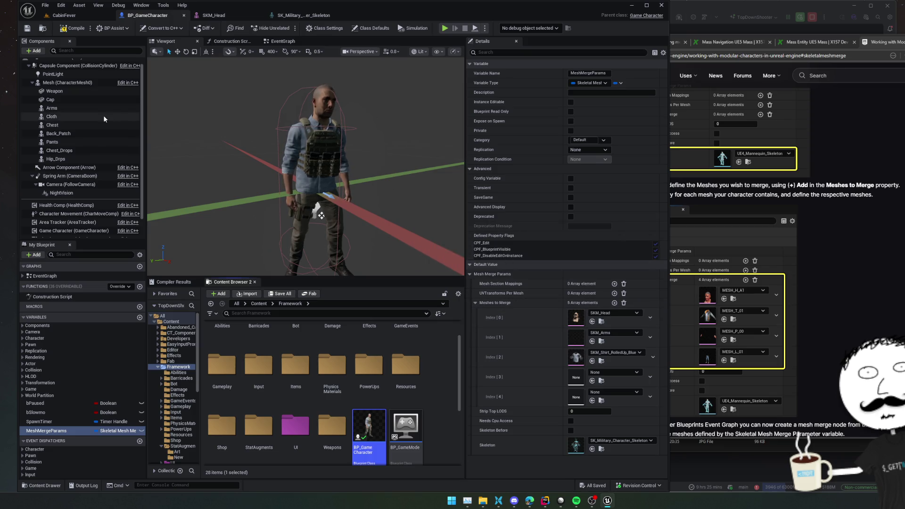
click(85, 125)
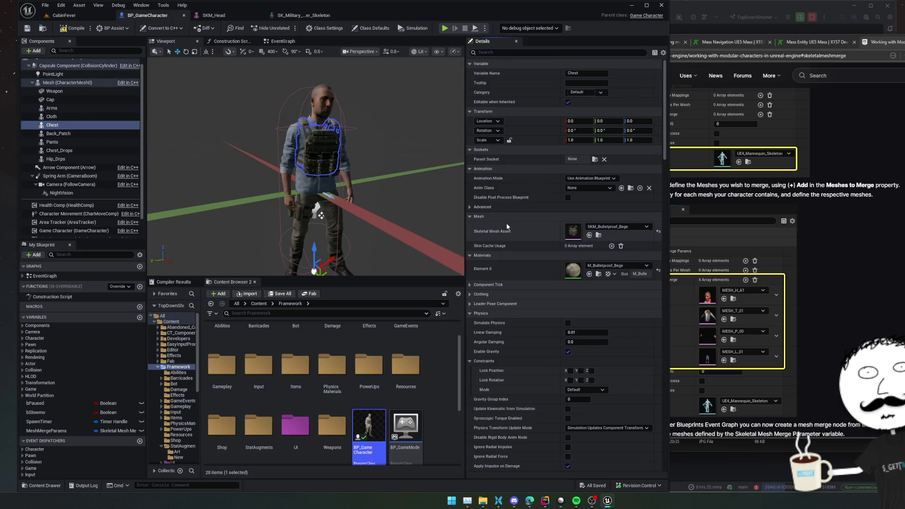
Put the vest mesh in Meshes to Merge Index 3 and add more array slots
click(46, 430)
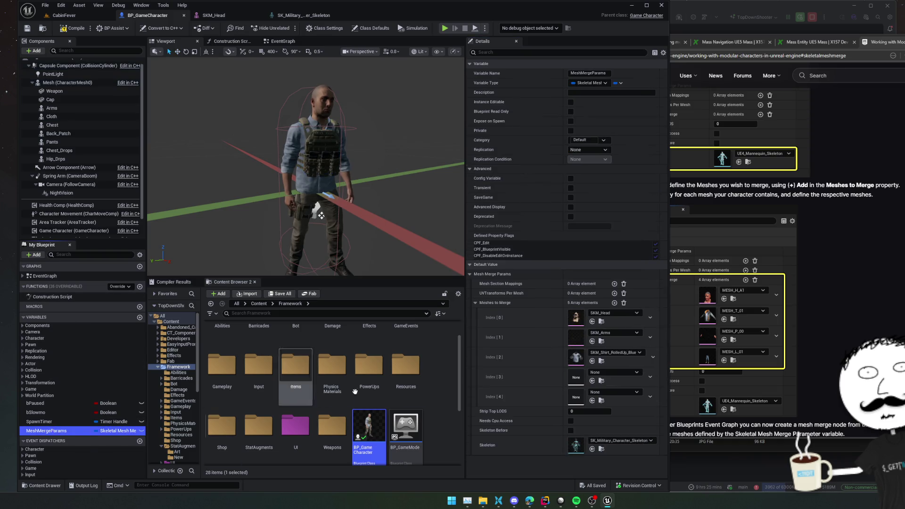
shift+click(576, 382)
click(62, 134)
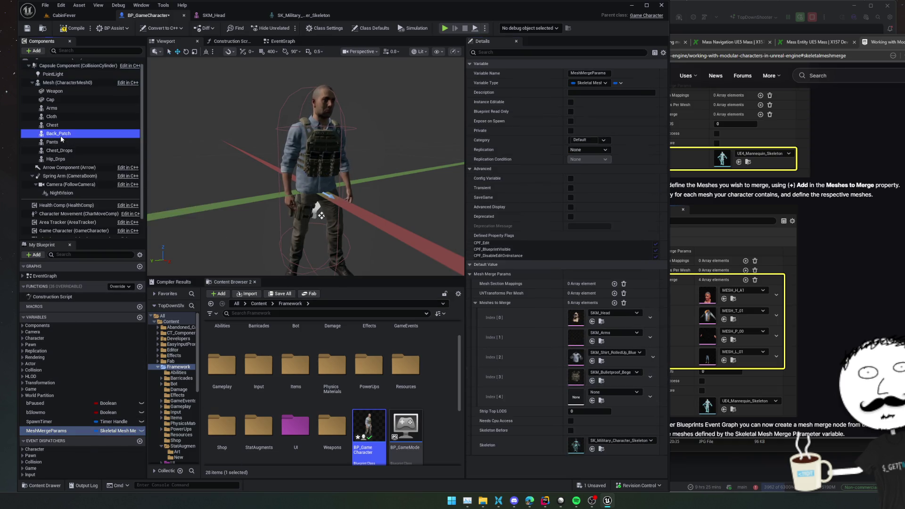
click(71, 430)
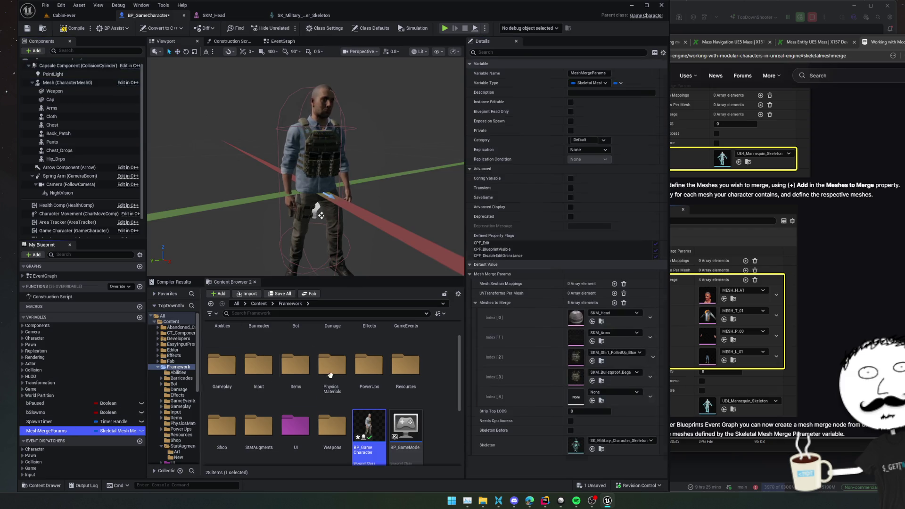
double_click(615, 304)
click(613, 305)
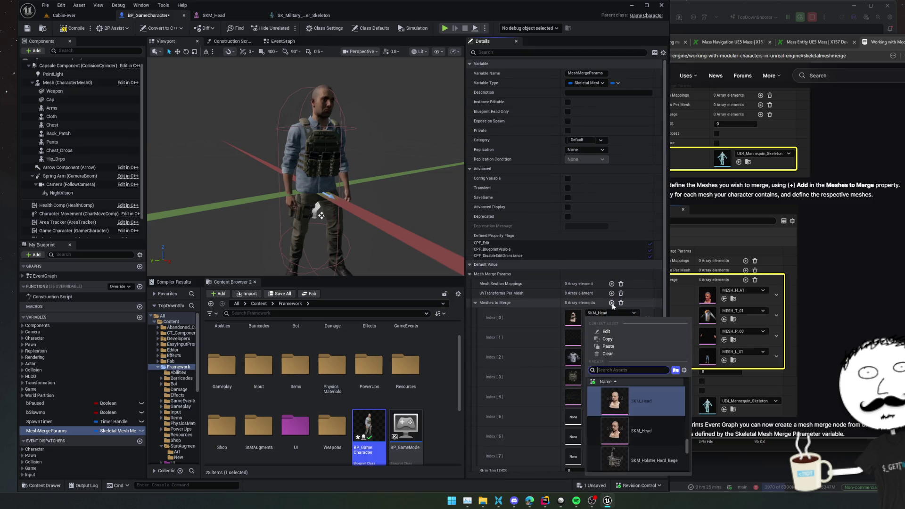
click(551, 348)
scroll(532, 367, down, 3)
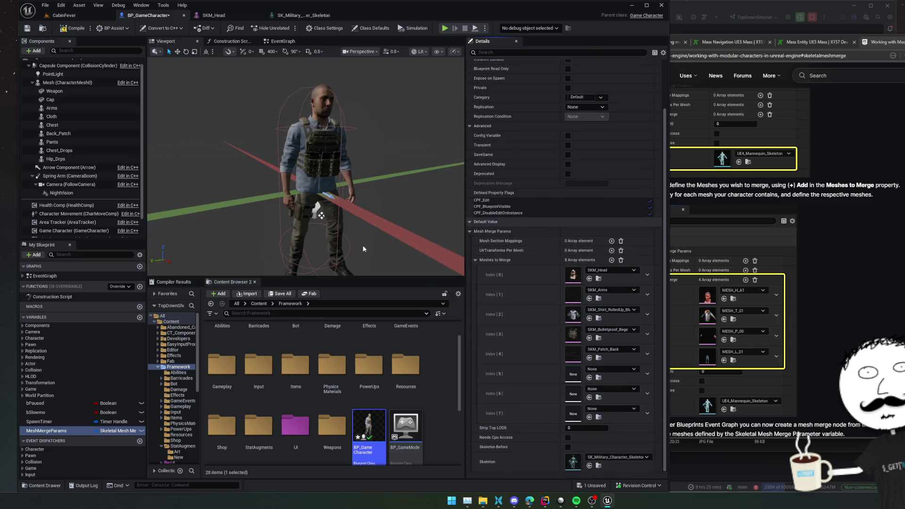
Fill Index 5 with SKM_Jeans and Index 6 with SKM_Drops_1_Bege, add the hip drops mesh, and save
click(52, 142)
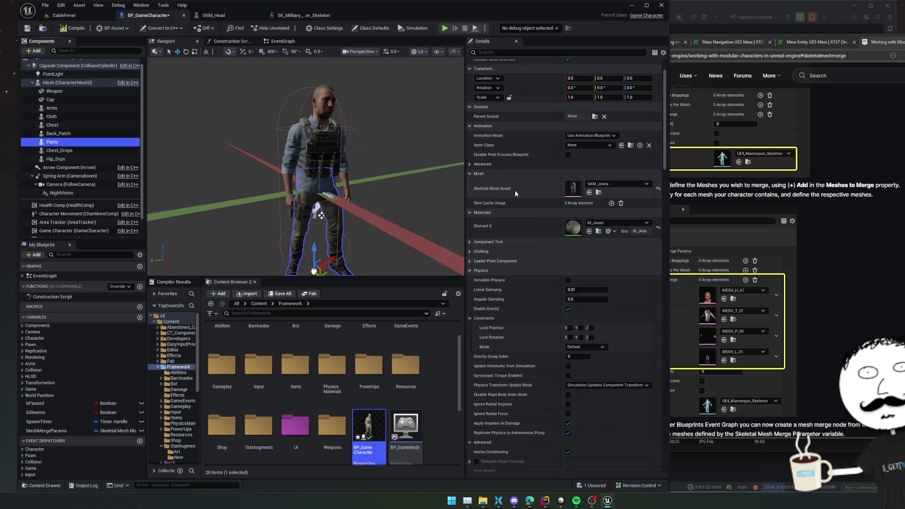
click(46, 431)
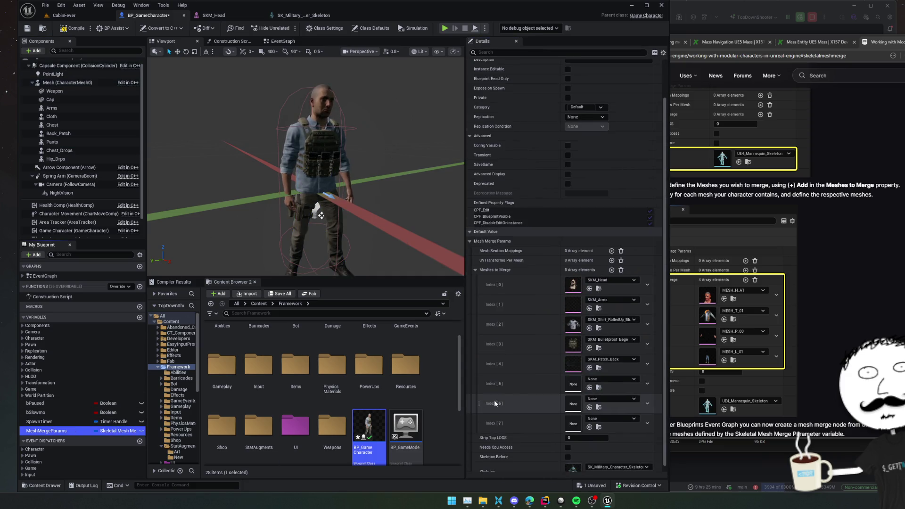
shift+click(523, 383)
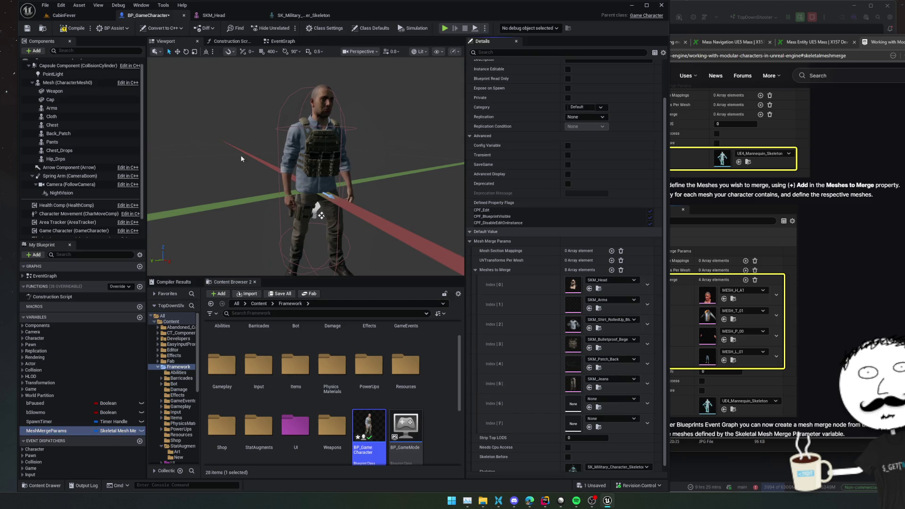
click(71, 150)
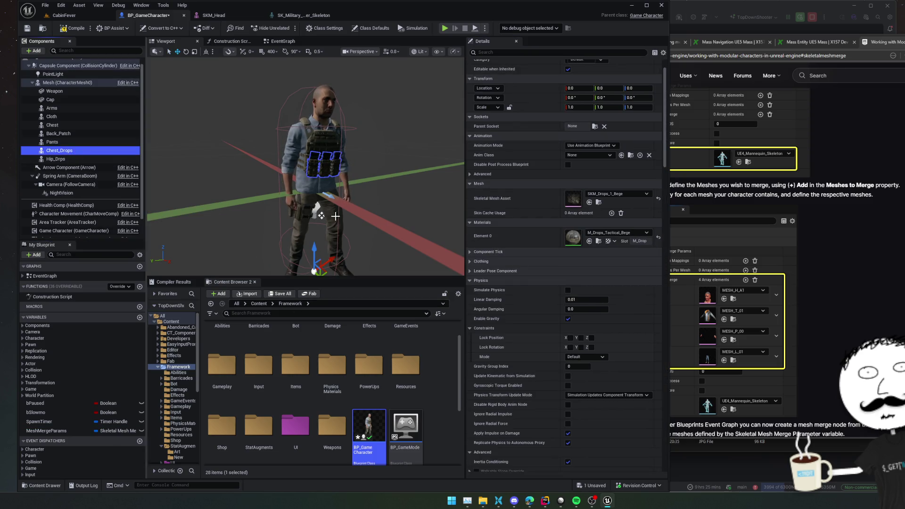
click(60, 433)
shift+click(527, 405)
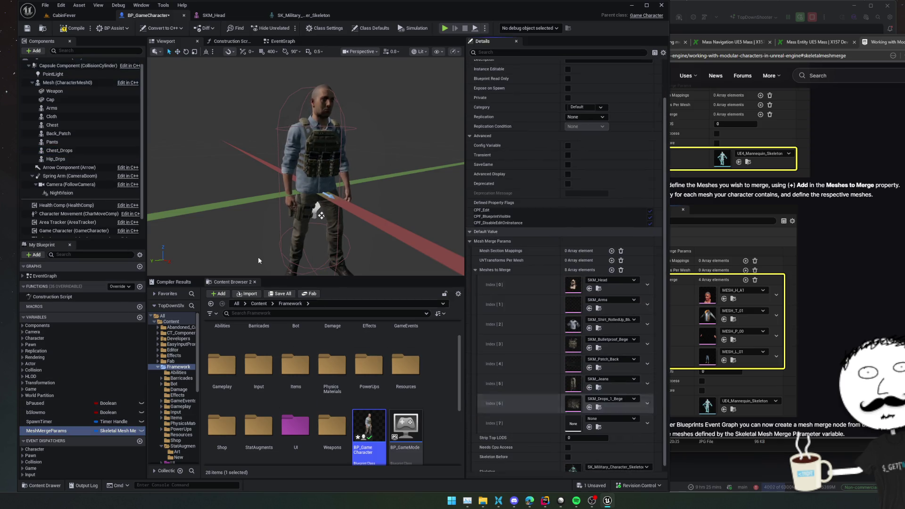
click(56, 158)
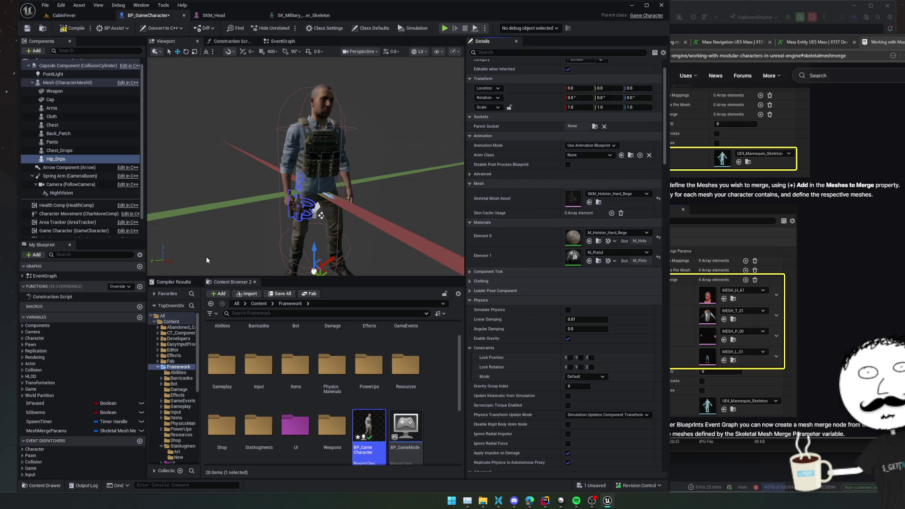
click(52, 431)
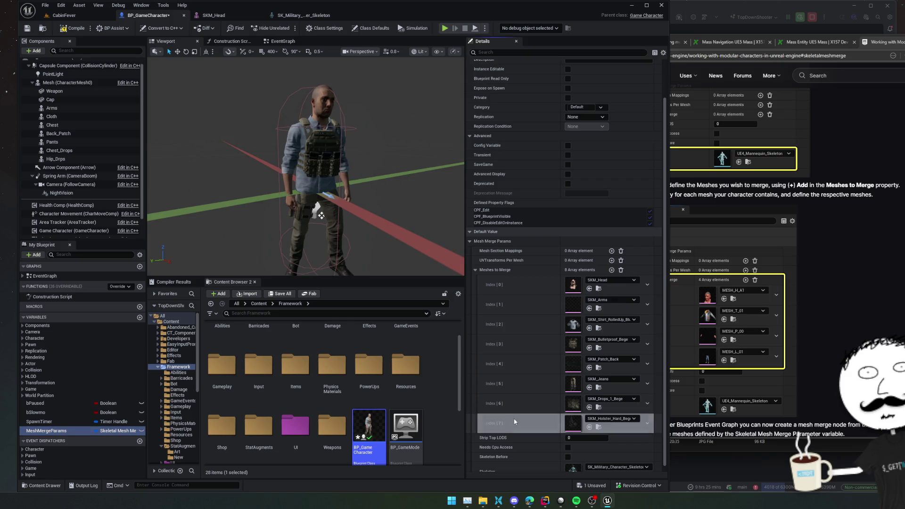
key(ctrl+s)
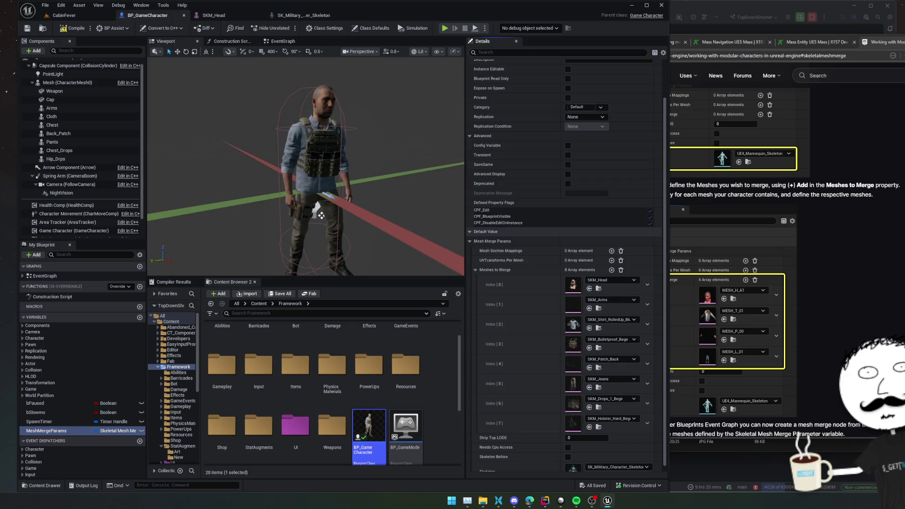
Review the mesh merge documentation, then return to the EventGraph
click(865, 295)
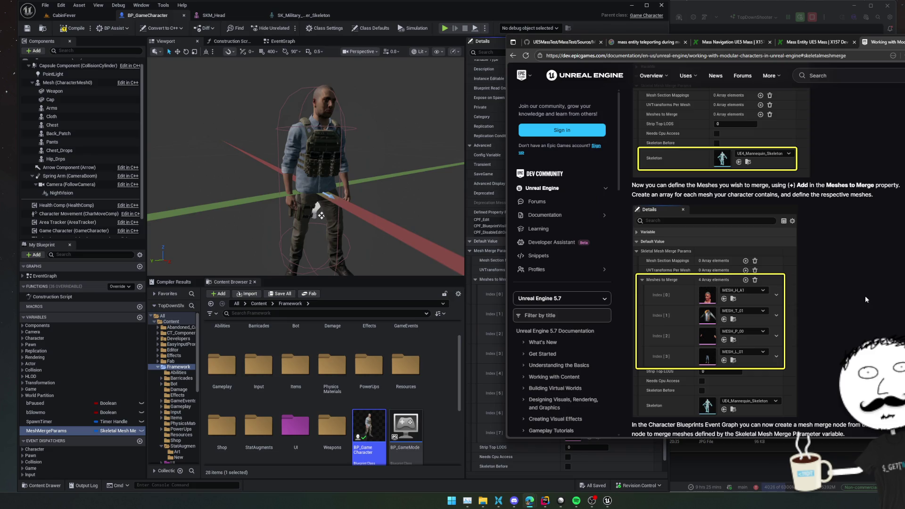
scroll(864, 295, down, 3)
scroll(864, 296, down, 2)
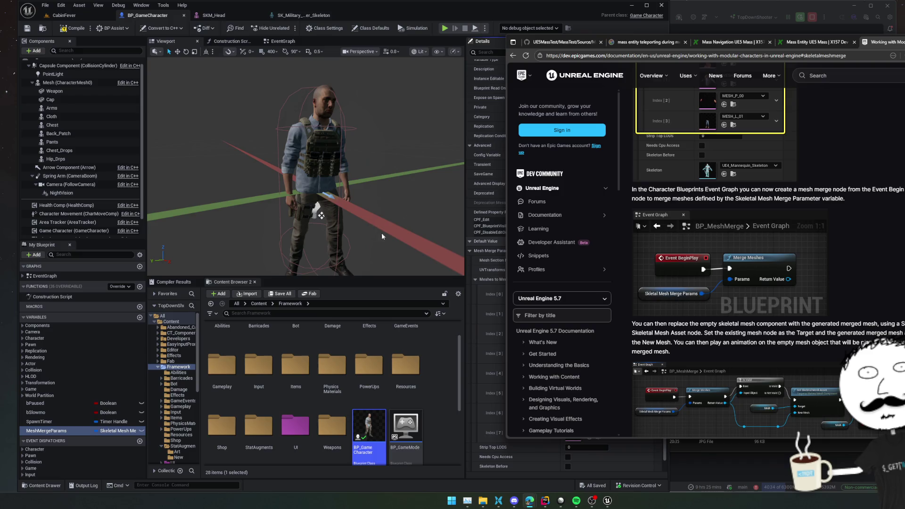
click(283, 42)
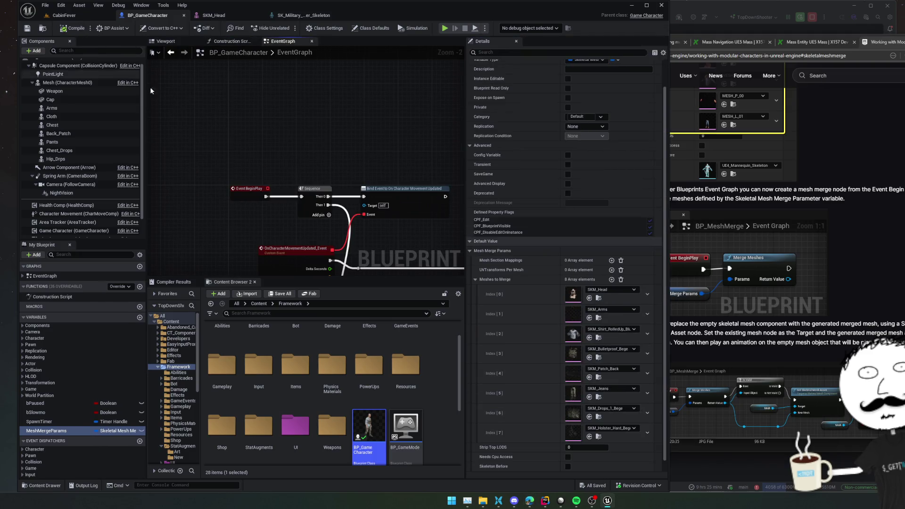
Add a Merge Meshes node between Event BeginPlay and the Sequence, fed by MeshMergeParams
right_click(273, 121)
text(merge mesh)
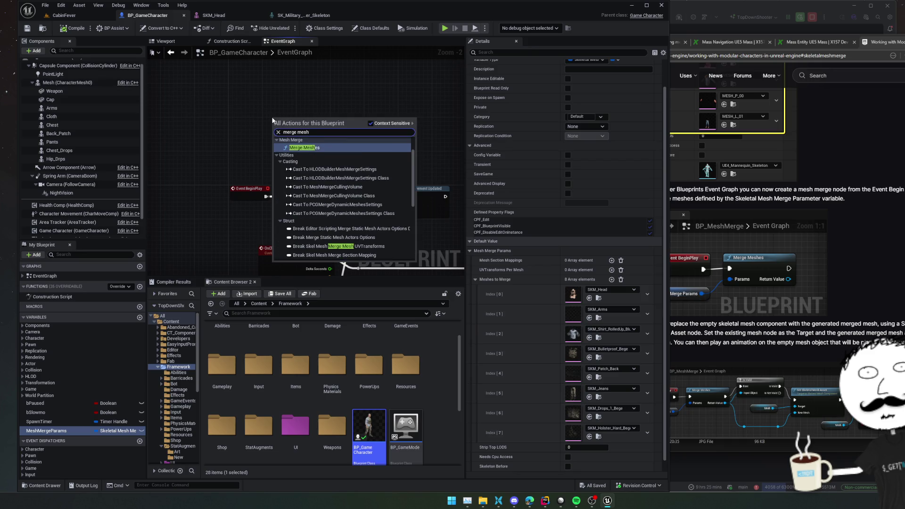
key(Return)
scroll(246, 194, up, 1)
mouse_move(246, 194)
mouse_down()
mouse_move(188, 177)
mouse_move(270, 116)
mouse_move(238, 111)
mouse_move(305, 214)
mouse_move(299, 194)
mouse_up()
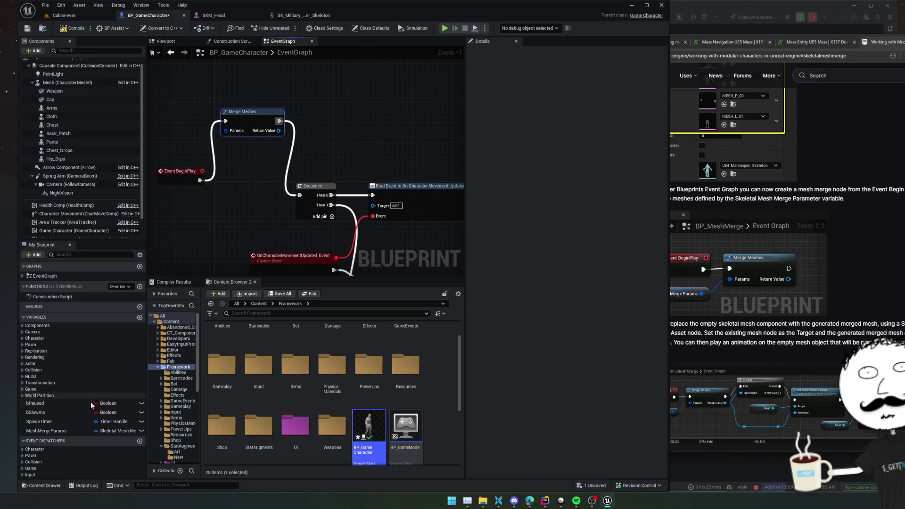
drag(48, 430, 228, 131)
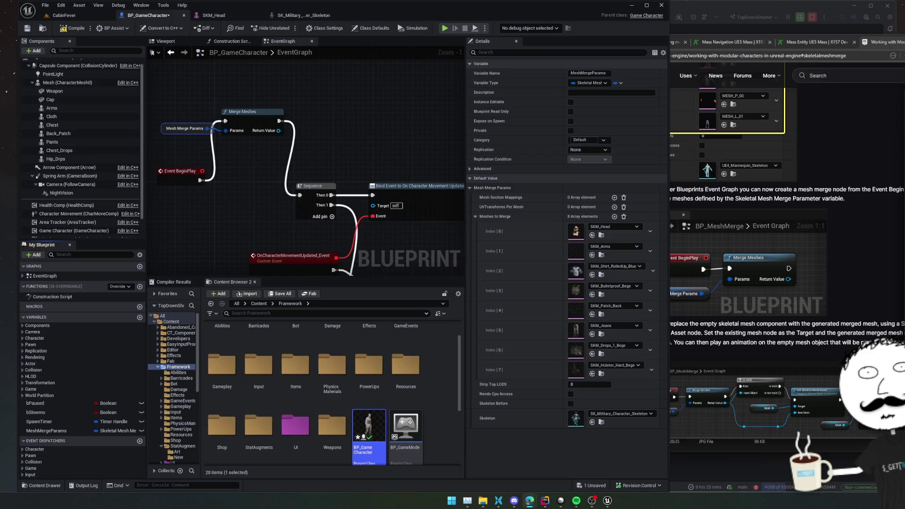
drag(271, 209, 294, 233)
mouse_move(212, 205)
mouse_down()
mouse_move(220, 136)
mouse_move(264, 133)
mouse_move(218, 123)
mouse_move(267, 166)
mouse_move(298, 157)
mouse_up()
Add an Is Valid node and run it right after Merge Meshes
text(is valid)
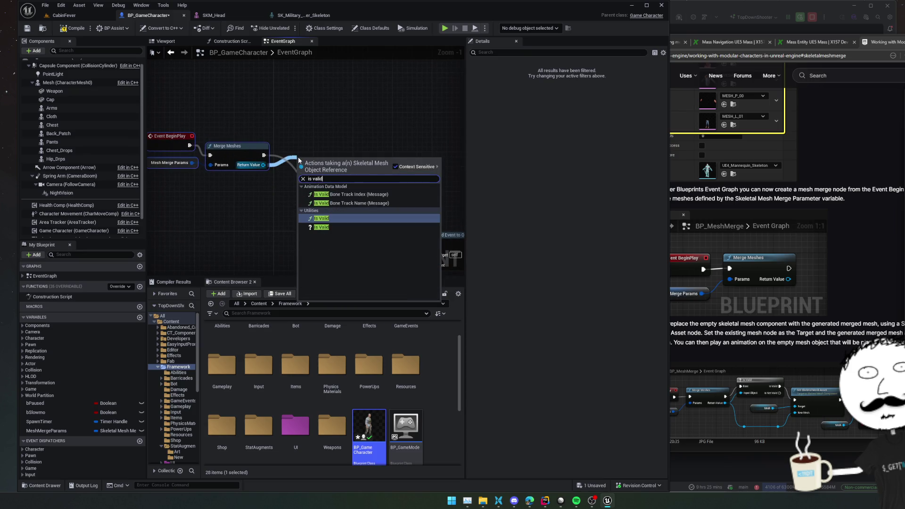
key(Down)
key(Return)
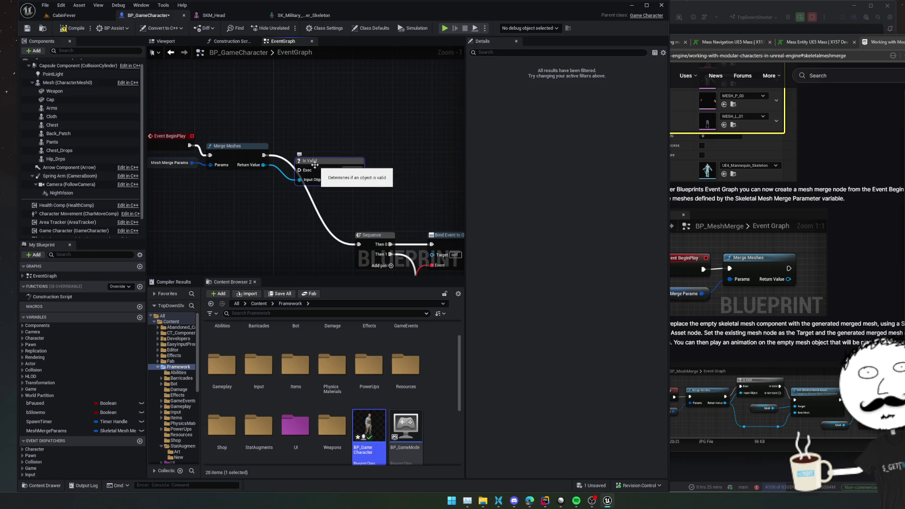
drag(322, 163, 322, 153)
drag(264, 155, 304, 155)
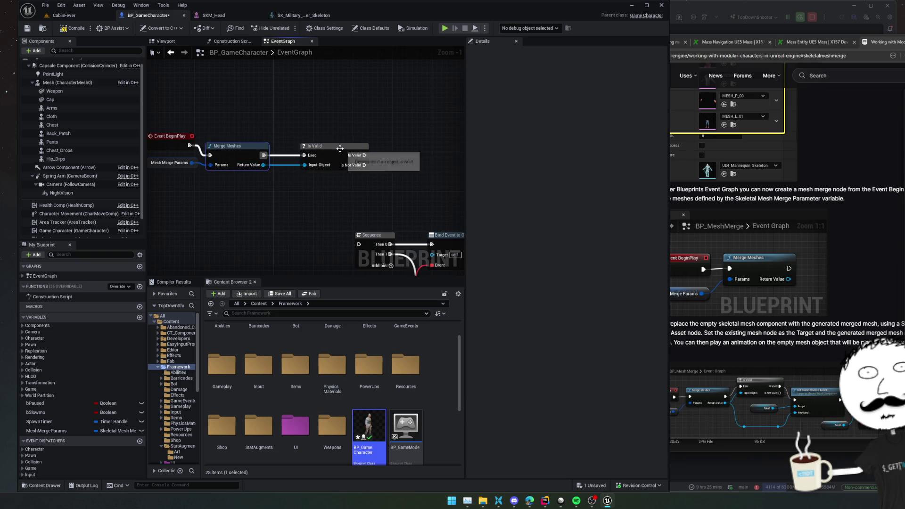
Check the documentation page, then select the character's Mesh component
click(785, 333)
scroll(819, 339, down, 3)
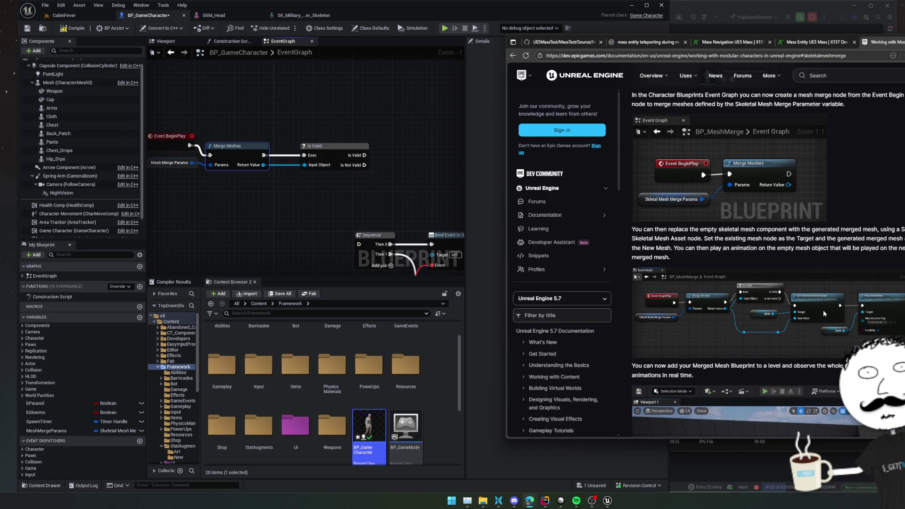
click(350, 192)
drag(351, 192, 278, 197)
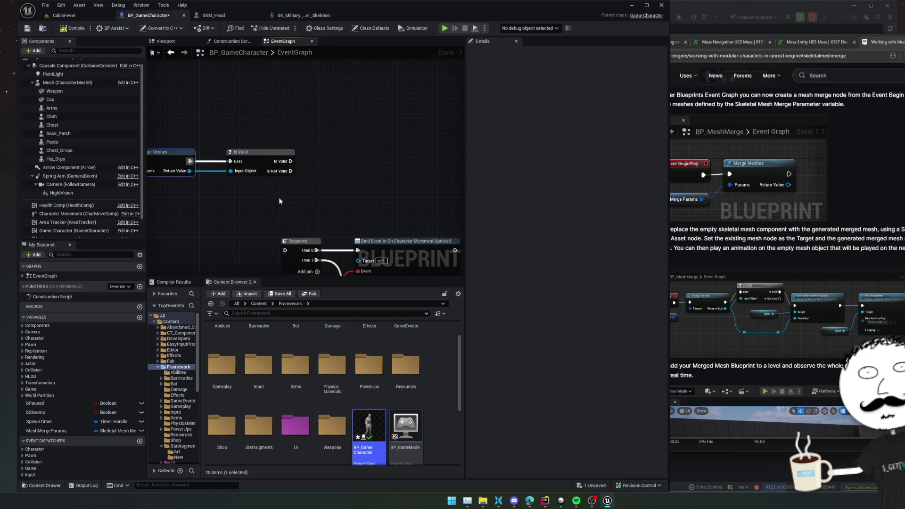
click(76, 83)
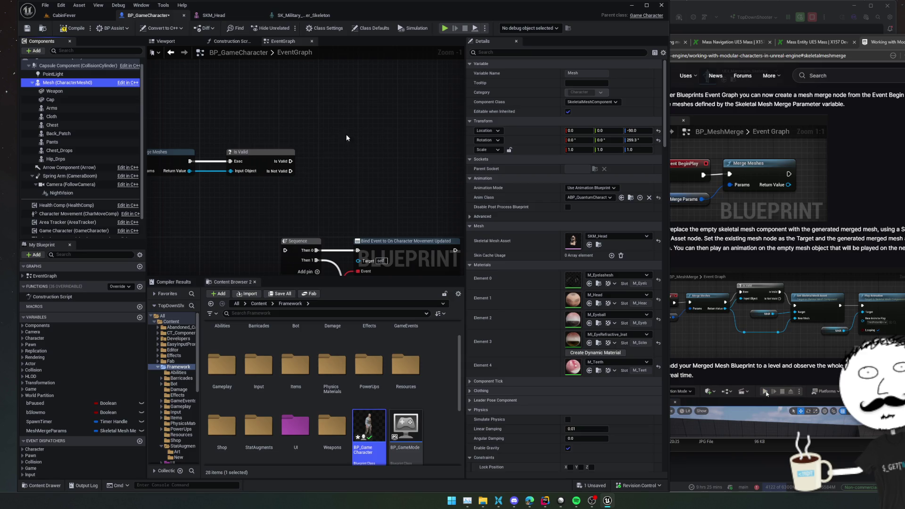
Place a Mesh reference in the graph and add Set Skeletal Mesh Asset targeting it
right_click(351, 169)
text(set skeletal mesh)
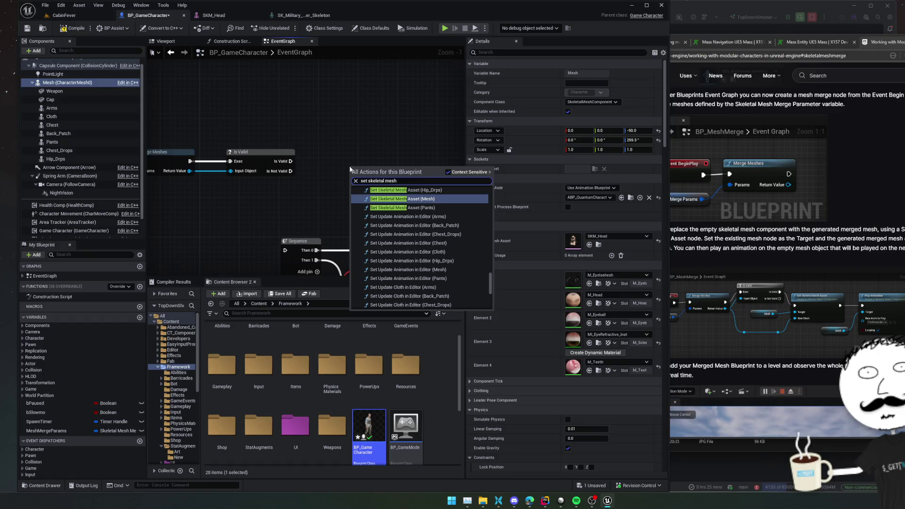
scroll(430, 216, up, 5)
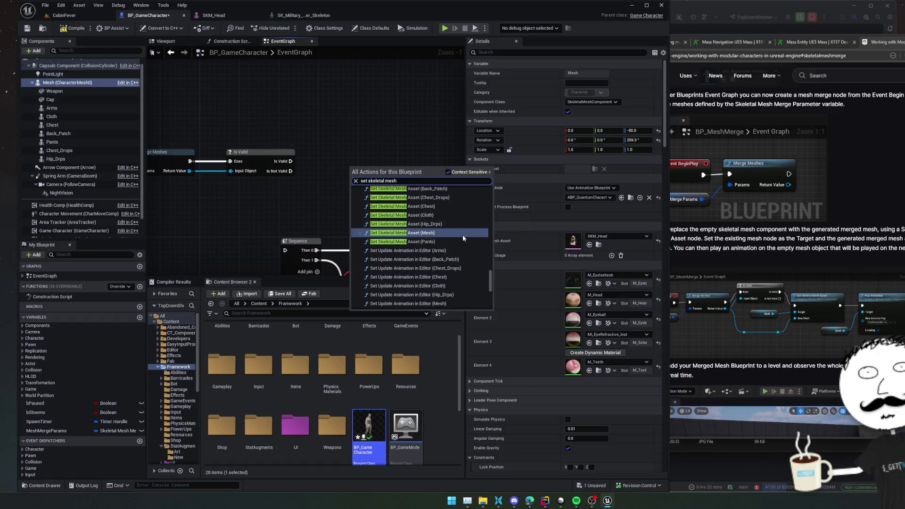
scroll(465, 247, up, 2)
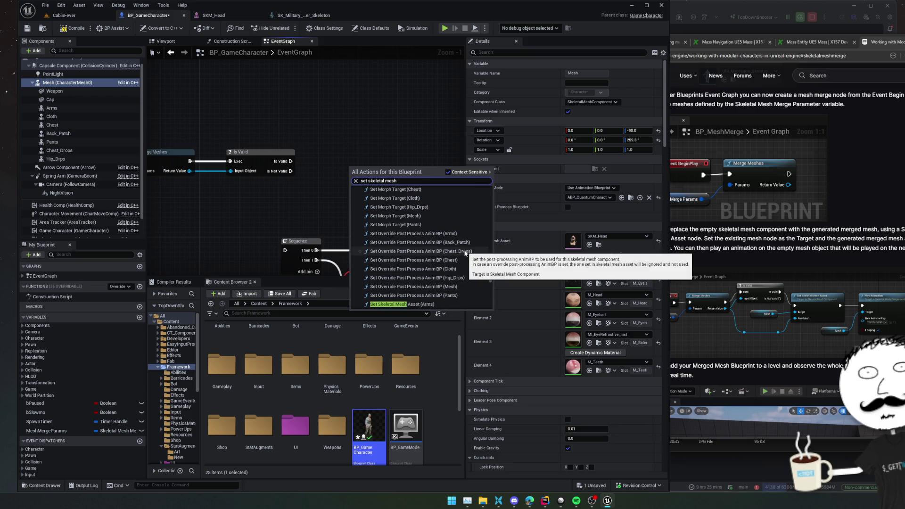
scroll(464, 254, up, 5)
mouse_move(61, 83)
mouse_down()
mouse_move(274, 205)
mouse_move(306, 212)
mouse_move(330, 189)
mouse_up()
text(set skele)
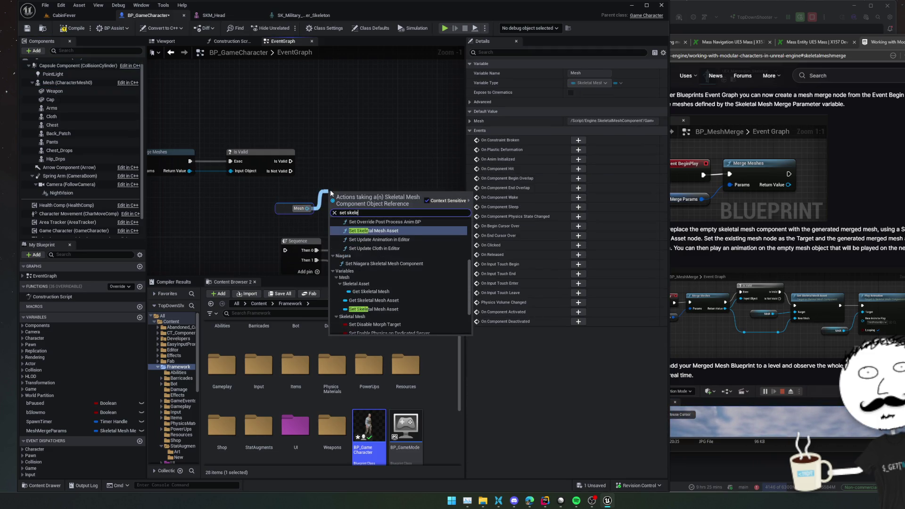
key(Return)
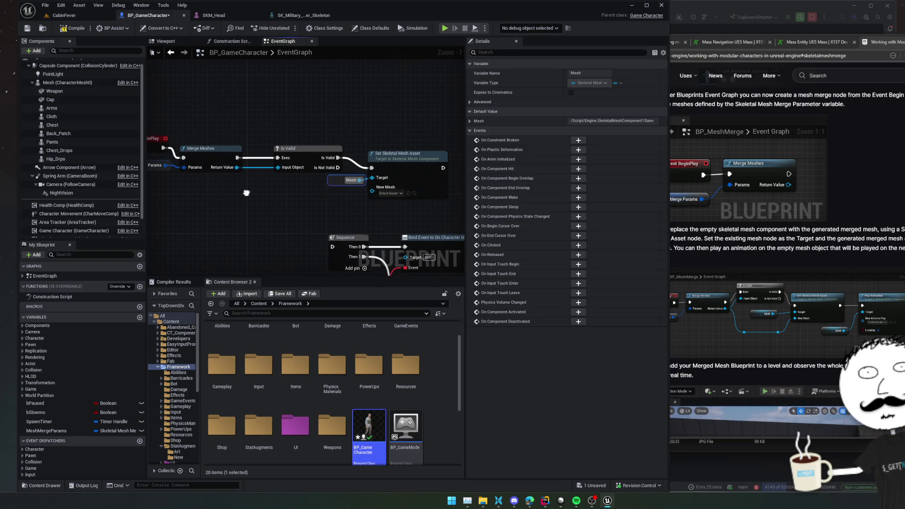
Feed Merge Meshes' Return Value into New Mesh and continue execution into Sequence
drag(236, 167, 251, 185)
drag(374, 193, 372, 192)
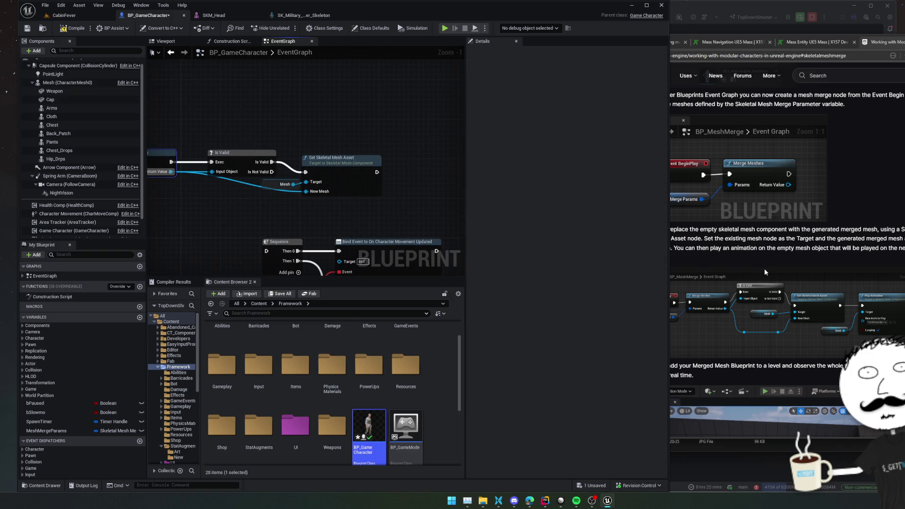
click(764, 273)
scroll(817, 303, down, 3)
click(413, 217)
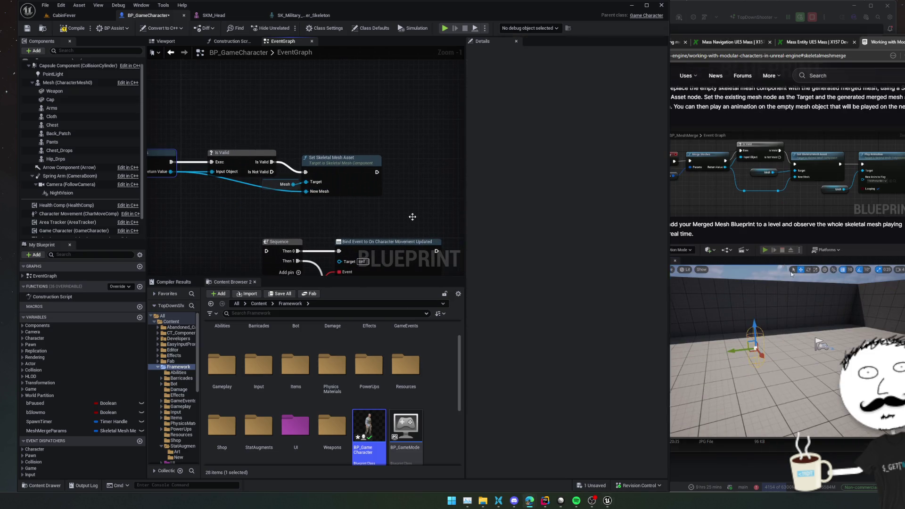
drag(433, 160, 323, 239)
scroll(346, 225, down, 3)
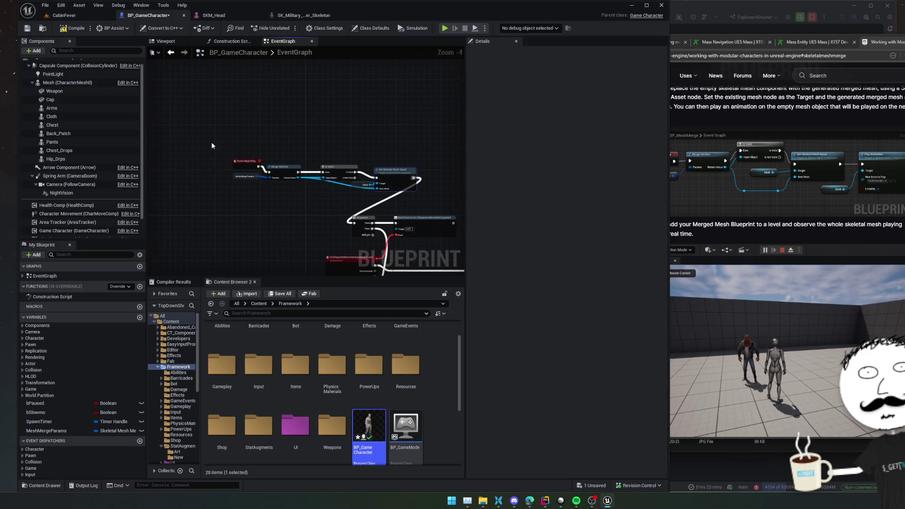
Add a keyboard key event node set to the Z key
right_click(268, 185)
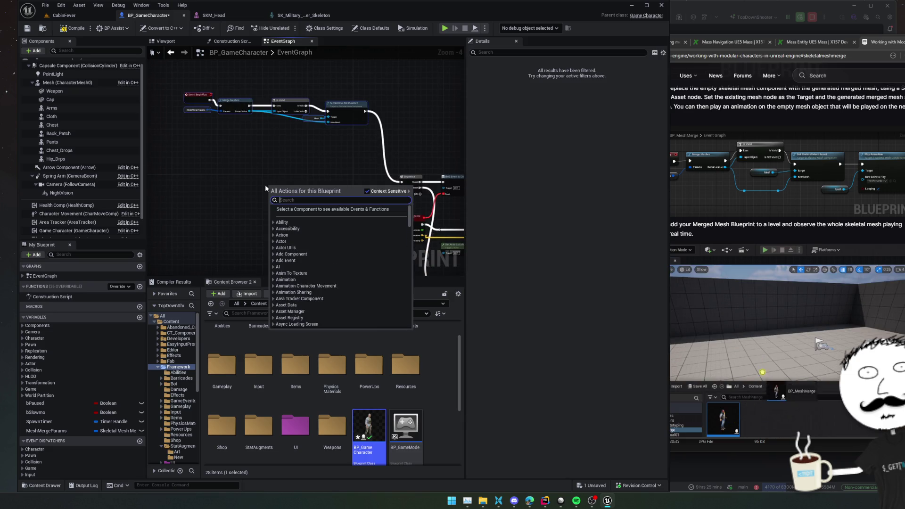
text(key)
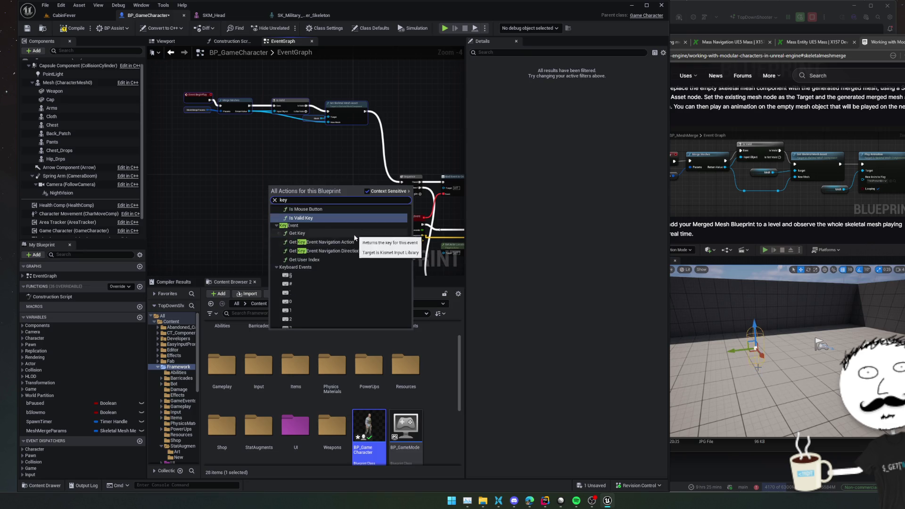
click(290, 275)
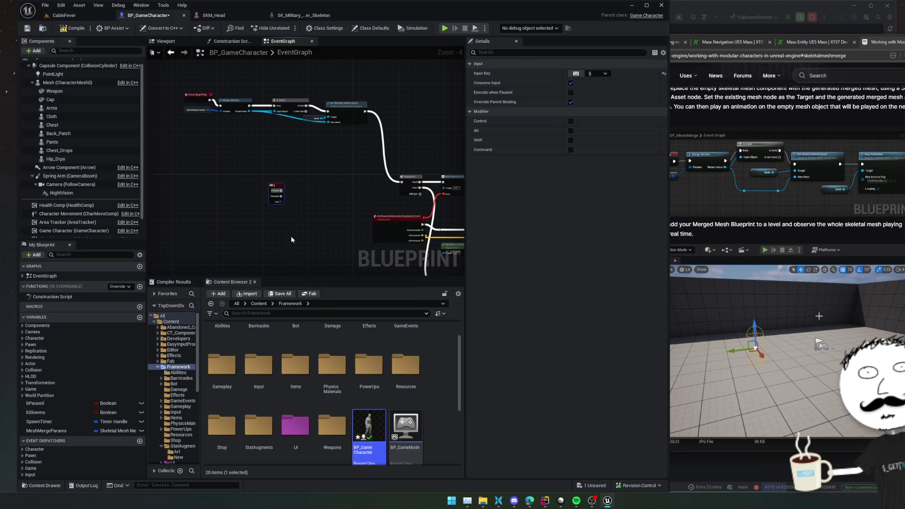
click(575, 73)
key(z)
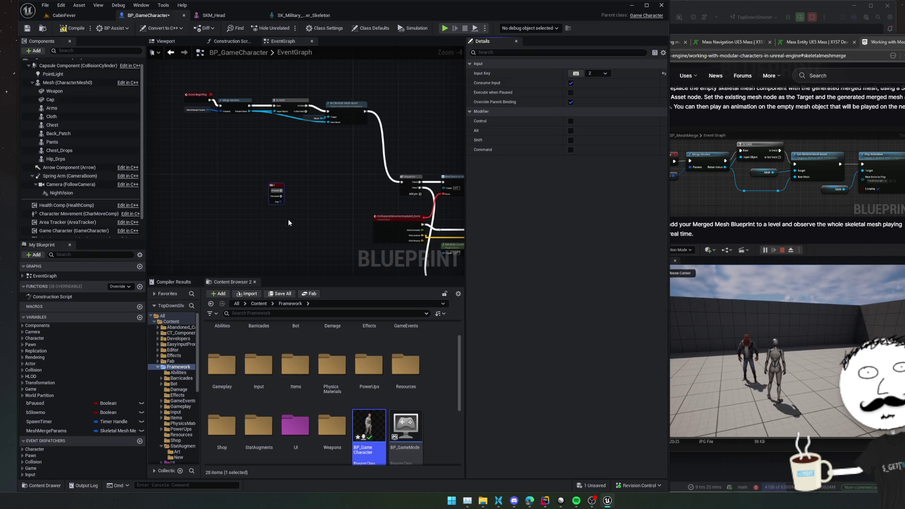
scroll(288, 219, up, 2)
scroll(84, 168, down, 2)
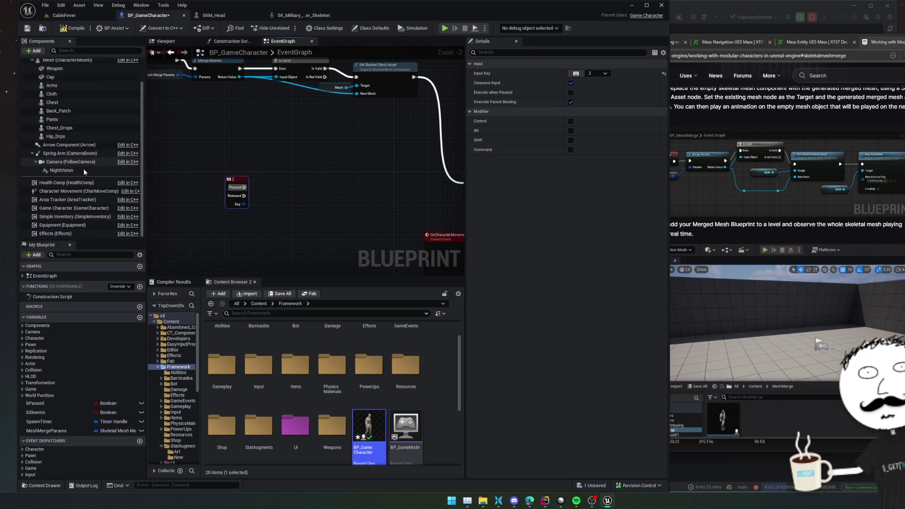
Drag Health Comp into the graph and add its Ragdoll function call
mouse_move(78, 182)
mouse_down()
mouse_move(250, 235)
mouse_move(293, 215)
mouse_up()
text(rago)
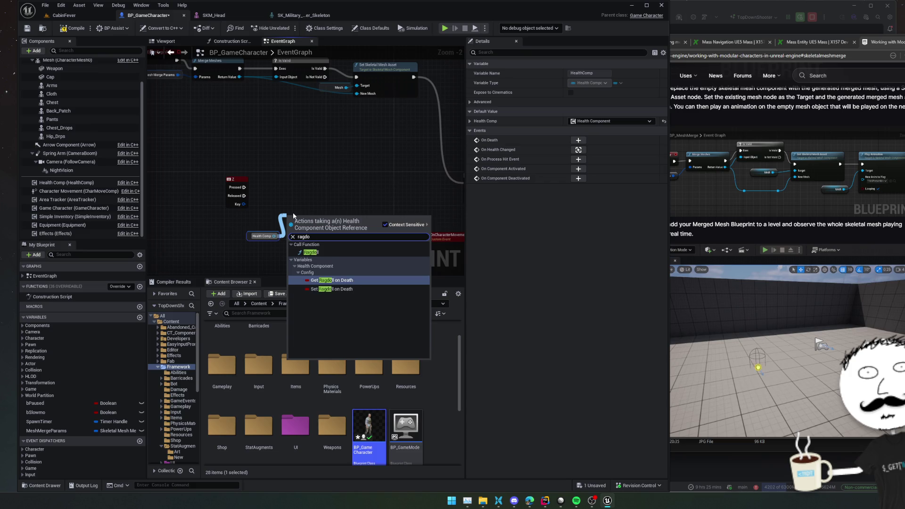
key(Up)
key(Return)
double_click(304, 217)
click(633, 230)
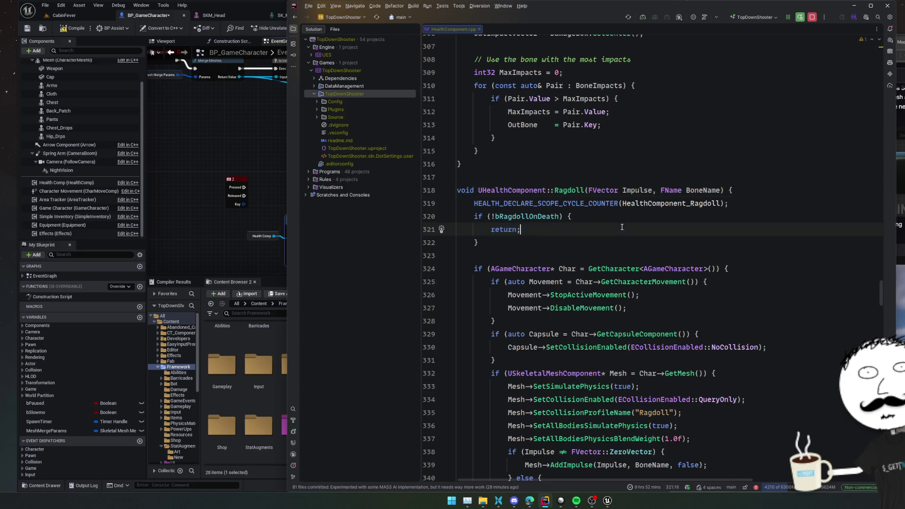
scroll(633, 228, down, 2)
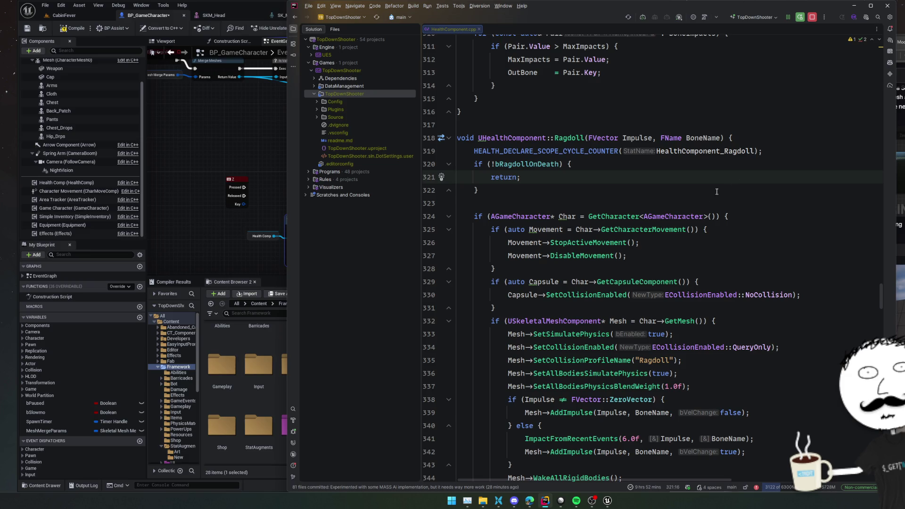
click(217, 235)
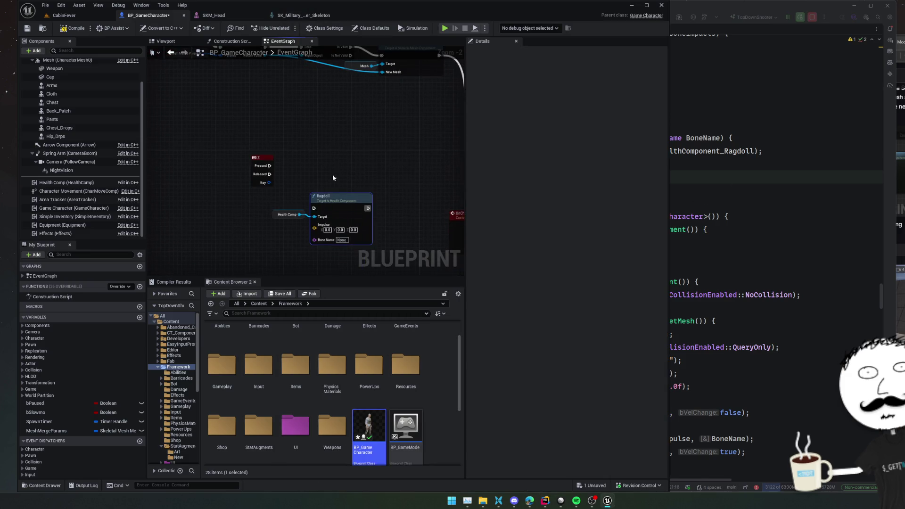
Wire Z's Released pin to Ragdoll, then browse SKM_Head's bones and return to BP_GameCharacter
drag(312, 213, 268, 174)
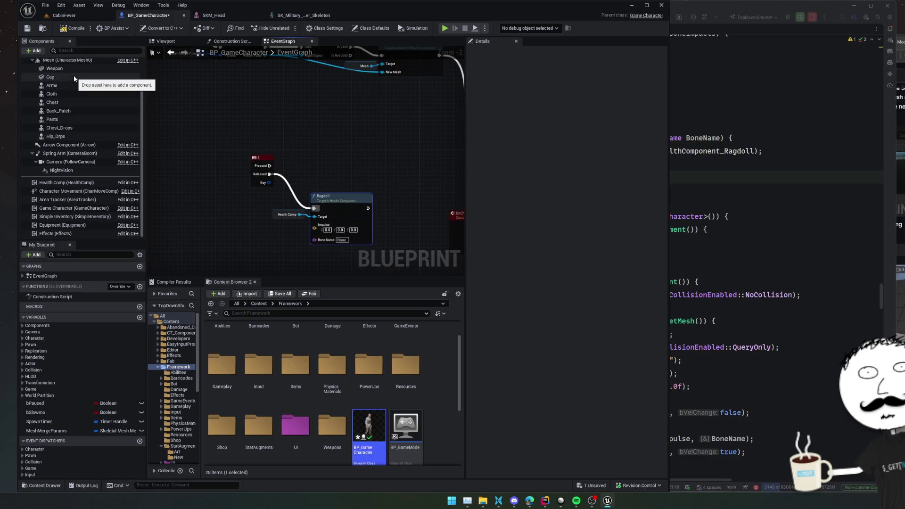
click(80, 60)
click(228, 15)
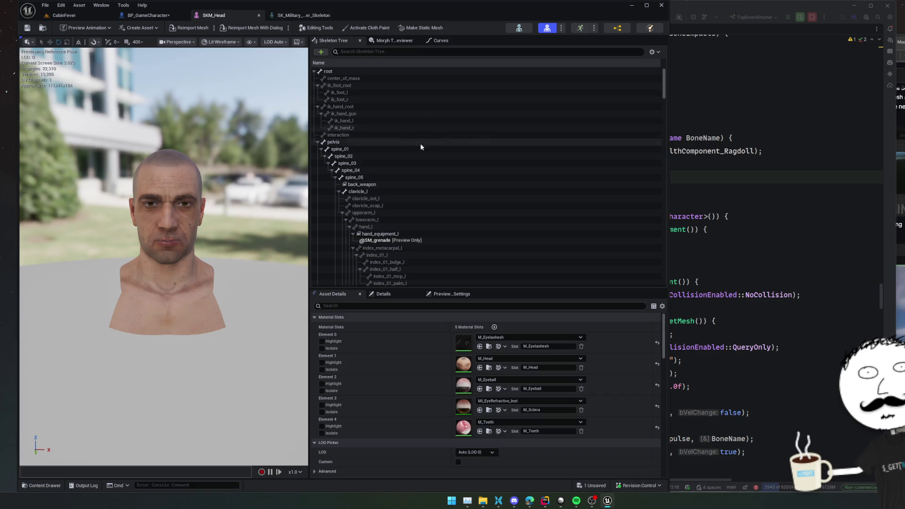
scroll(400, 165, down, 3)
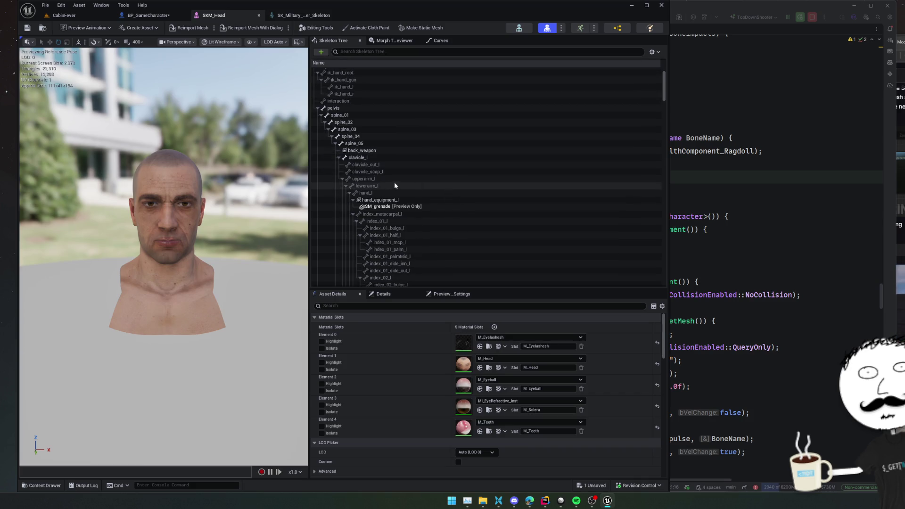
scroll(395, 185, down, 2)
click(341, 156)
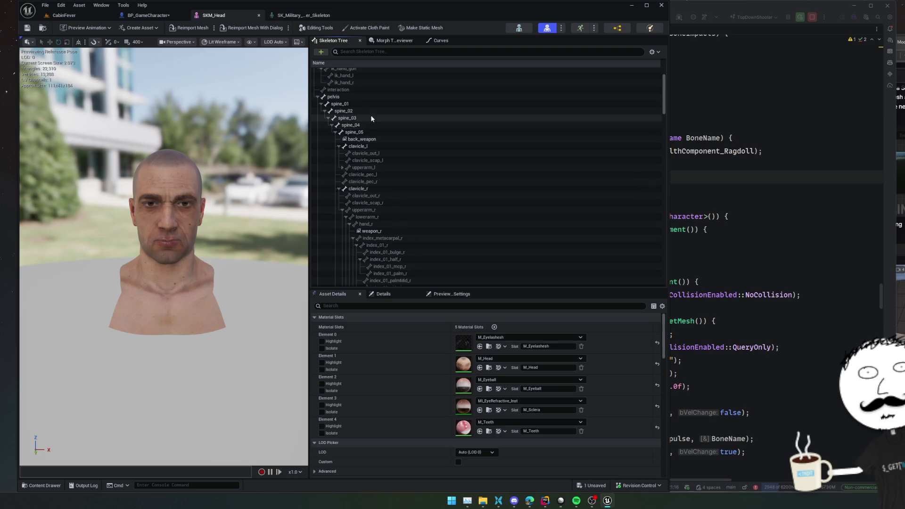
click(338, 178)
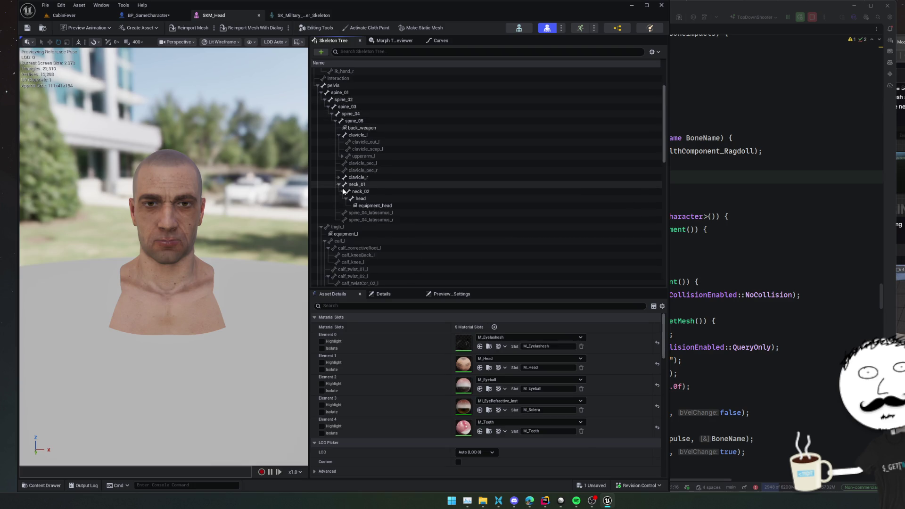
click(133, 17)
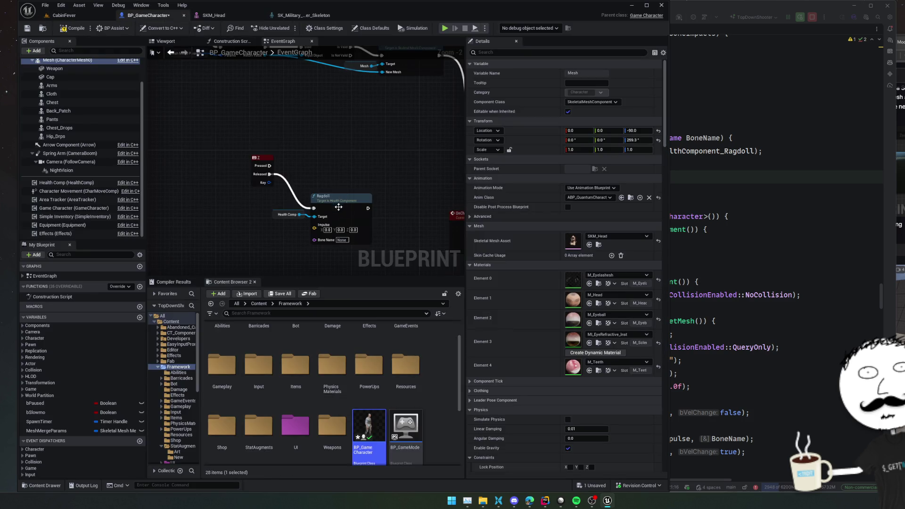
Add a Get Actor Forward Vector node beside Ragdoll
click(344, 241)
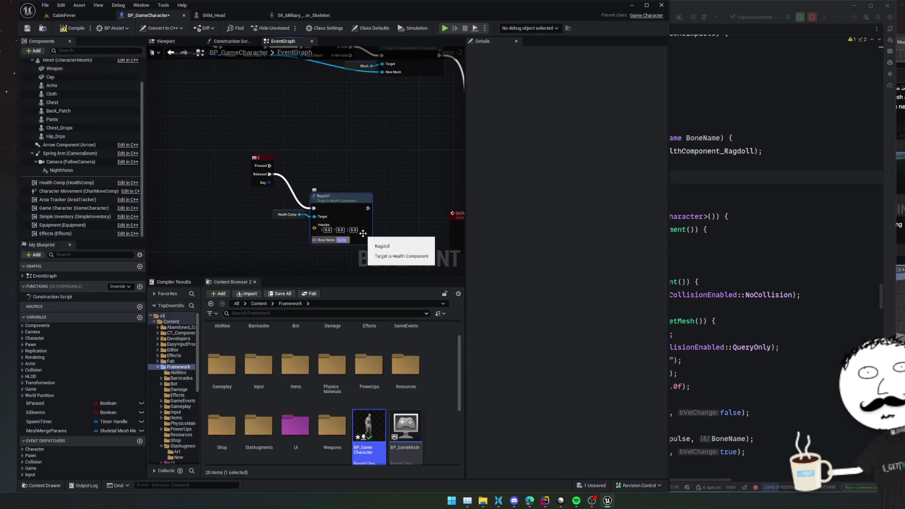
right_click(250, 228)
text(get actor for)
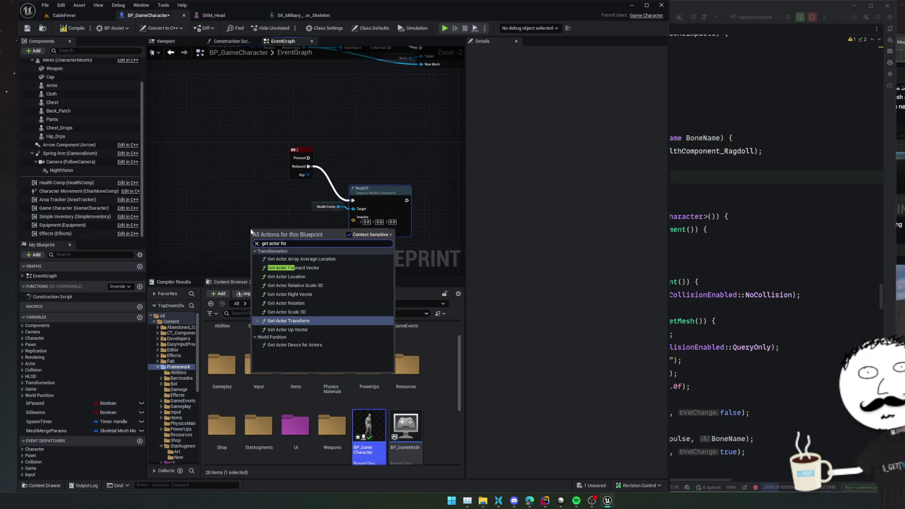
key(Up)
key(Up)
key(Up)
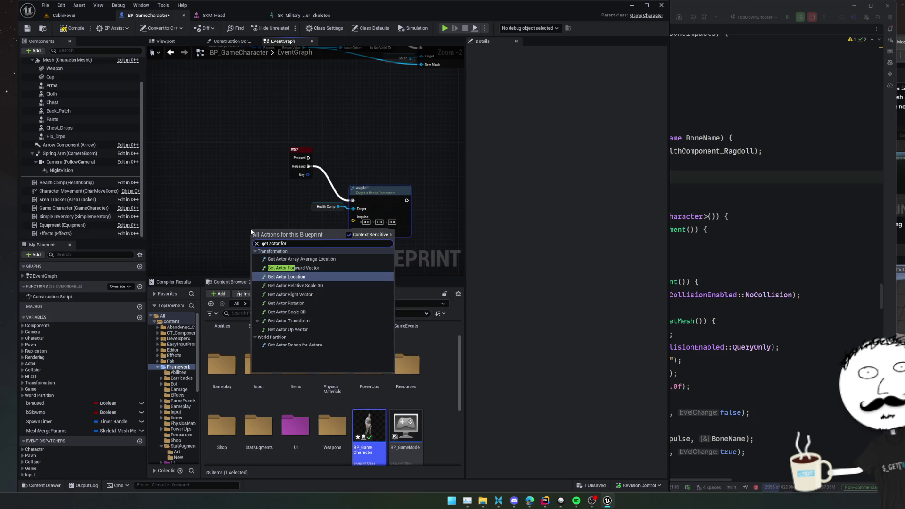
key(Return)
Multiply the forward vector by a float value of -1.0
mouse_move(251, 229)
mouse_down()
mouse_move(178, 220)
mouse_move(275, 235)
mouse_up()
text(make array)
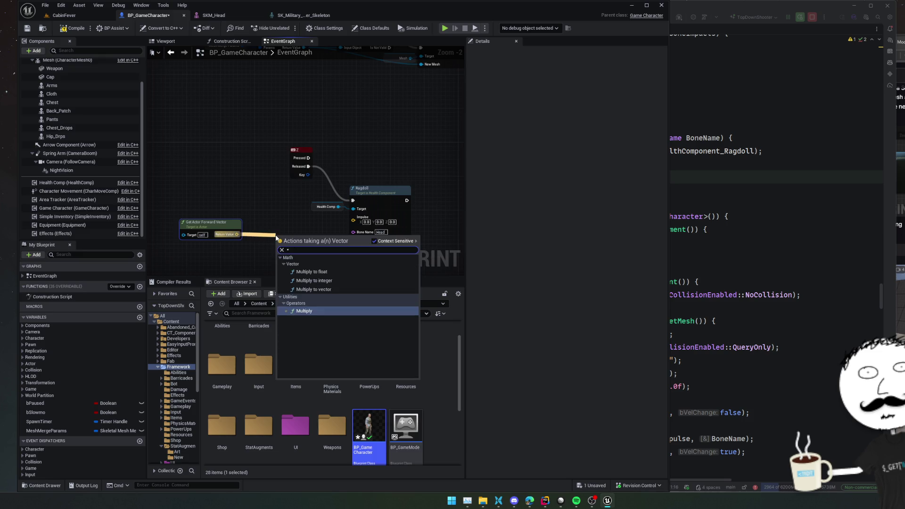
key(Return)
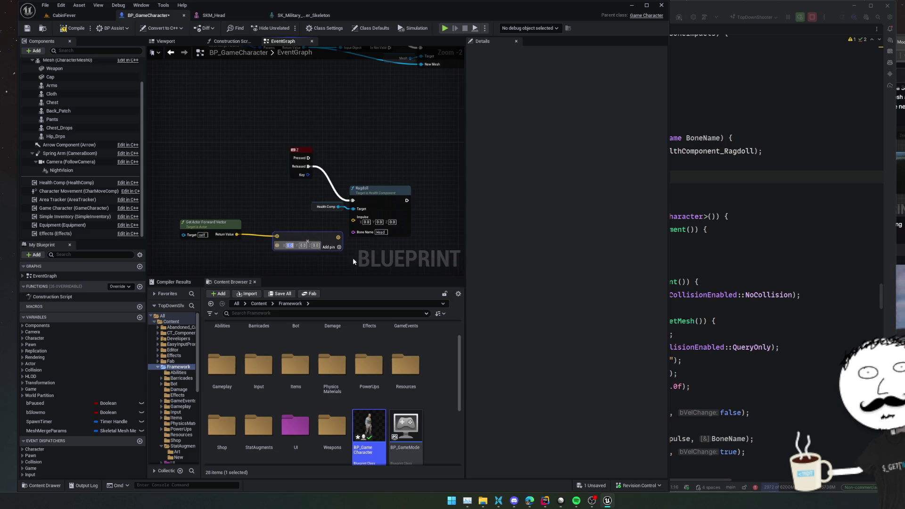
drag(278, 245, 259, 254)
text(float)
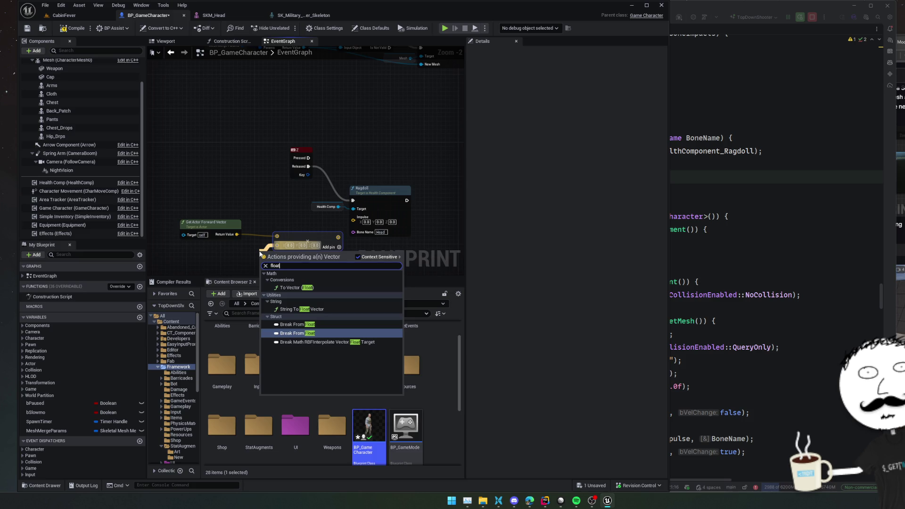
key(Up)
key(Up)
key(Up)
key(Return)
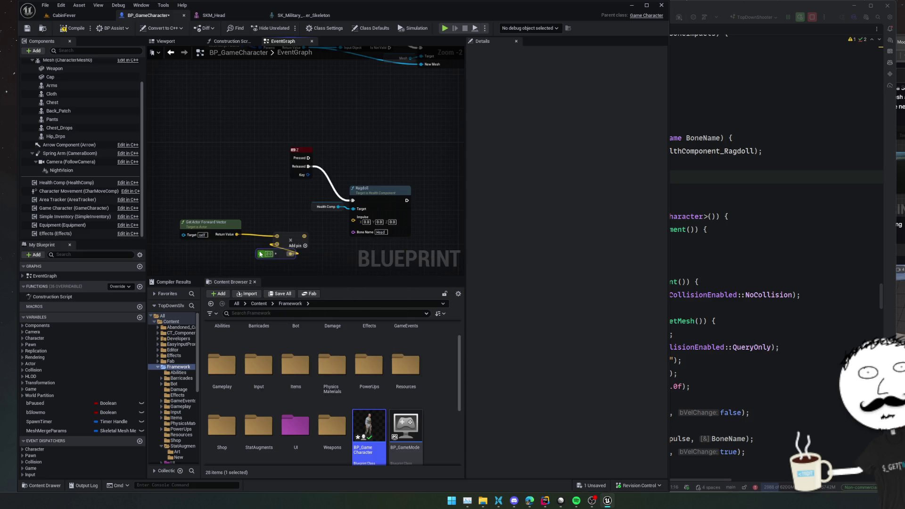
text(-1)
key(Return)
Connect the reversed vector to Ragdoll's Impulse pin and save the blueprint
drag(304, 236, 353, 220)
mouse_move(335, 189)
mouse_down()
mouse_move(330, 249)
mouse_move(381, 210)
mouse_move(329, 250)
mouse_up()
key(ctrl+s)
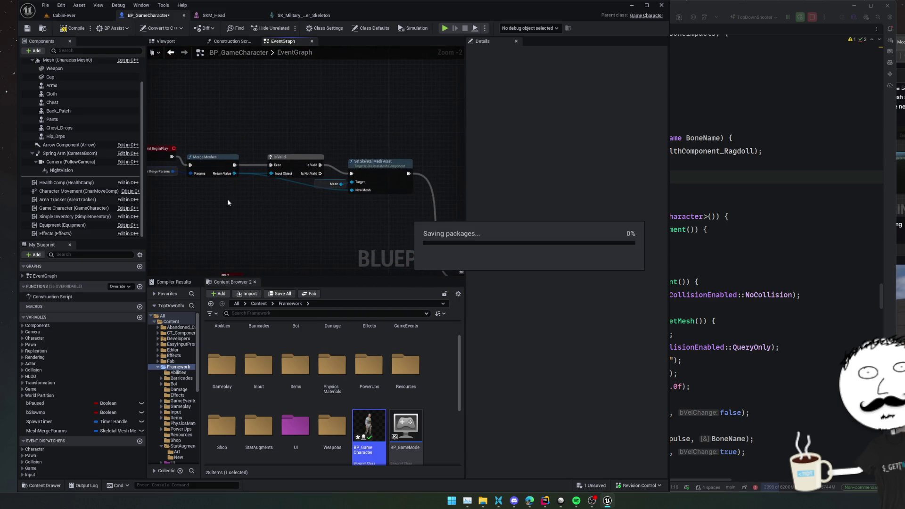
Move Set Leader Pose Component lower in the Construction Script, then return to the EventGraph
drag(262, 116, 286, 137)
click(72, 141)
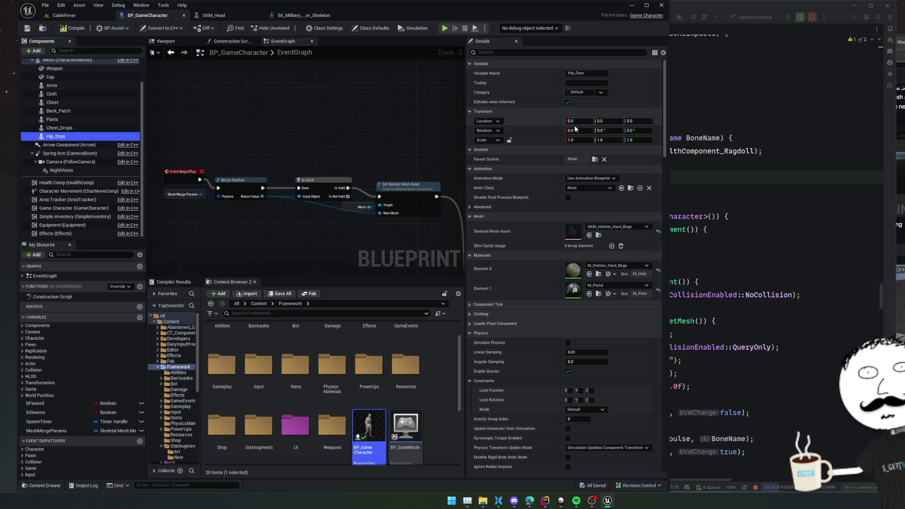
click(233, 43)
drag(267, 117, 342, 117)
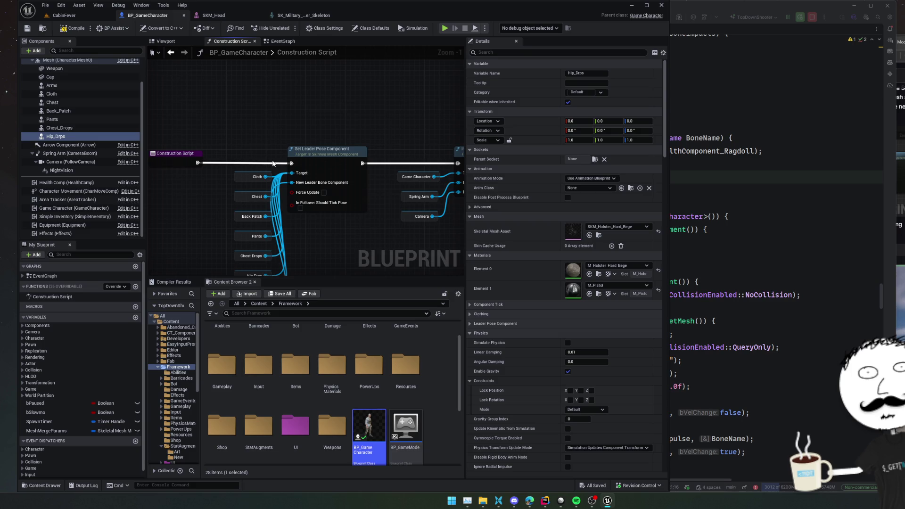
mouse_move(271, 163)
mouse_down()
mouse_move(401, 160)
mouse_move(155, 159)
mouse_move(172, 159)
mouse_up()
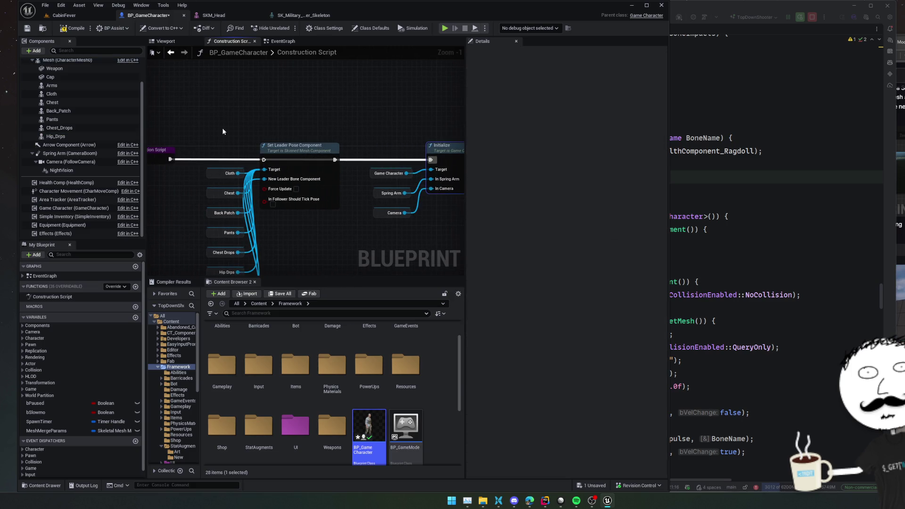
scroll(223, 131, down, 1)
drag(283, 152, 278, 171)
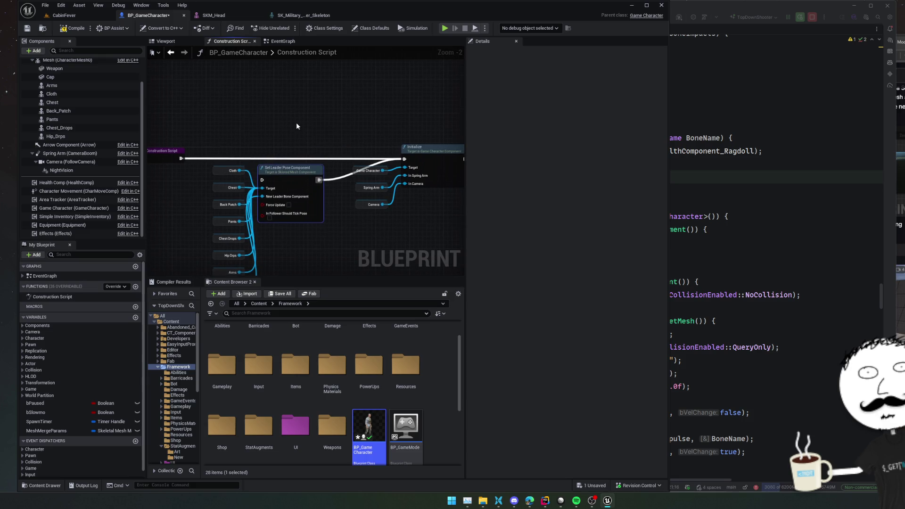
key(alt+Left)
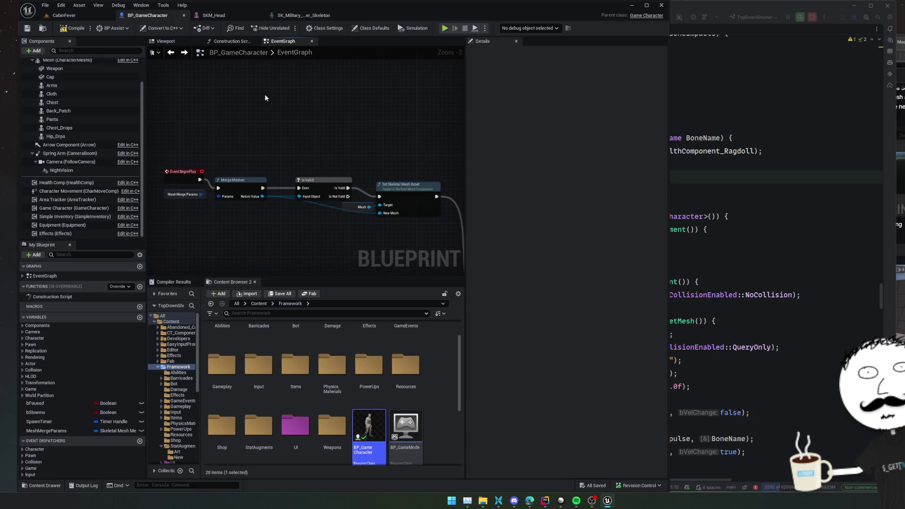
click(67, 69)
Select the Cap through Hip_Drops components and enable Hidden in Game
click(68, 77)
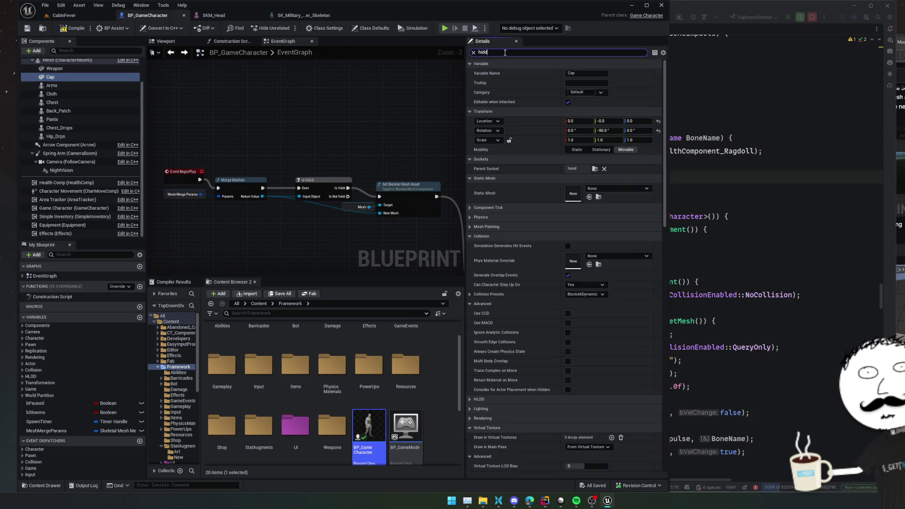
text(en)
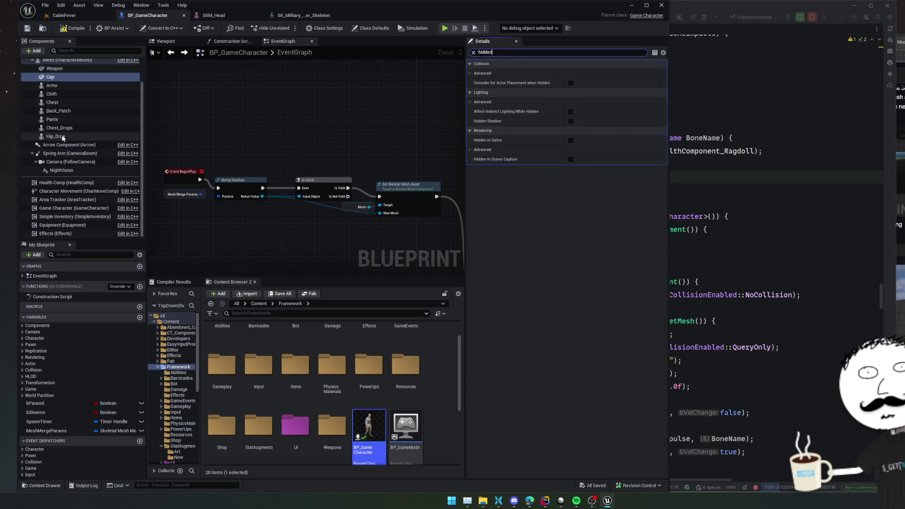
shift+click(75, 137)
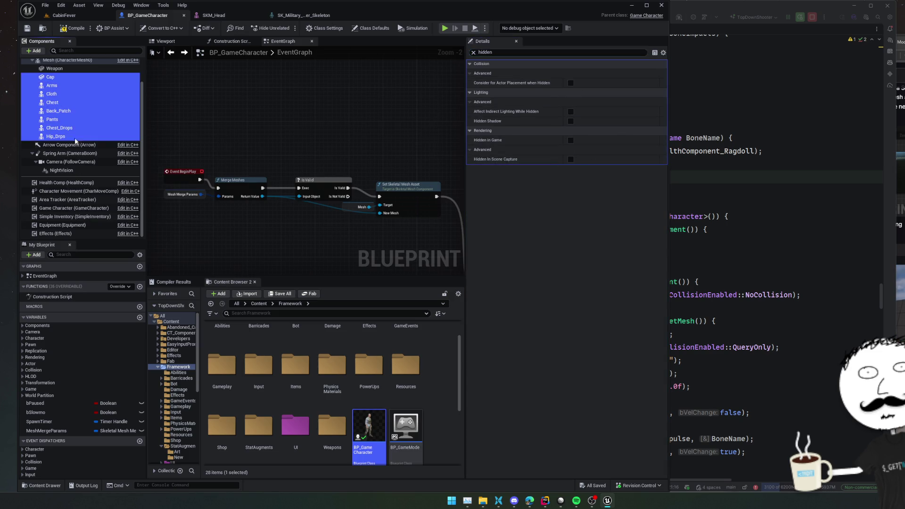
click(570, 140)
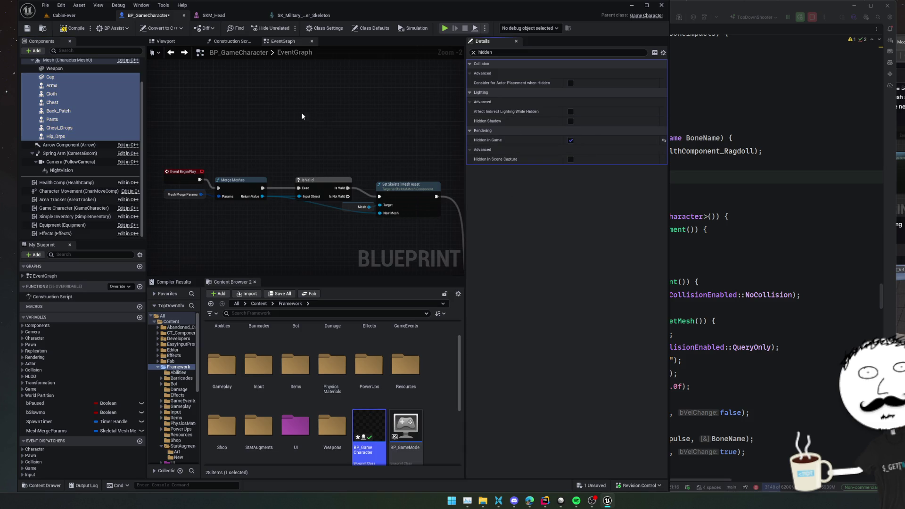
Enable Hidden in Game on the Weapon component and save the blueprint
click(86, 69)
click(570, 140)
click(571, 140)
key(ctrl+s)
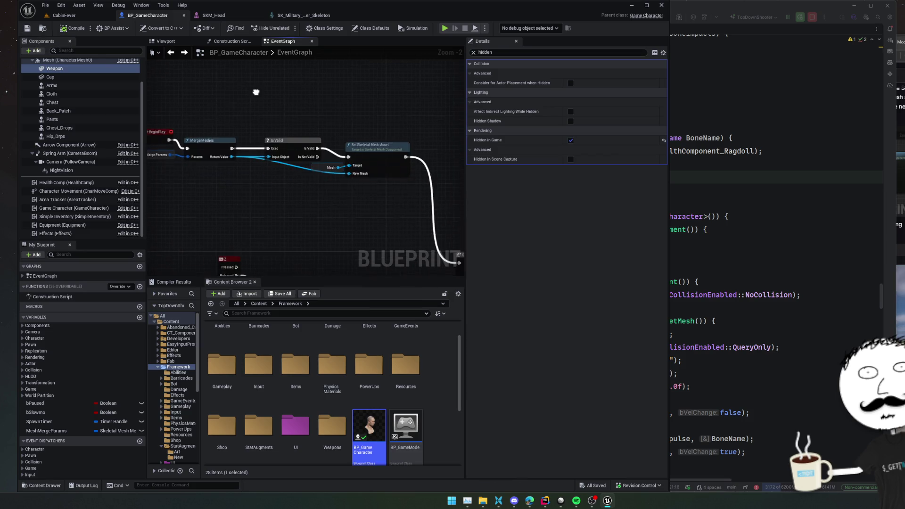
scroll(177, 82, down, 2)
Play the CabinFever level, toggling between top-down and third-person cameras
drag(177, 82, 228, 89)
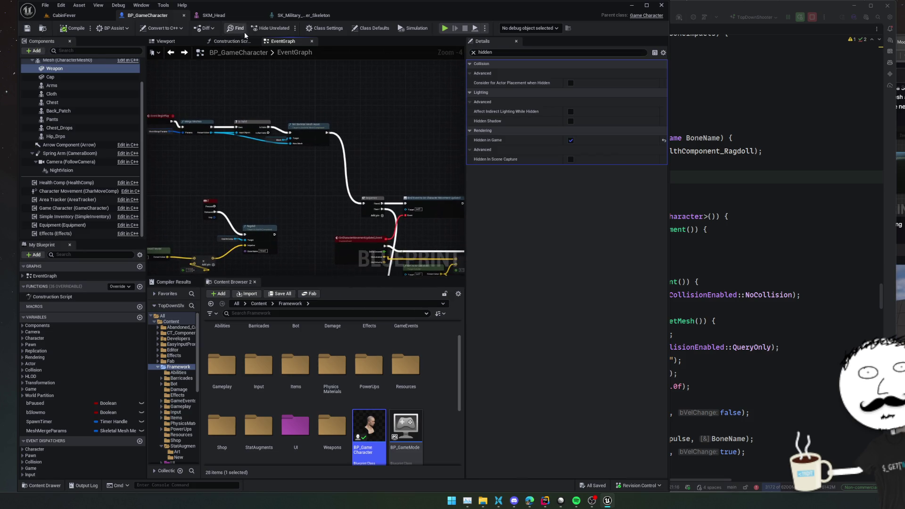
click(60, 16)
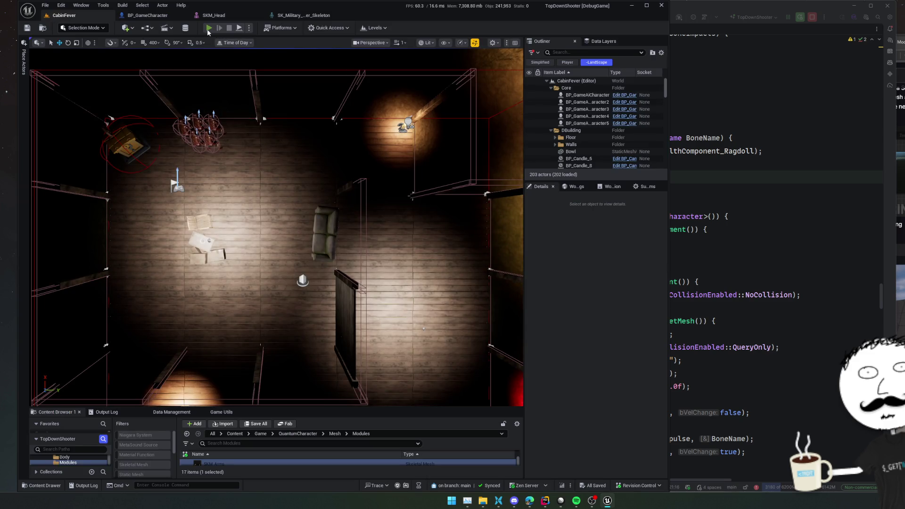
click(208, 29)
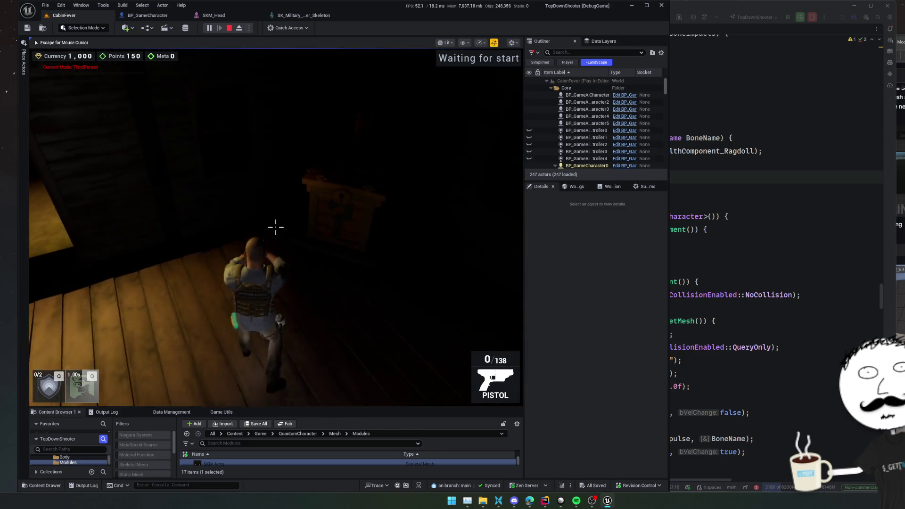
key(v)
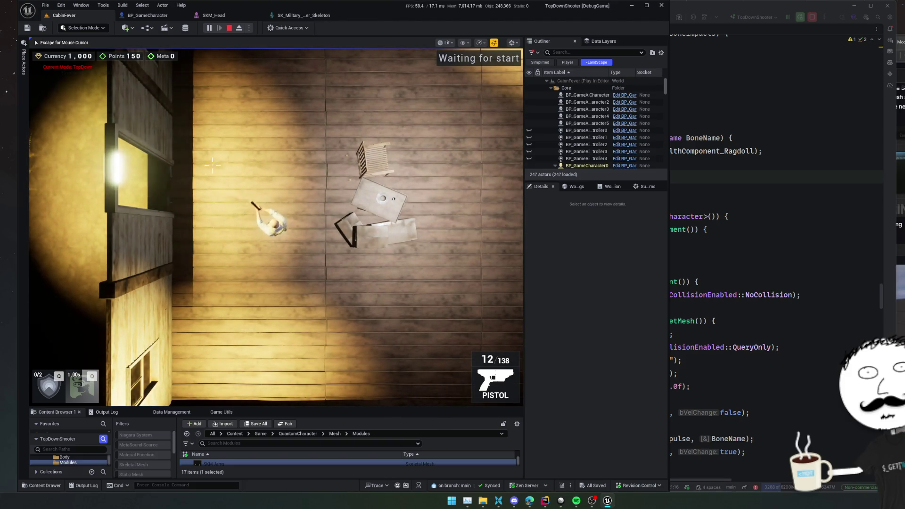
key(v)
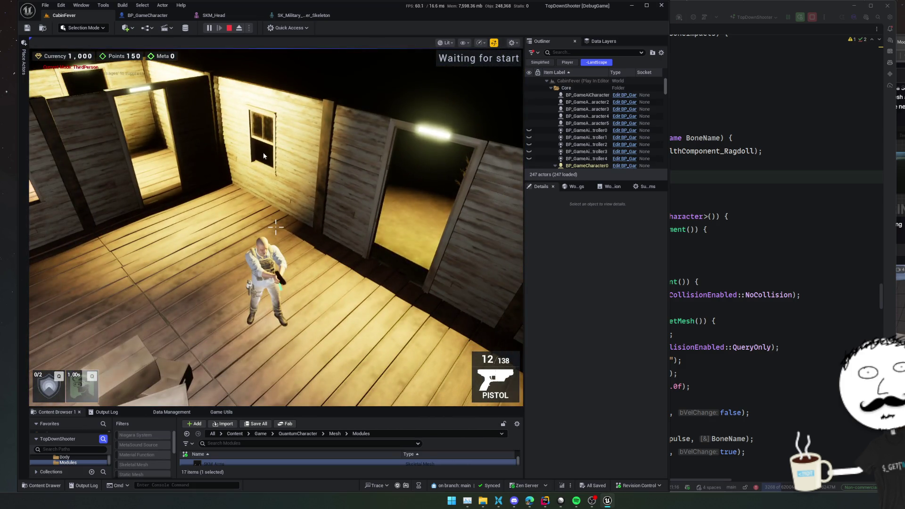
key(Escape)
Select BP_GameCharacter0's Mesh component and open its merged skeletal mesh asset
scroll(569, 139, down, 2)
click(593, 123)
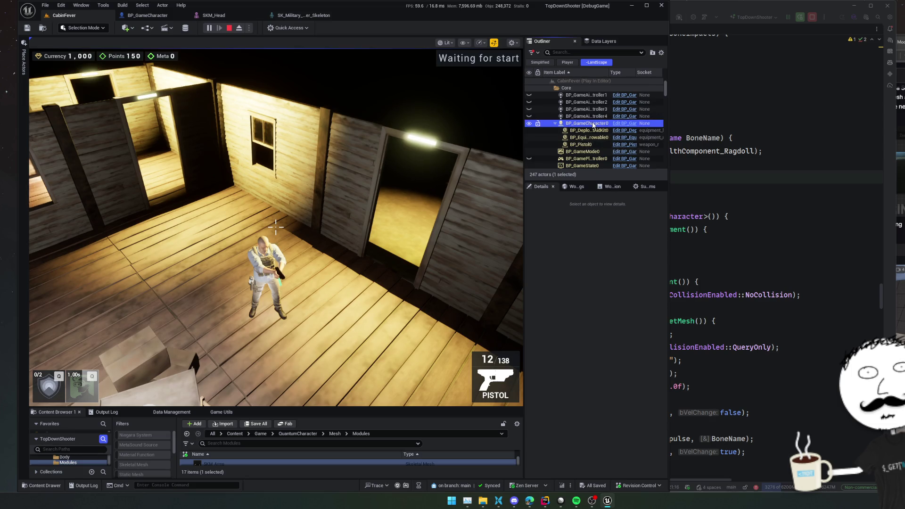
click(568, 227)
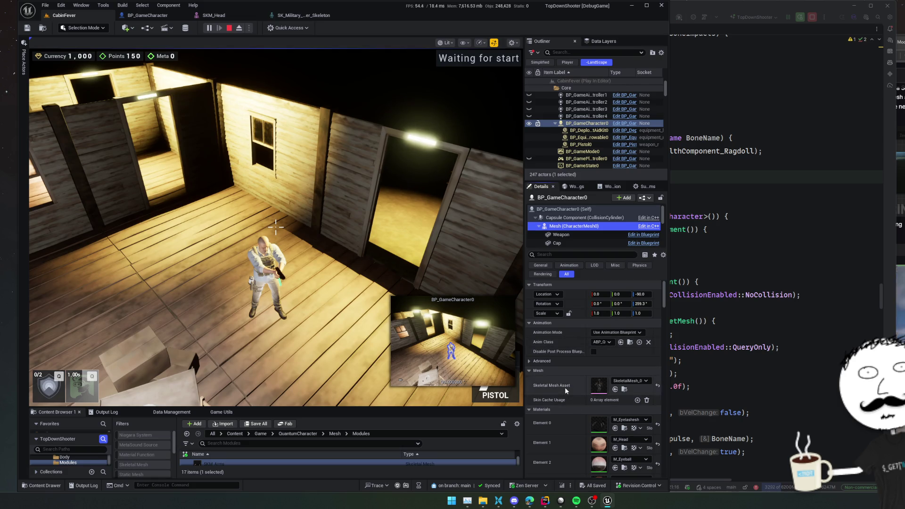
scroll(566, 390, down, 1)
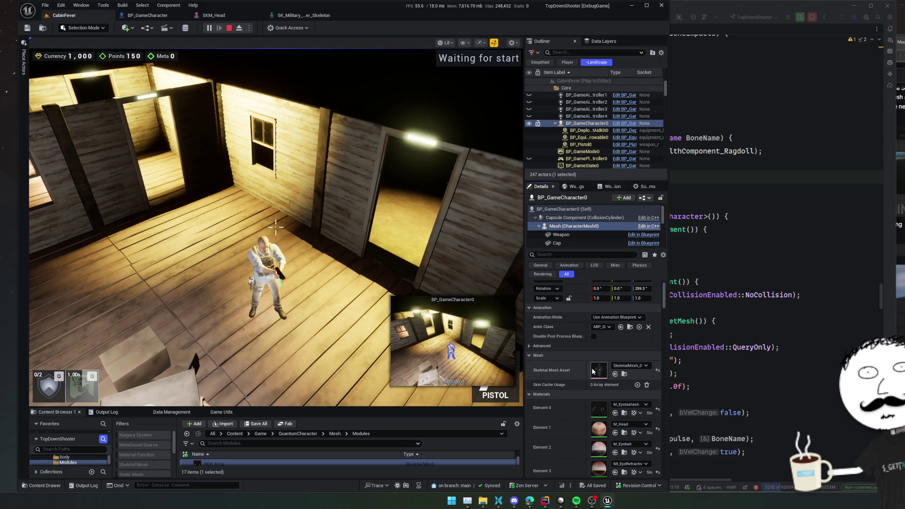
double_click(599, 370)
drag(179, 268, 183, 255)
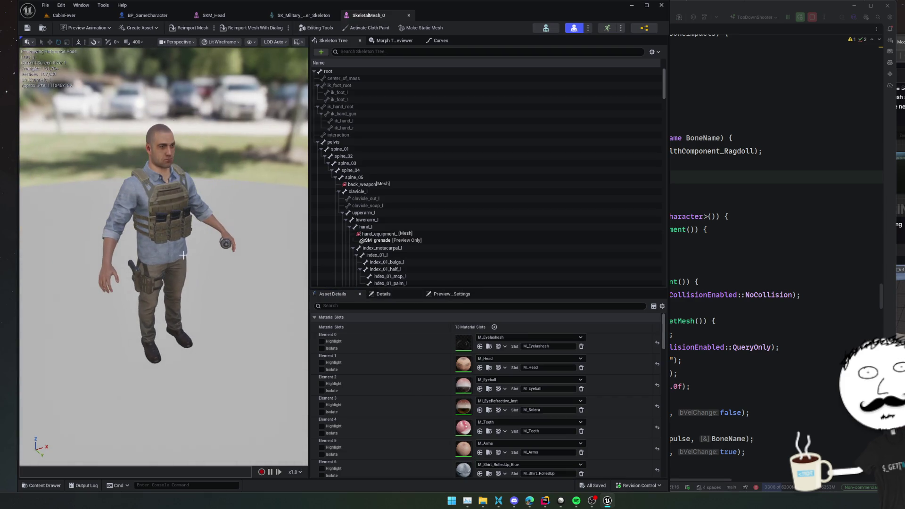
drag(245, 238, 292, 239)
scroll(380, 363, down, 5)
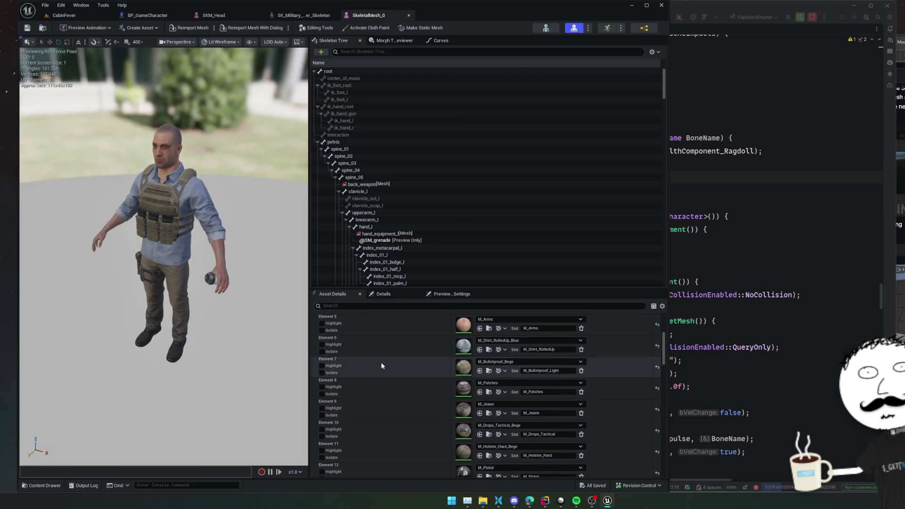
middle_click(362, 17)
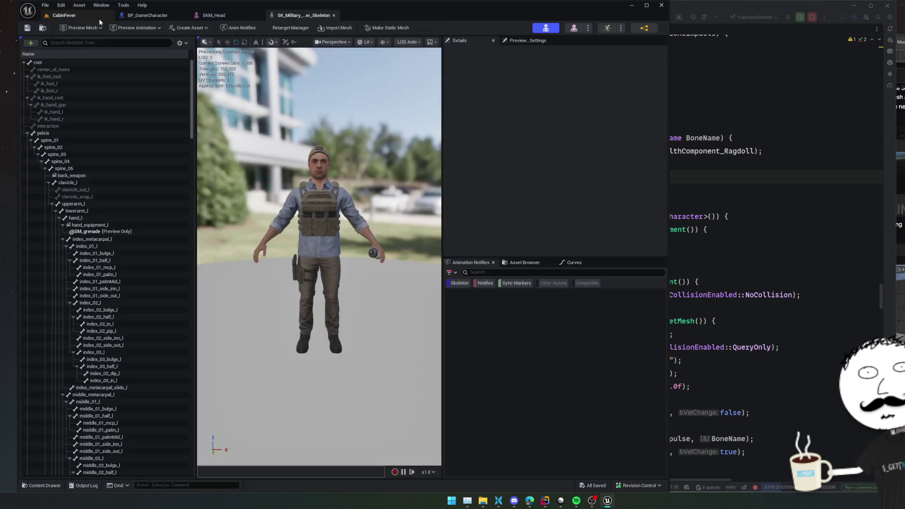
key(w)
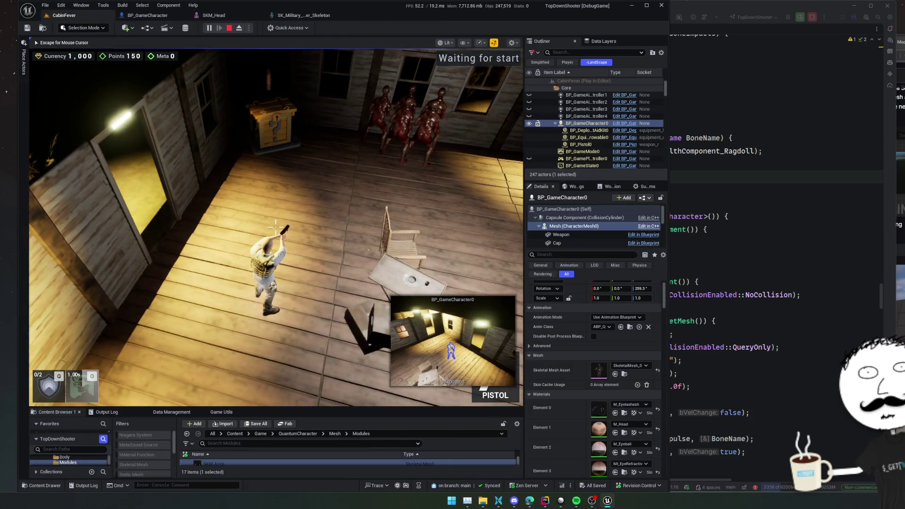
key(Escape)
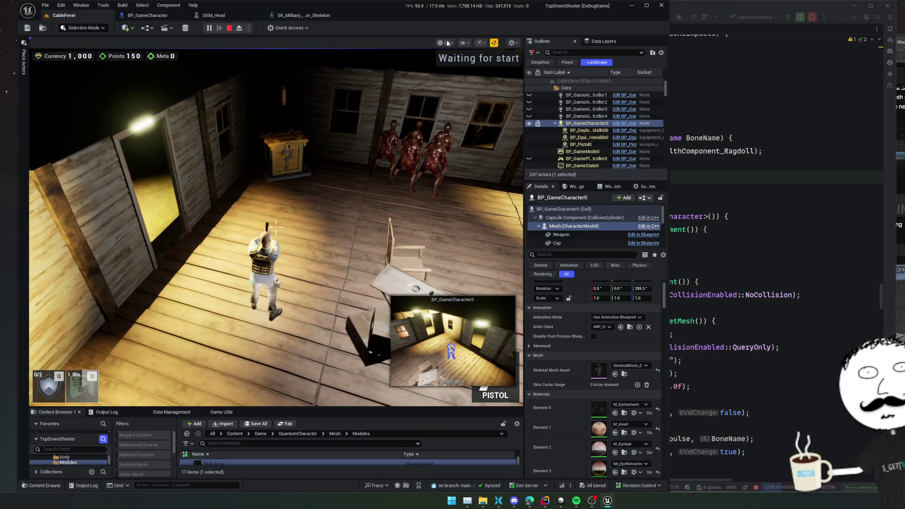
click(717, 181)
Step through HealthComponent::Ragdoll's DisableMovement and capsule collision code
key(Up)
scroll(570, 148, down, 2)
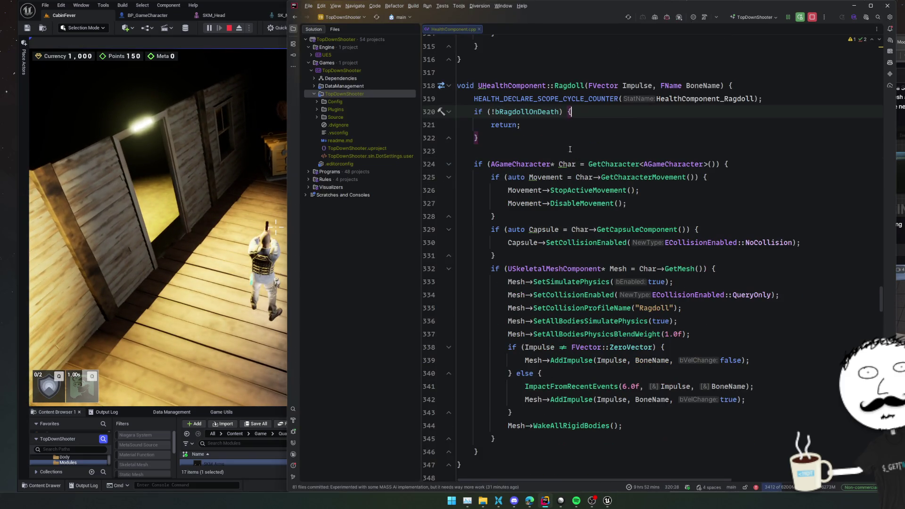
click(616, 151)
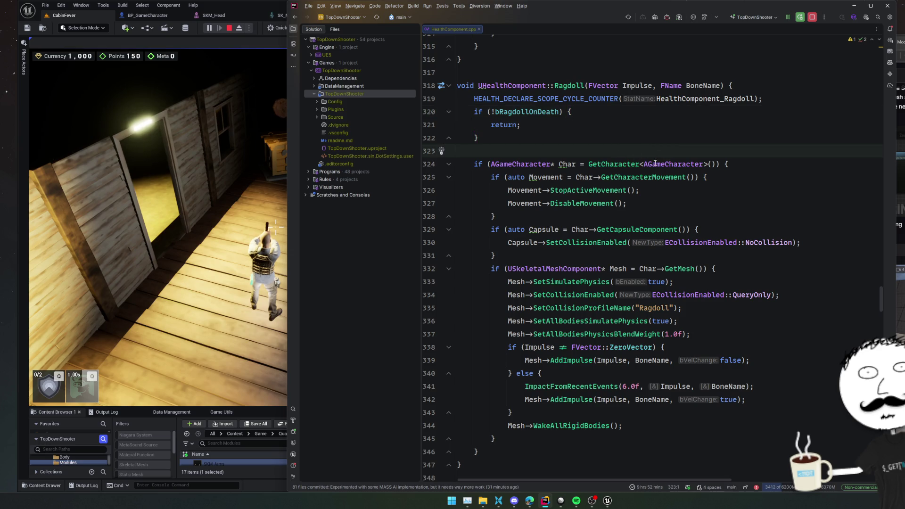
click(697, 198)
scroll(679, 199, down, 2)
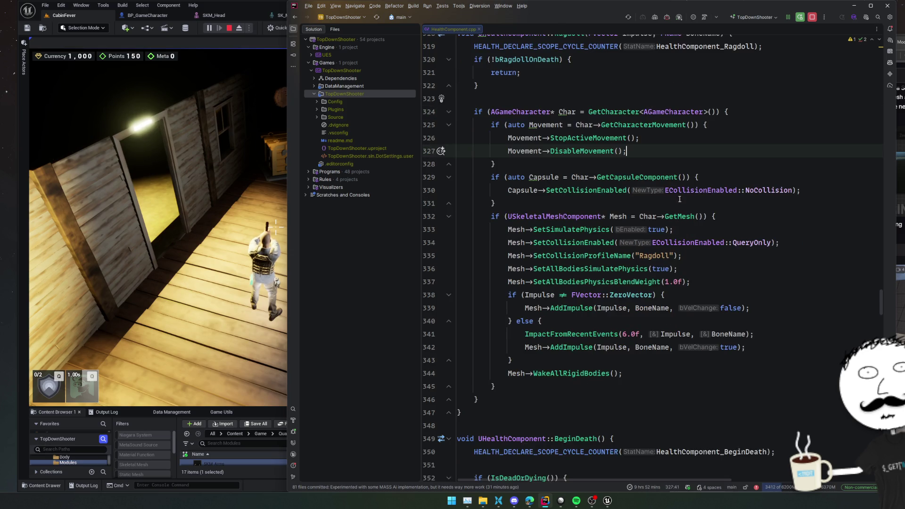
click(659, 178)
click(677, 204)
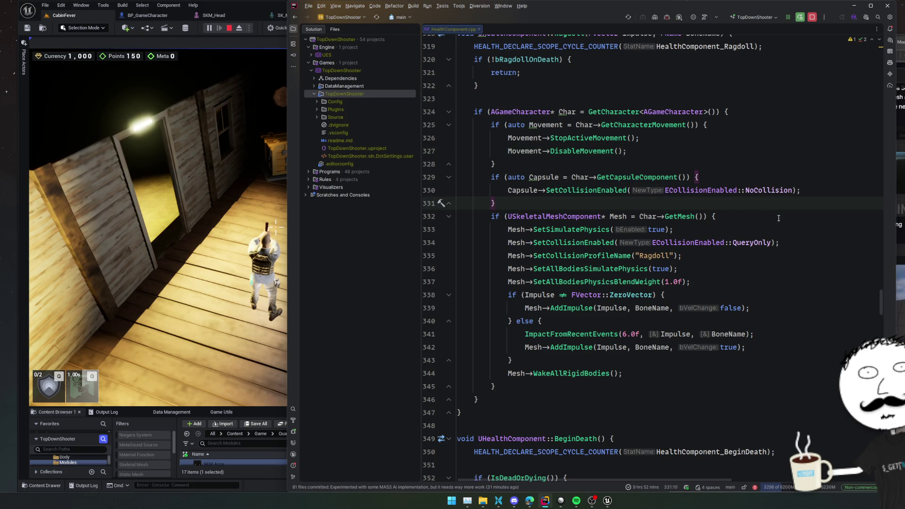
scroll(778, 218, down, 2)
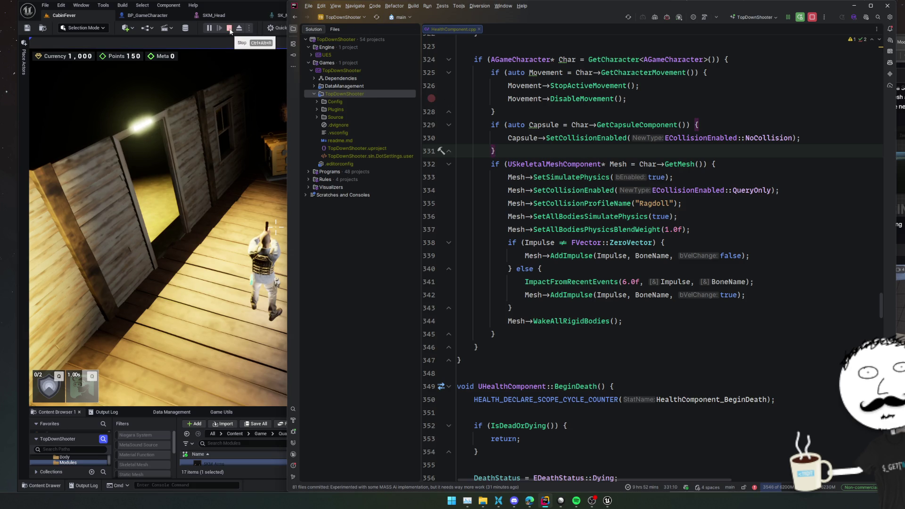
Look up GetMesh's declaration in Character.h, return, and stop the running game
ctrl+click(673, 164)
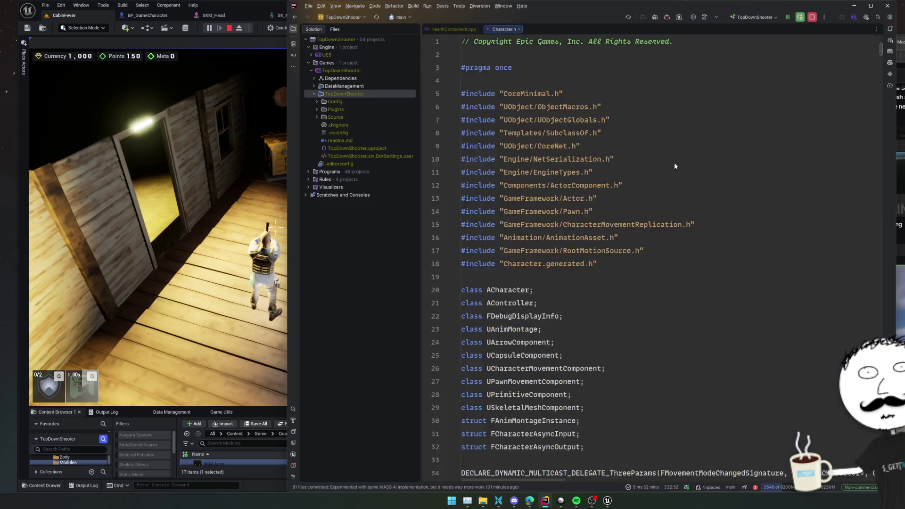
key(ctrl+alt+Left)
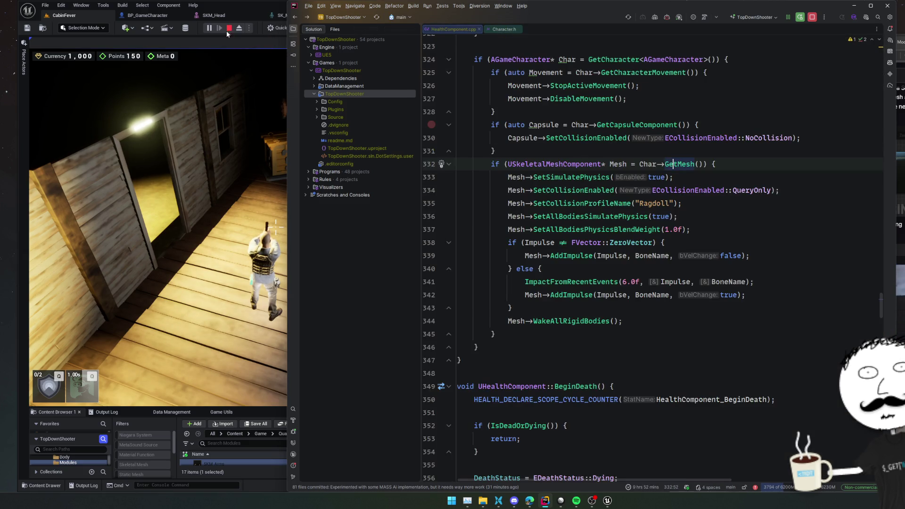
click(228, 28)
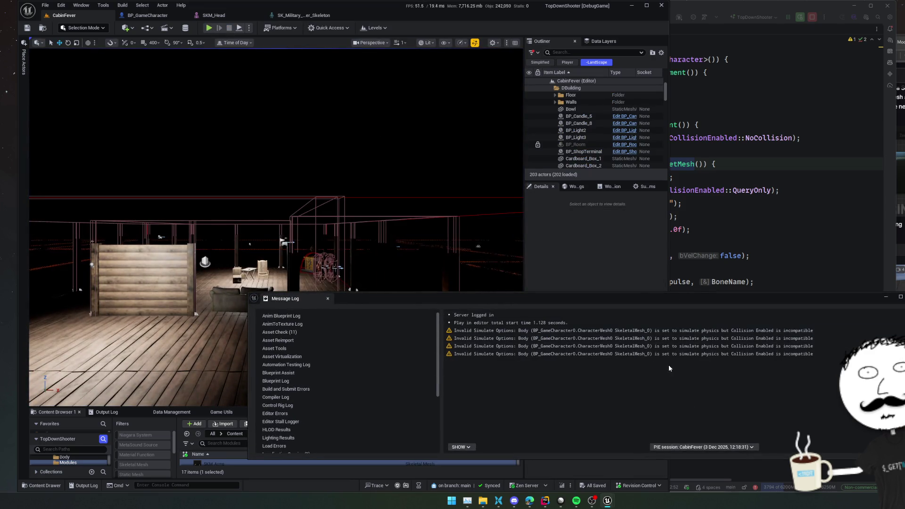
Review and dismiss the Invalid Simulate Options warning, then replay CabinFever with Alt+P
click(752, 332)
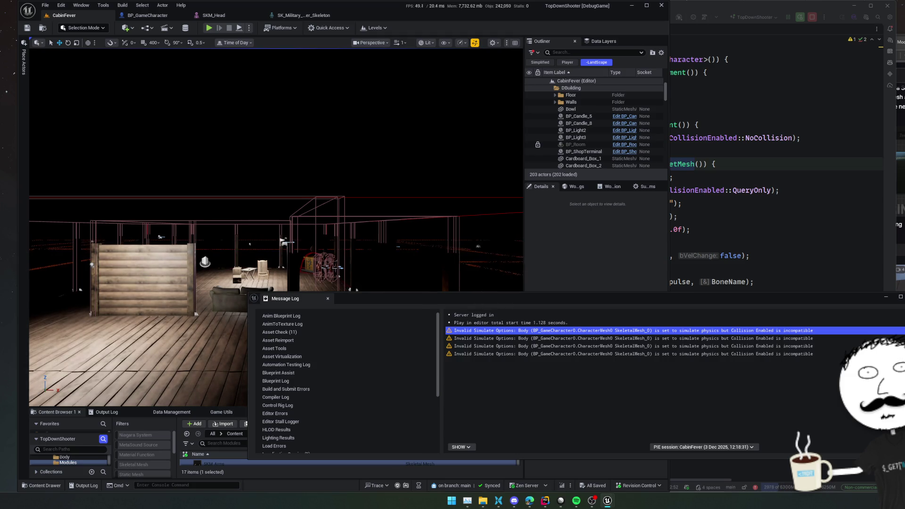
click(327, 298)
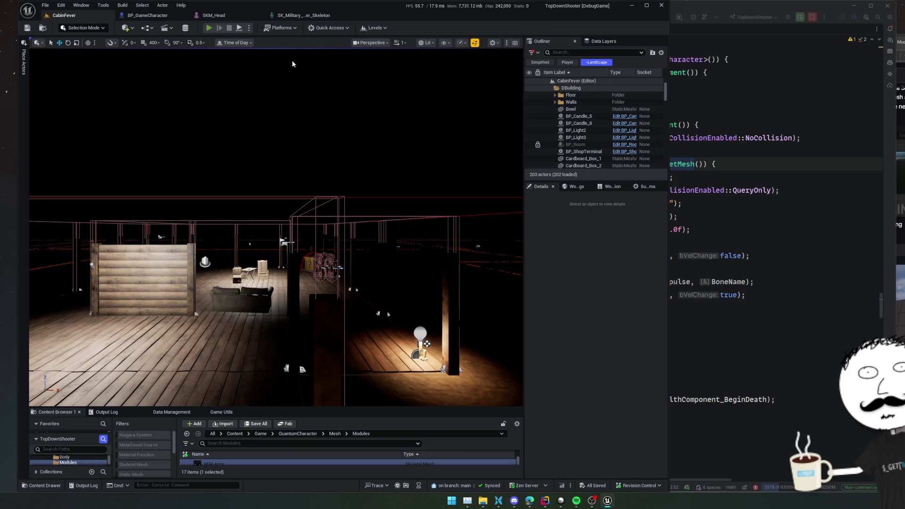
key(alt+p)
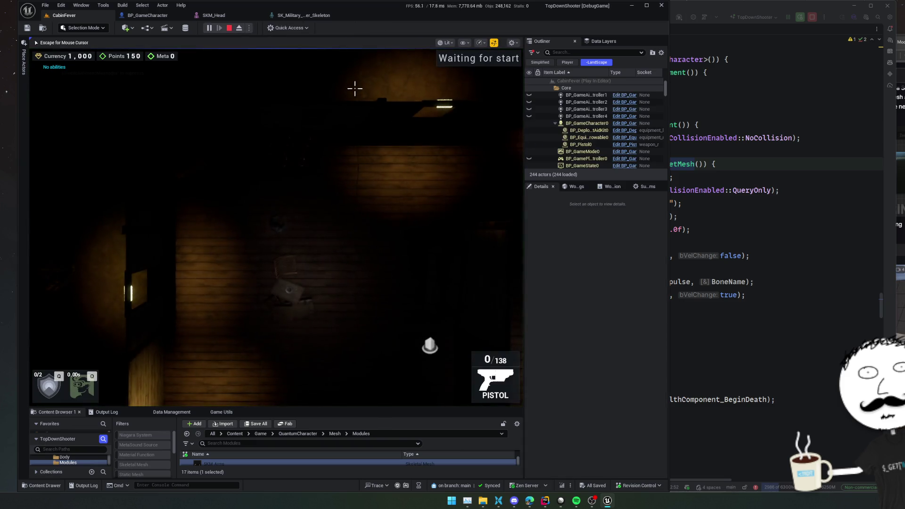
Place the caret after the SetCollisionProfileName("Ragdoll") line, then return to BP_GameCharacter
click(681, 203)
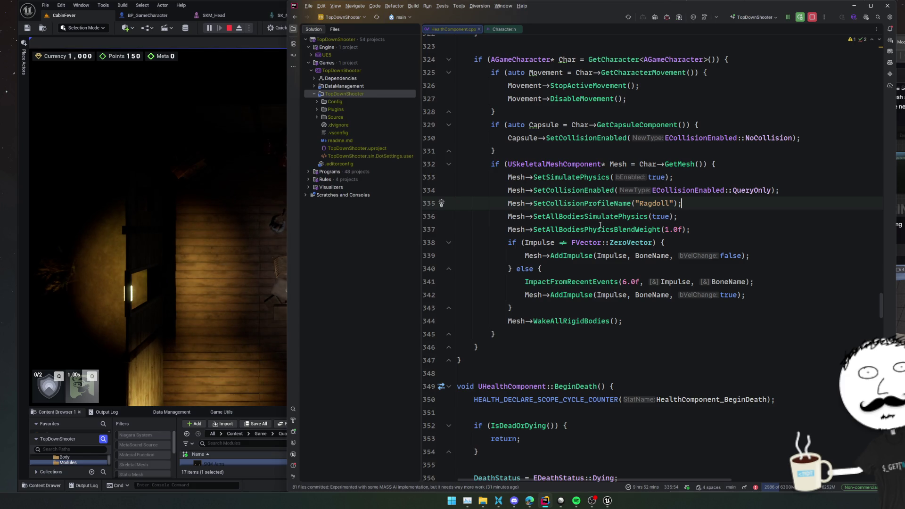
key(alt+Tab)
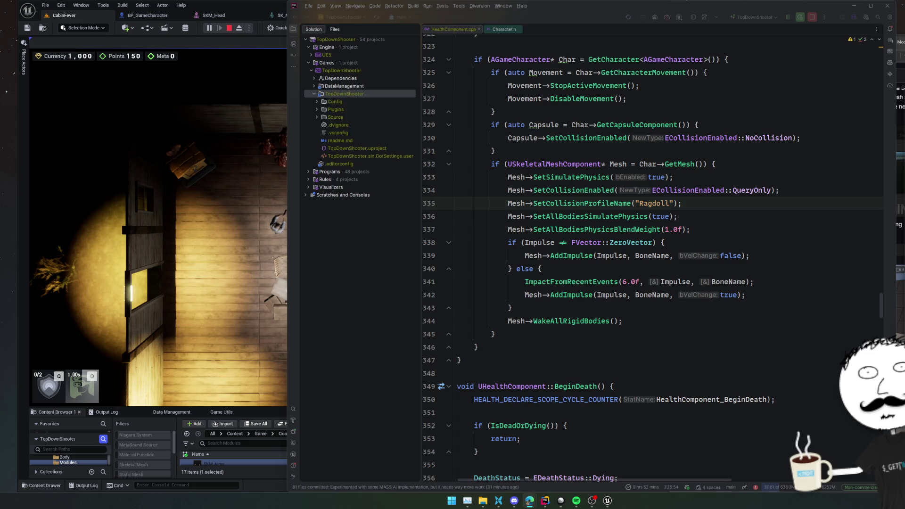
click(636, 267)
click(693, 221)
click(707, 204)
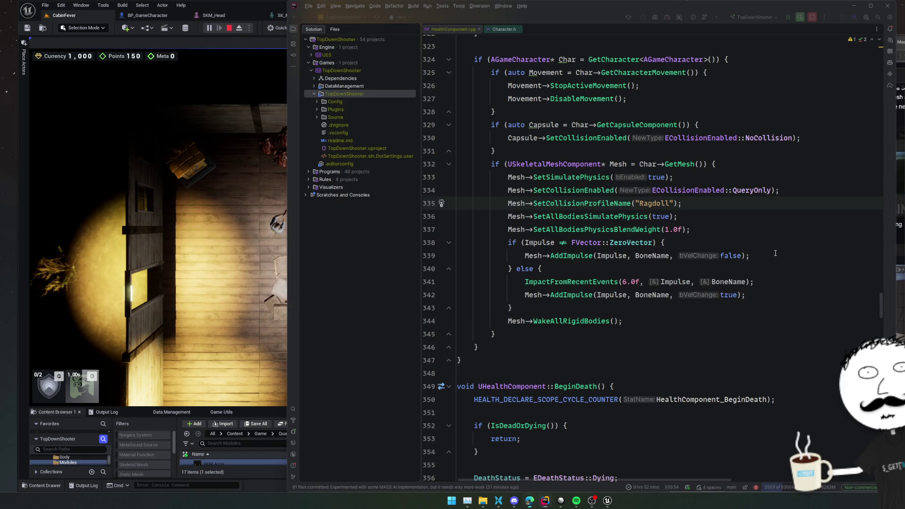
click(158, 16)
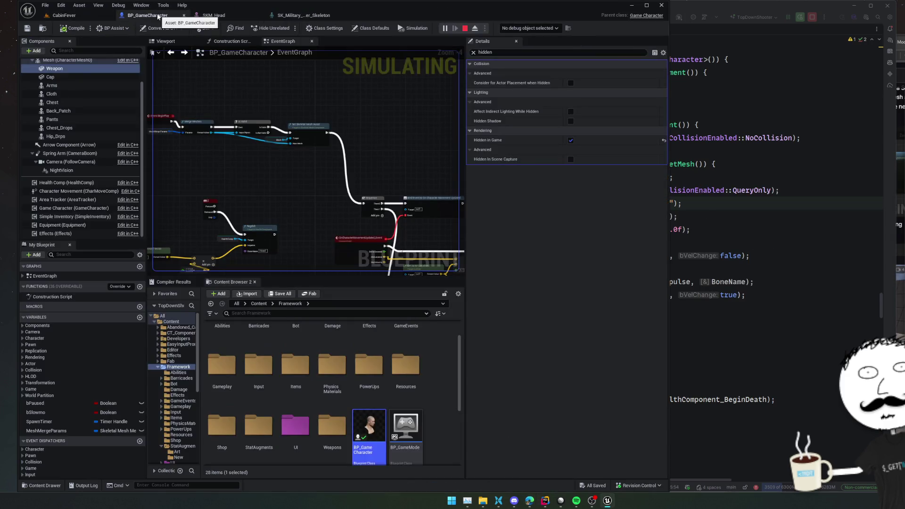
In the BP_GameCharacter blueprint, select the Mesh component and clear the filter to show all its properties
scroll(81, 147, up, 2)
click(94, 83)
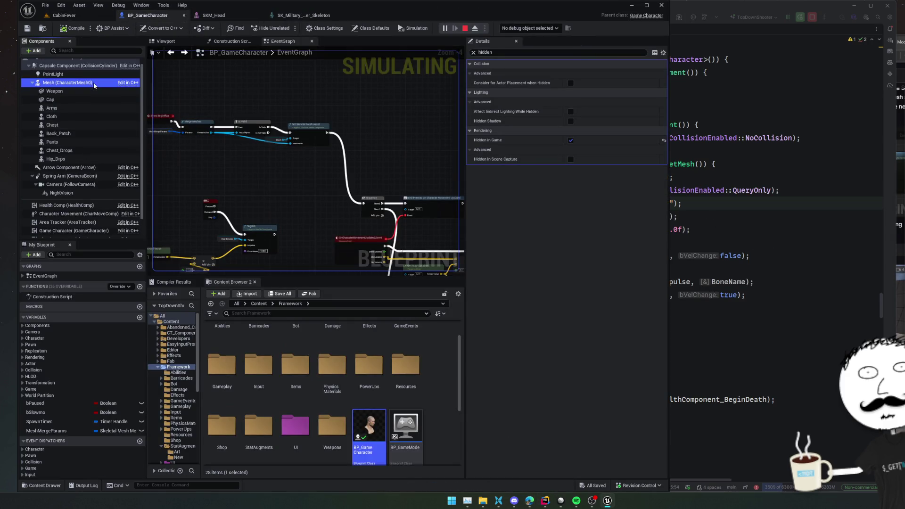
click(473, 52)
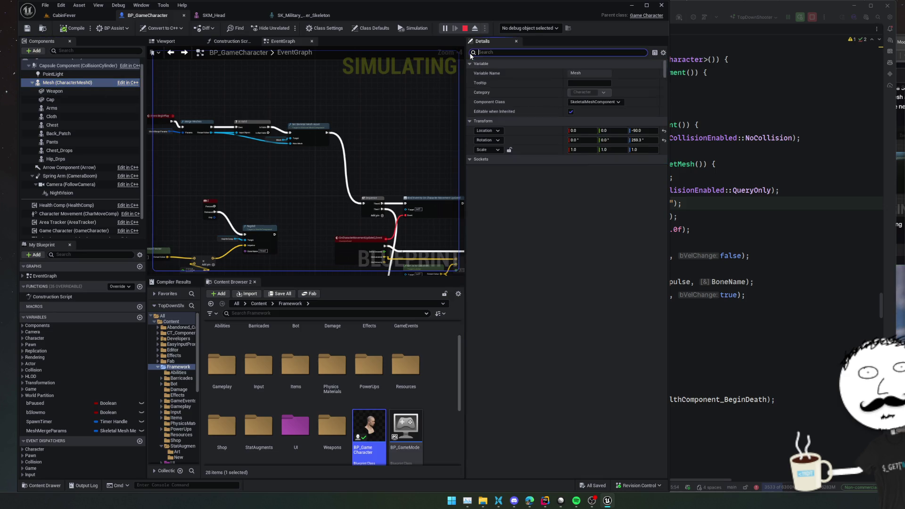
scroll(518, 163, down, 5)
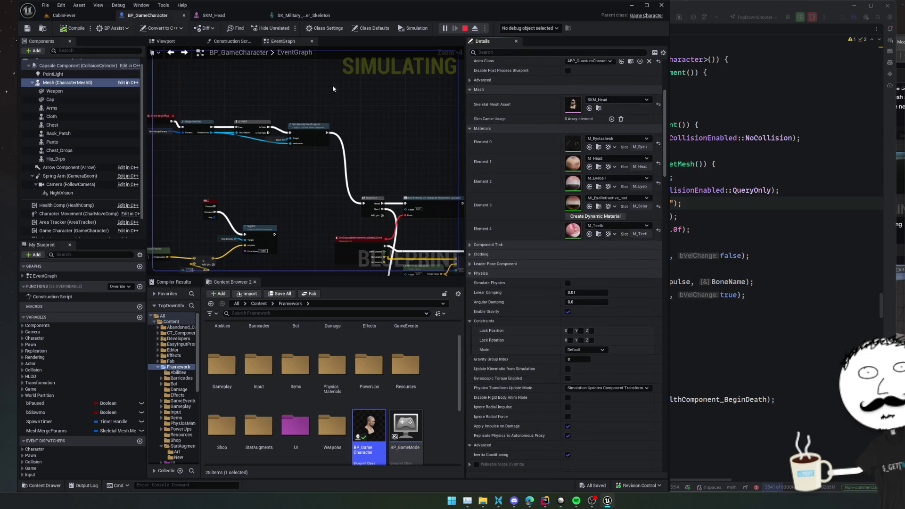
Return to the running CabinFever level, switch to the third-person camera, and release control with Shift+F1
click(64, 15)
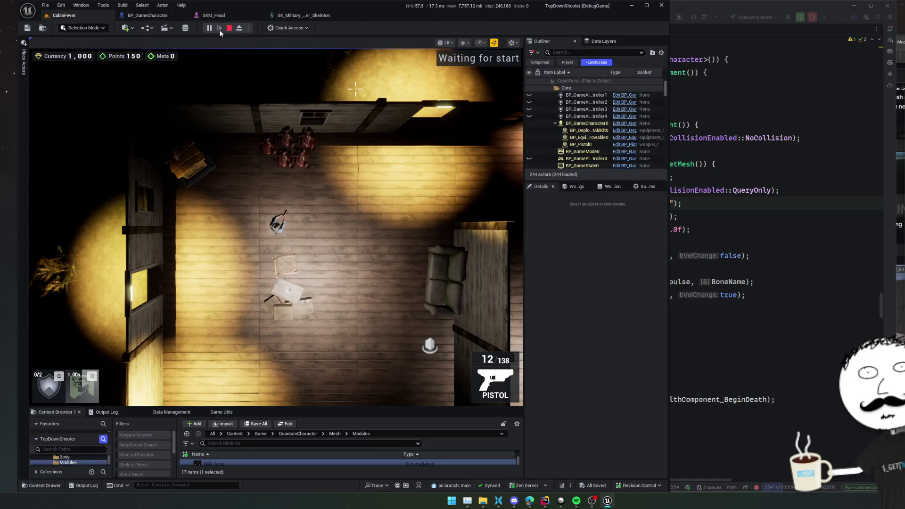
click(345, 167)
key(v)
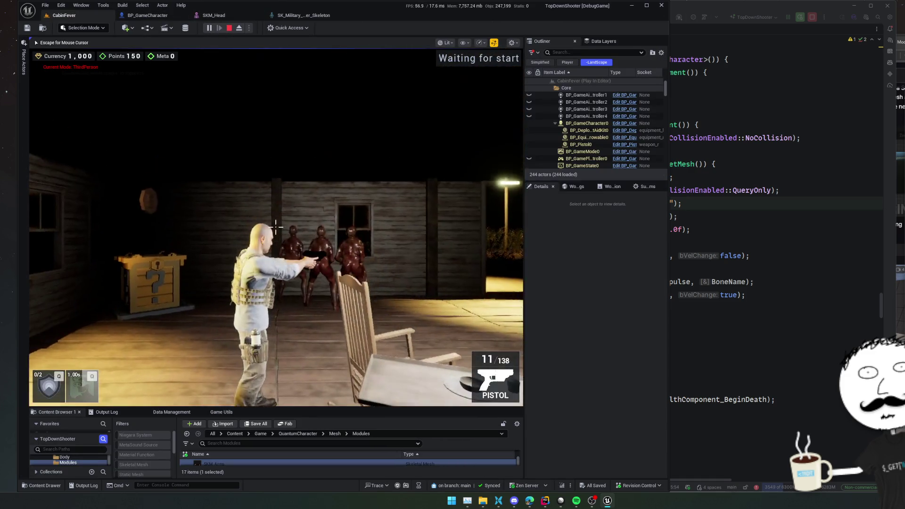
key(shift+F1)
Select live BP_GameCharacter0's mesh, collapse physics constraints, and expand its Collision Presets
click(584, 123)
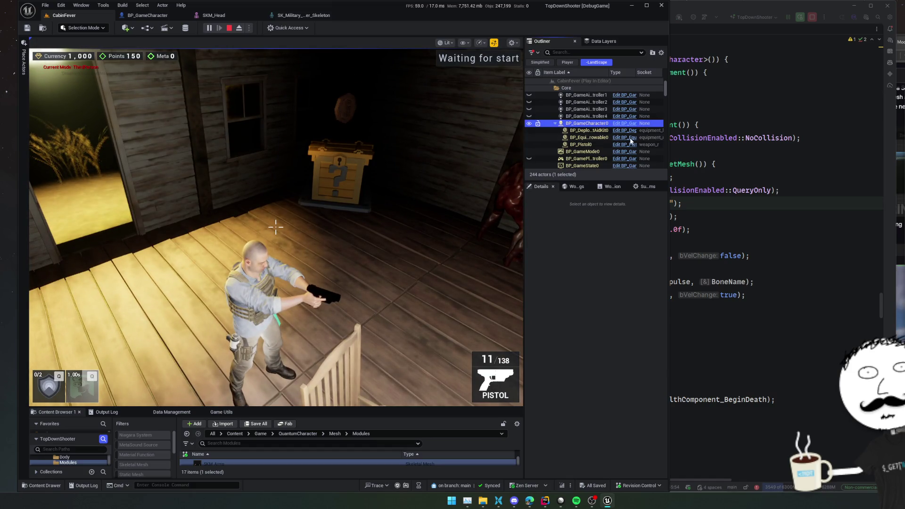
click(574, 226)
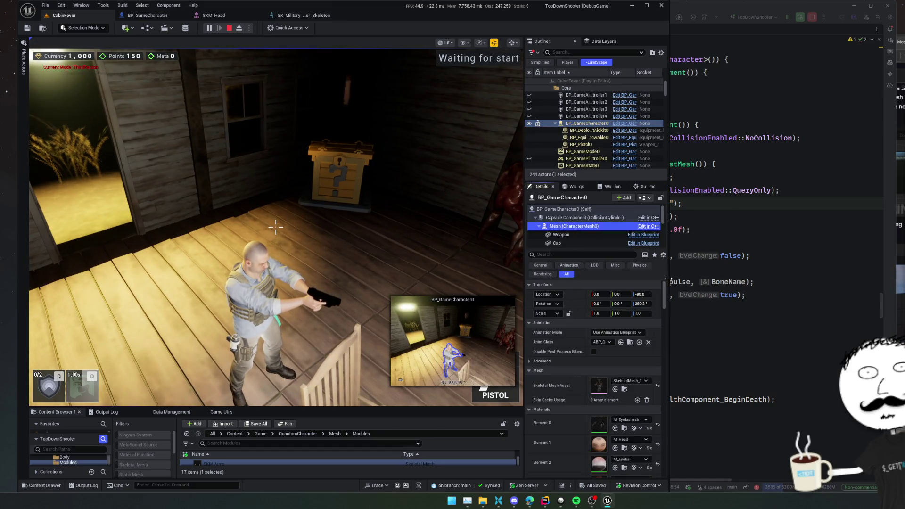
scroll(556, 375, down, 15)
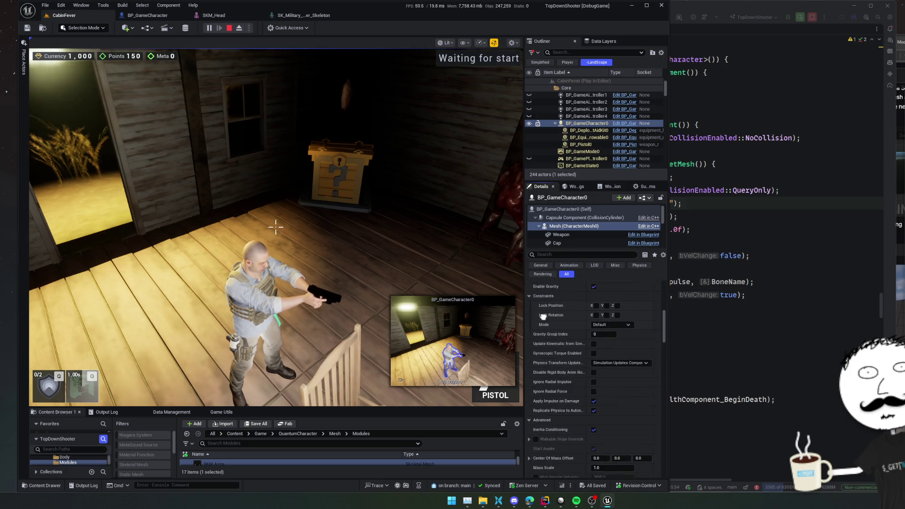
click(530, 322)
scroll(536, 324, down, 1)
scroll(536, 324, down, 10)
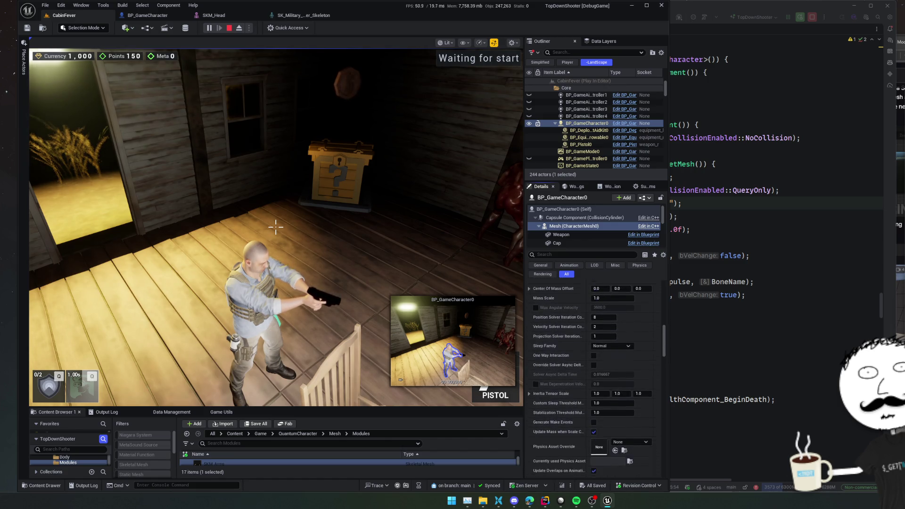
scroll(550, 278, down, 10)
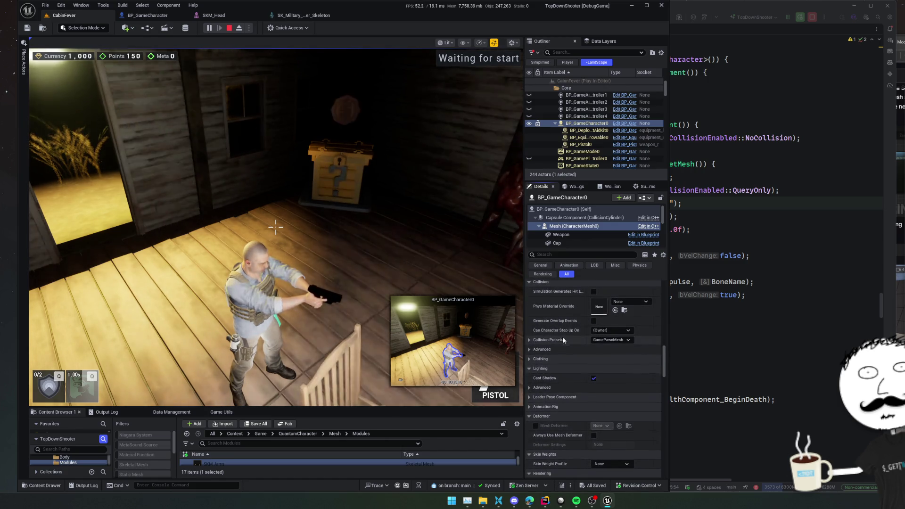
click(529, 335)
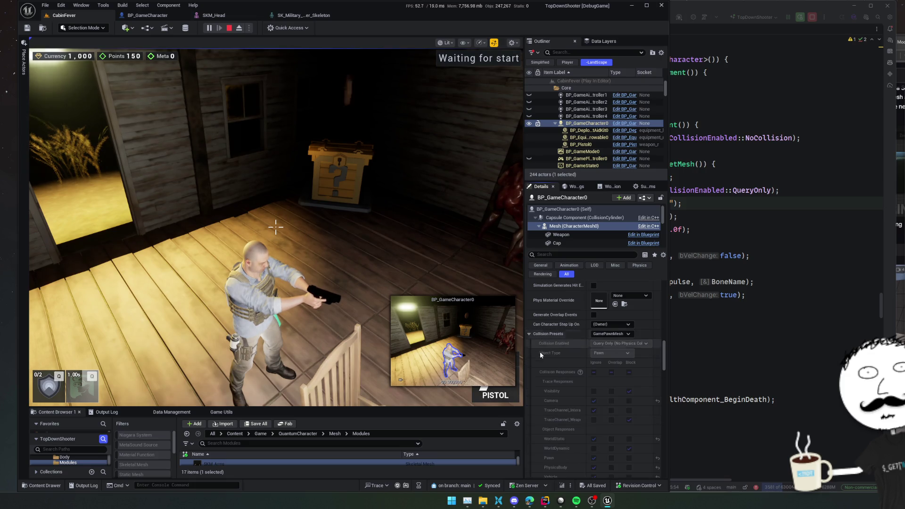
Show the Output Log at the bottom and make the panel taller
scroll(542, 320, down, 2)
scroll(546, 291, down, 5)
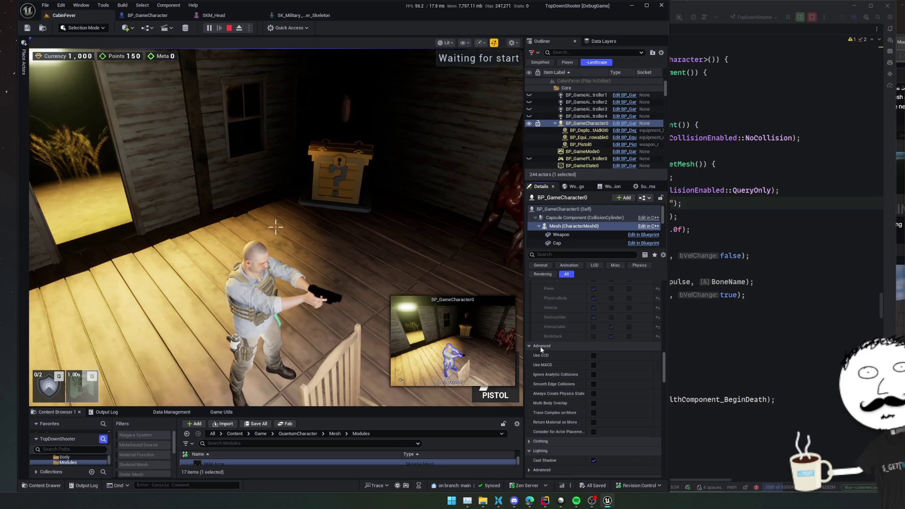
scroll(556, 376, down, 5)
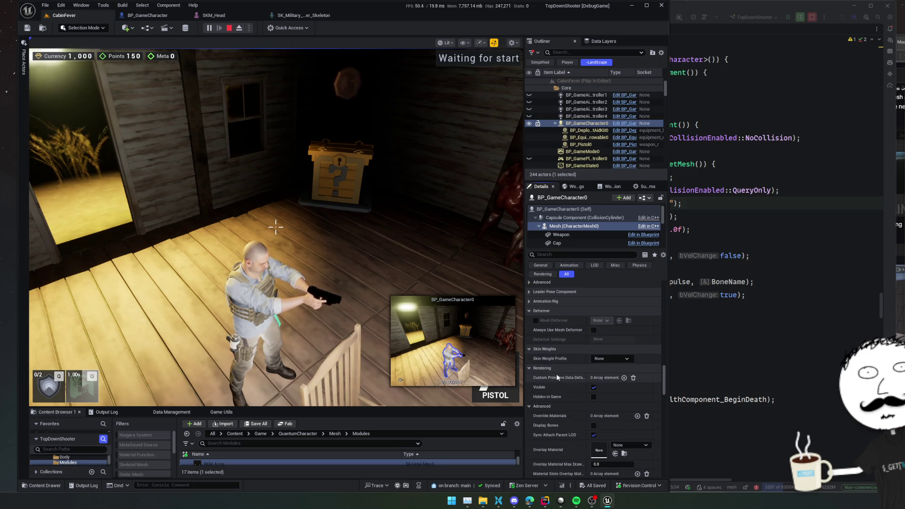
click(281, 406)
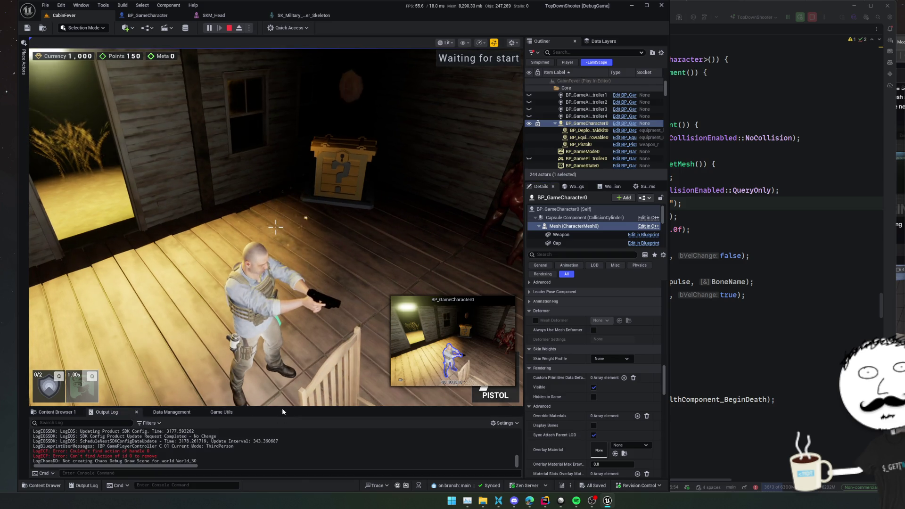
drag(283, 407, 282, 333)
Move the character briefly in the running game, then release the mouse and check the Ragdoll preset
click(283, 306)
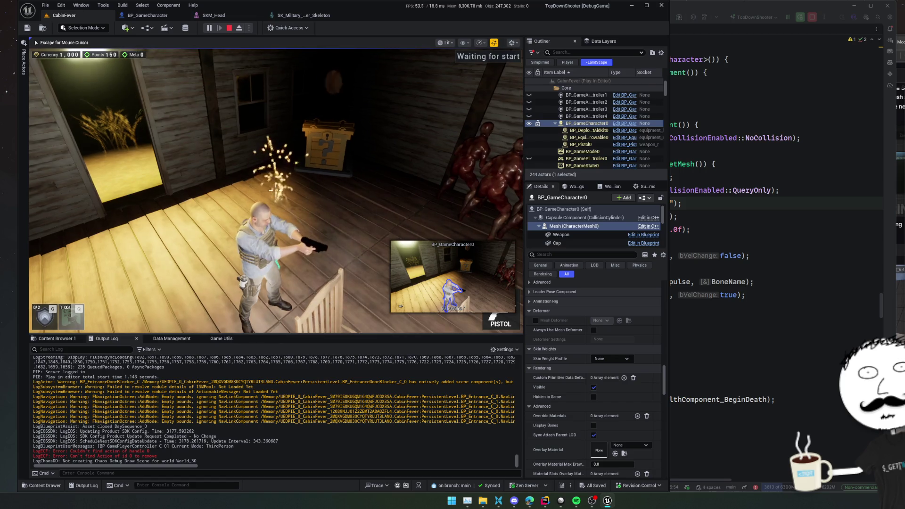
key(d)
key(Escape)
scroll(541, 464, down, 10)
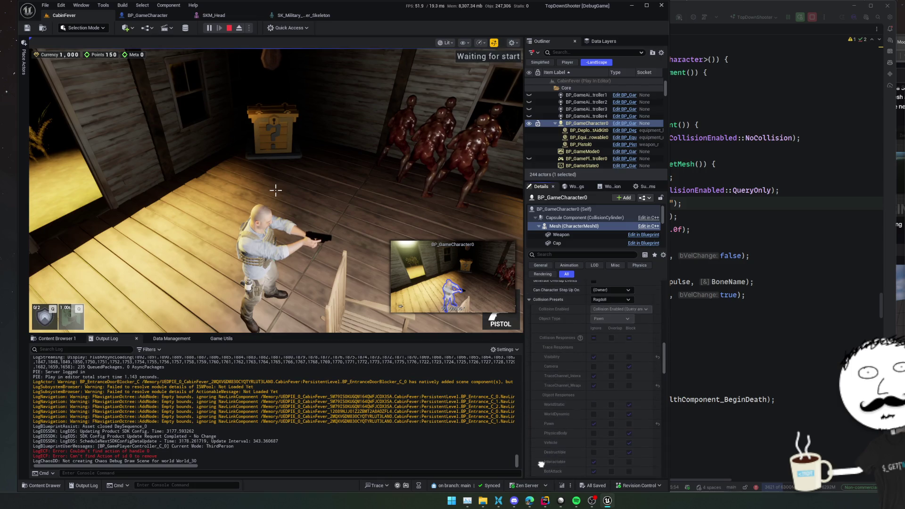
scroll(558, 395, up, 4)
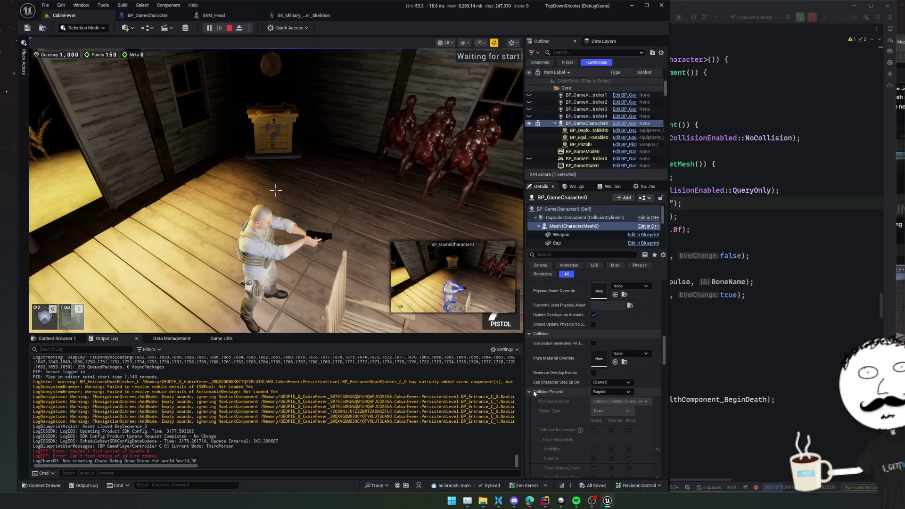
Collapse the collision preset details and bring Rider's ragdoll code to the front
click(530, 392)
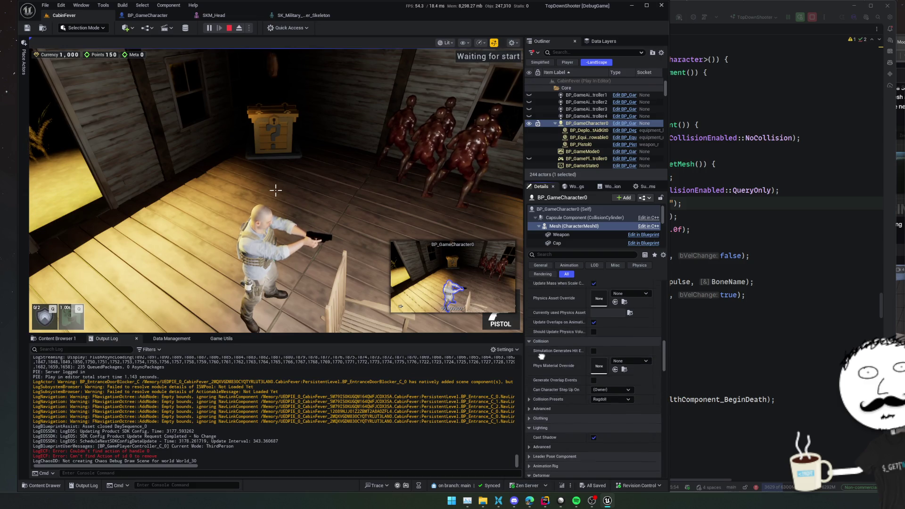
scroll(551, 362, up, 4)
scroll(555, 364, up, 8)
scroll(537, 414, up, 7)
scroll(537, 418, down, 1)
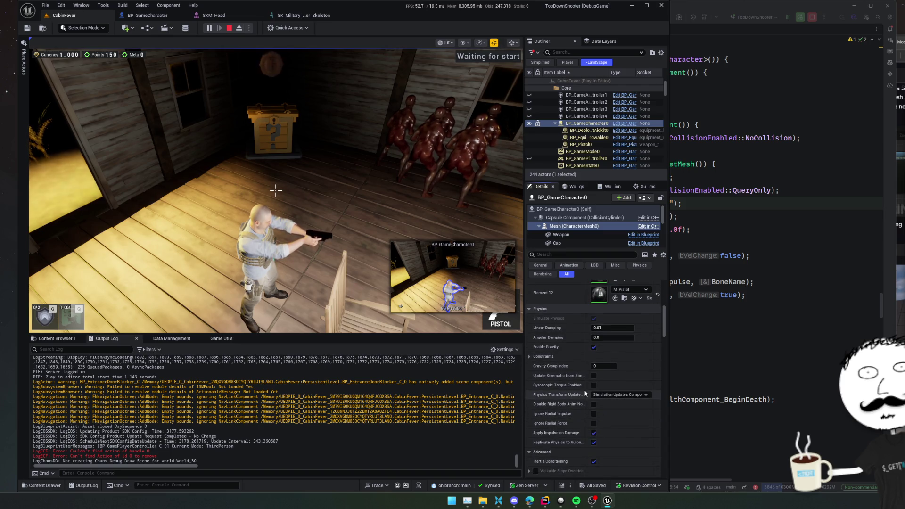
scroll(569, 426, up, 12)
scroll(570, 425, down, 13)
scroll(542, 372, down, 15)
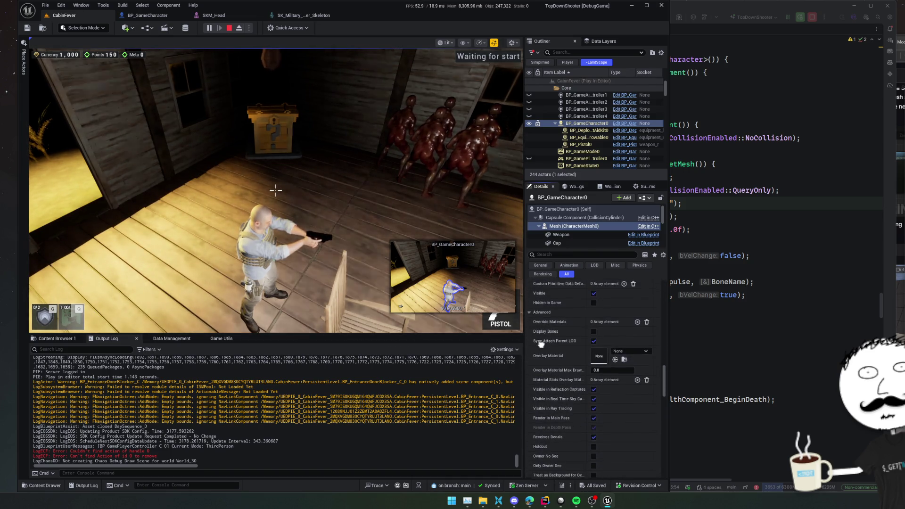
click(761, 334)
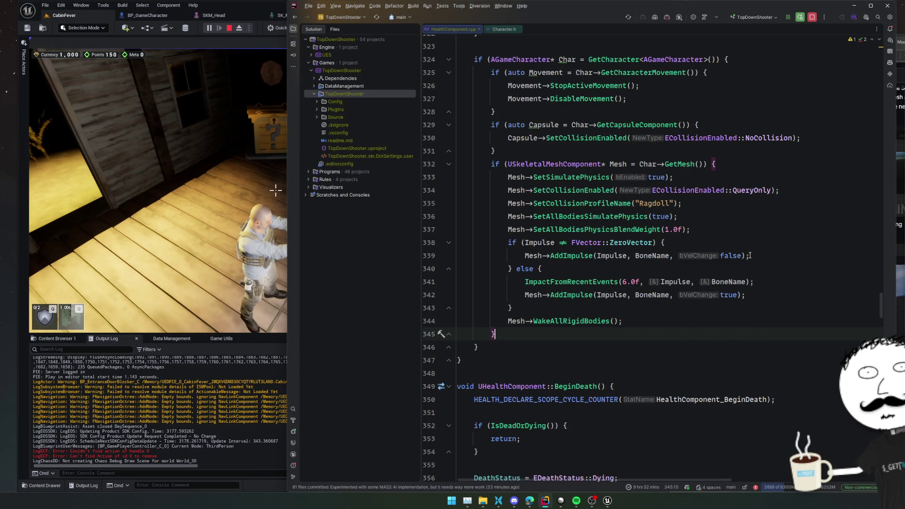
Back in Unreal, expand the mesh's advanced collision and Collision Presets settings
key(alt+Tab)
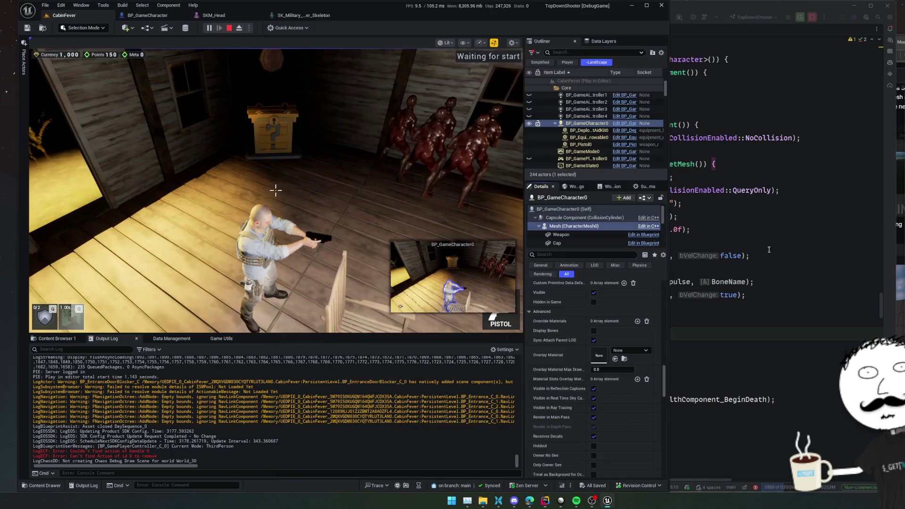
scroll(540, 362, down, 15)
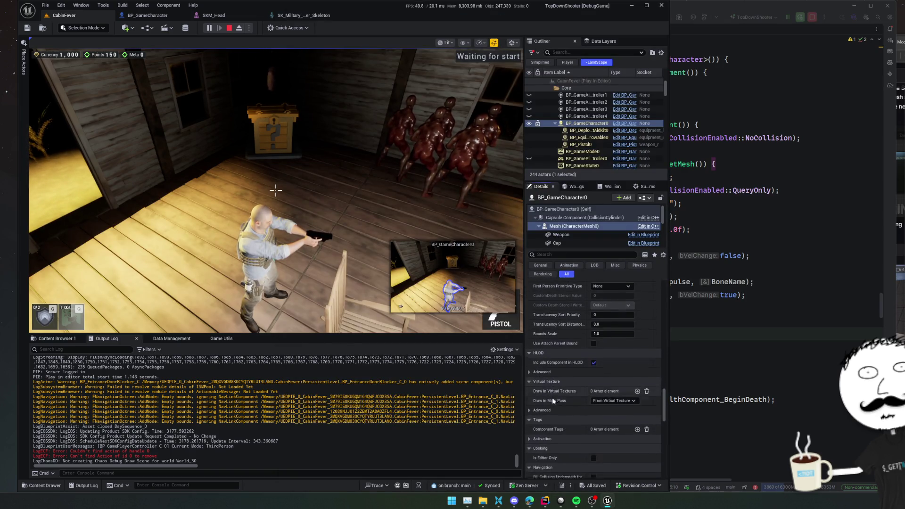
scroll(540, 362, up, 10)
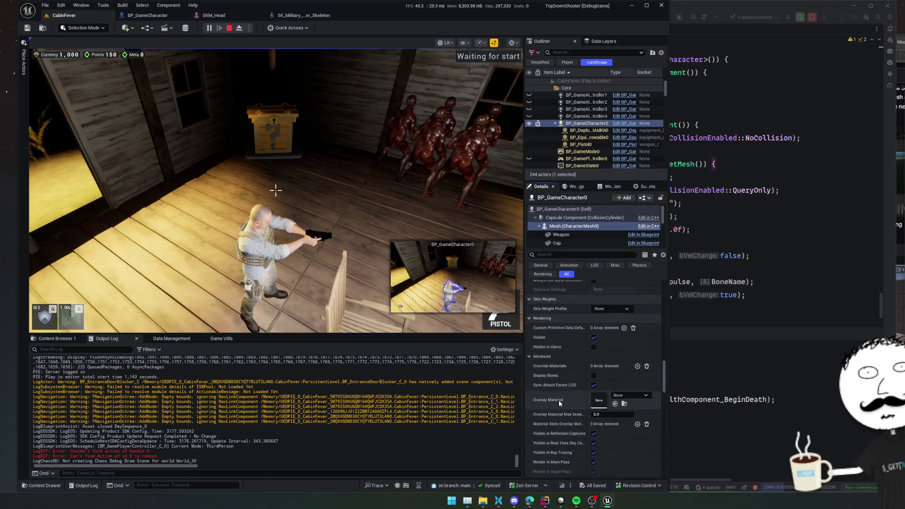
scroll(546, 406, up, 8)
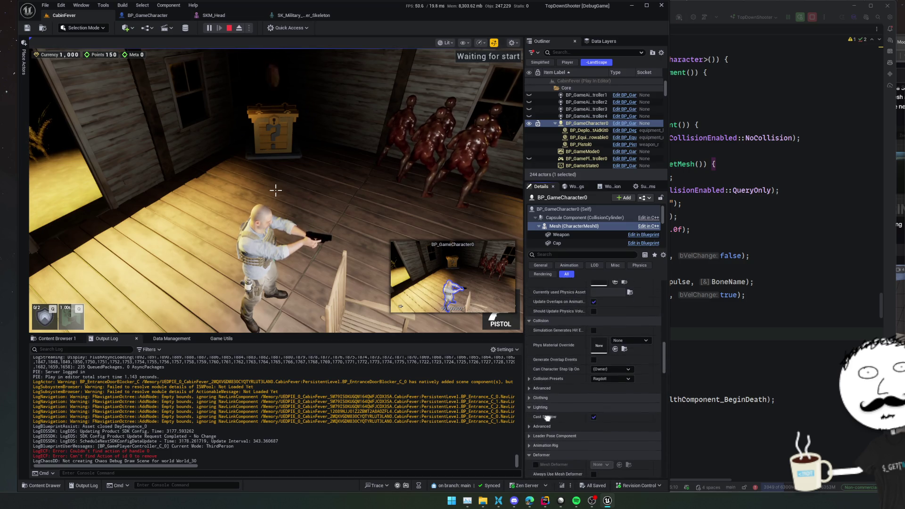
scroll(547, 405, down, 2)
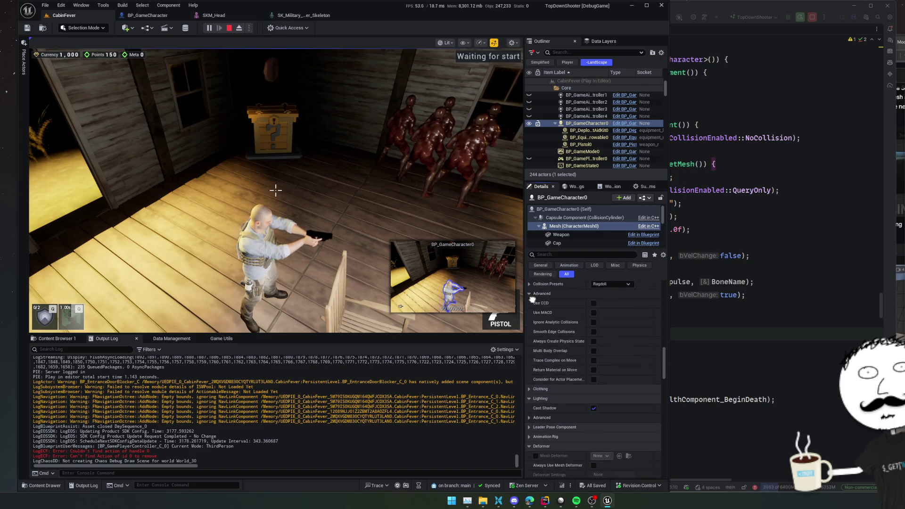
click(530, 306)
scroll(532, 311, up, 2)
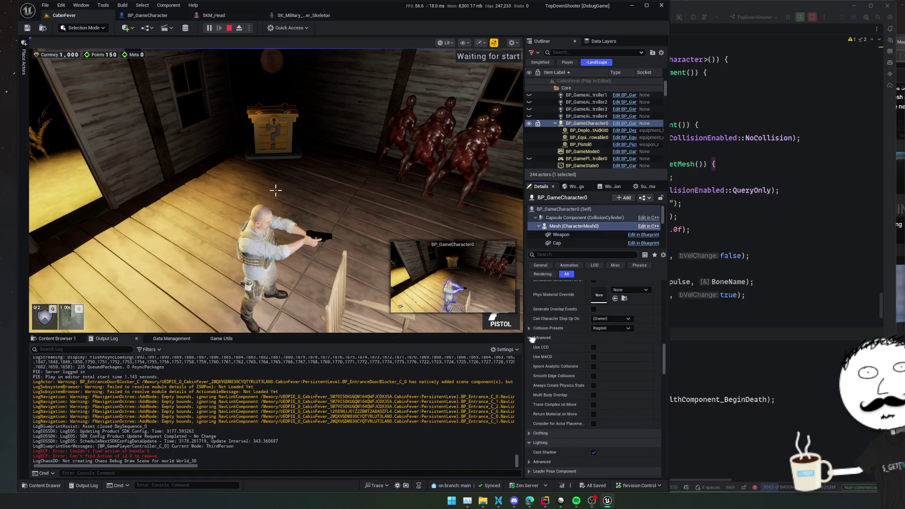
click(529, 329)
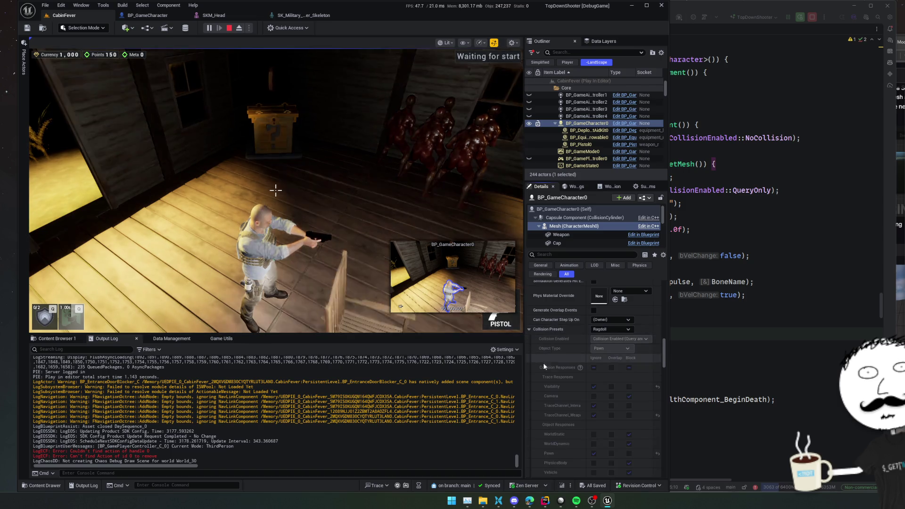
scroll(543, 363, down, 1)
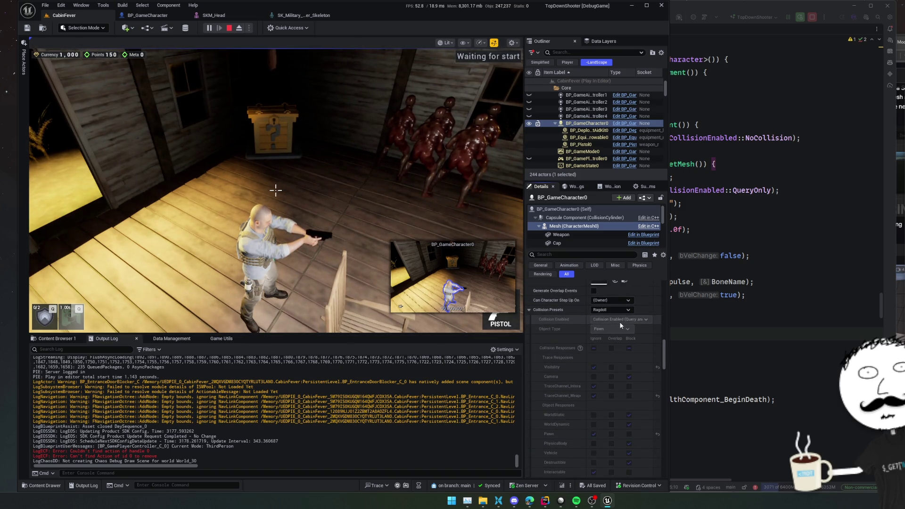
scroll(575, 366, up, 1)
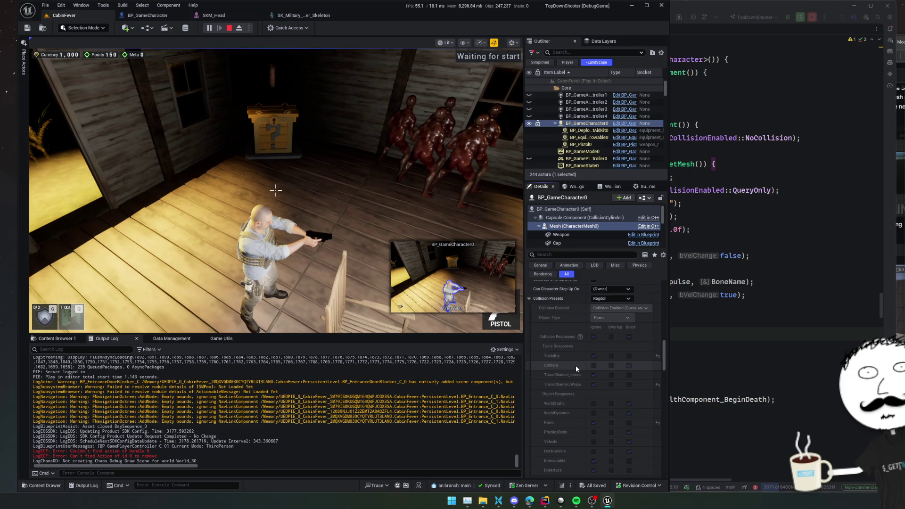
Compare the Ragdoll preset with ECollisionEnabled usages in the HealthComponent code, then stop play
click(744, 335)
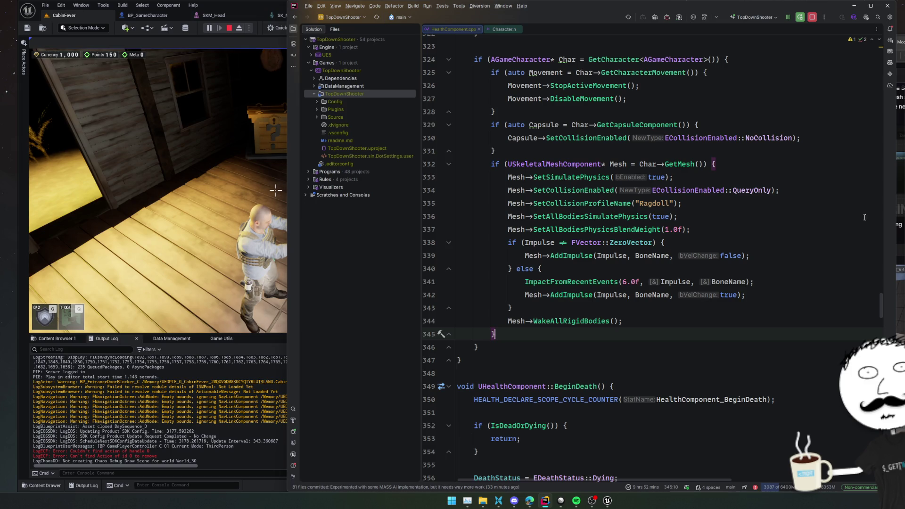
click(267, 343)
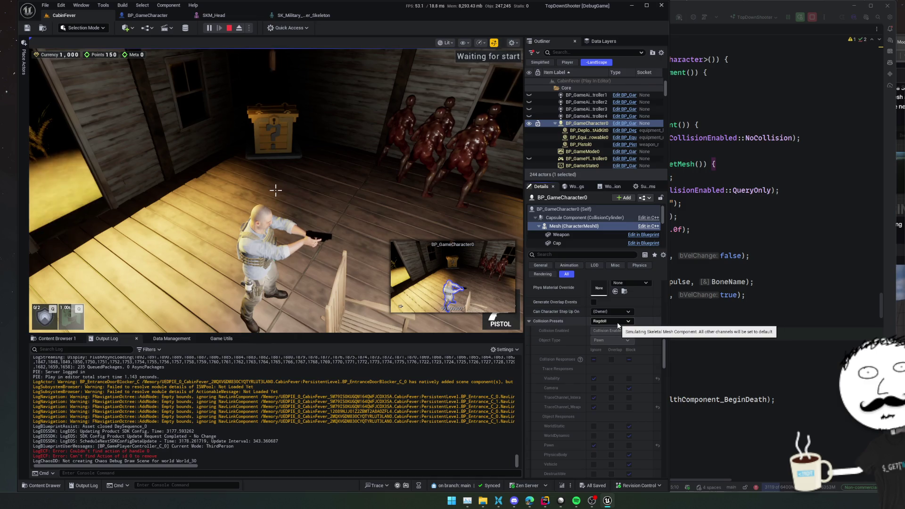
click(747, 294)
click(722, 190)
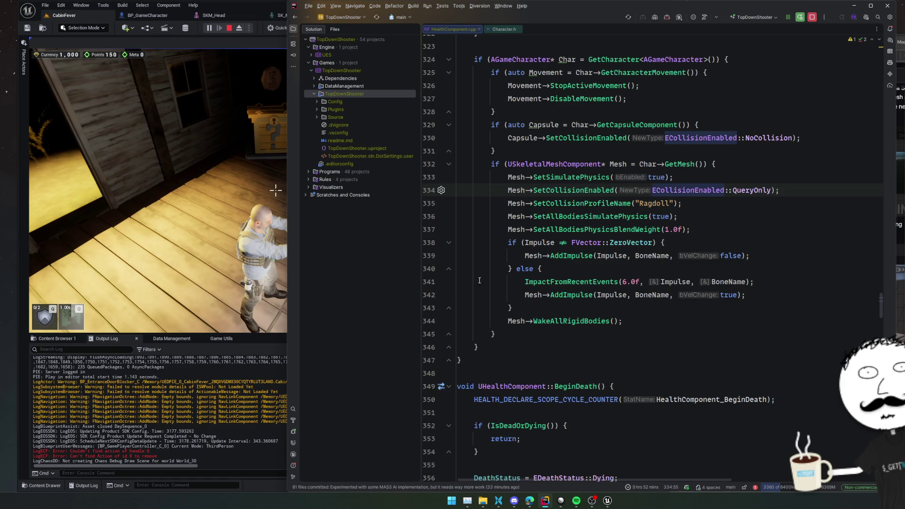
click(267, 346)
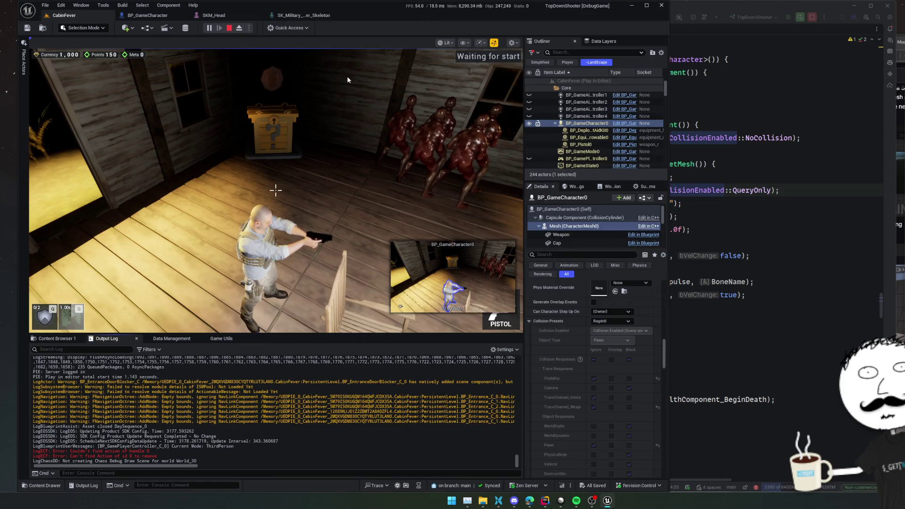
click(229, 28)
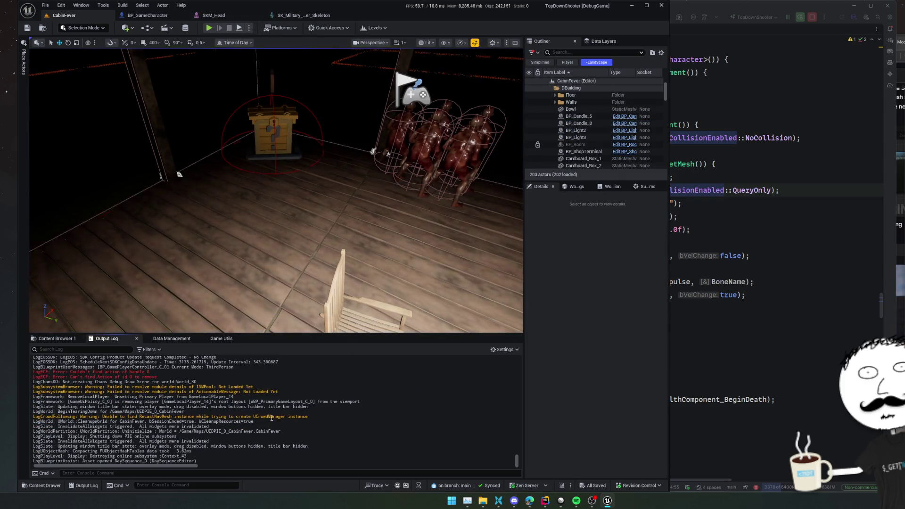
Play-test in third-person view, stop the session, and close the Invalid Simulate Options message log
scroll(271, 417, up, 3)
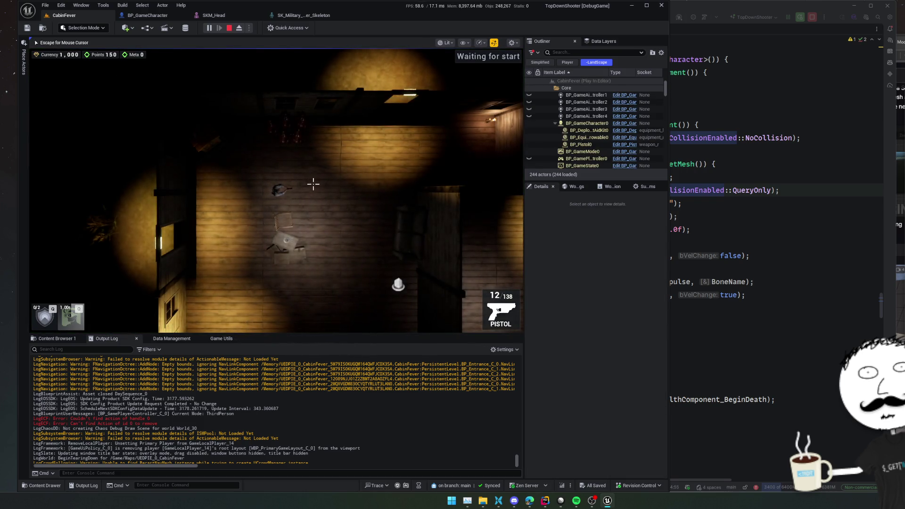
key(v)
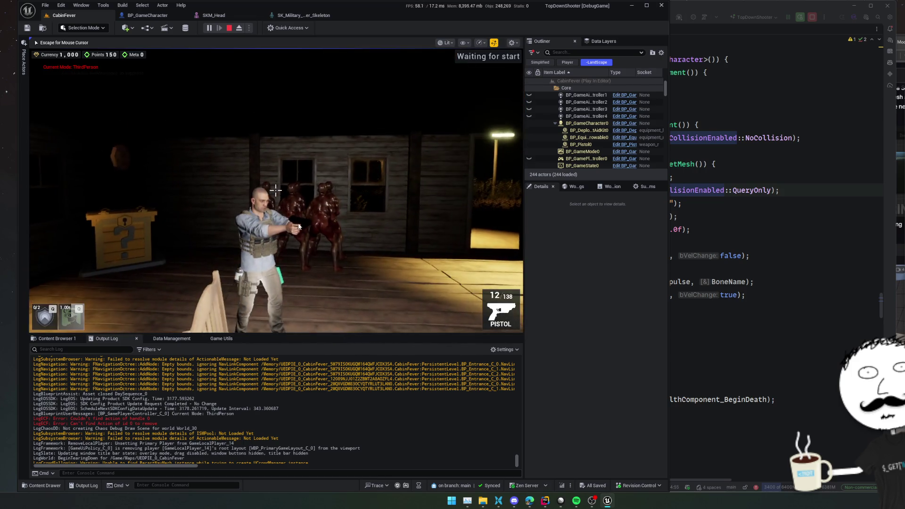
click(229, 28)
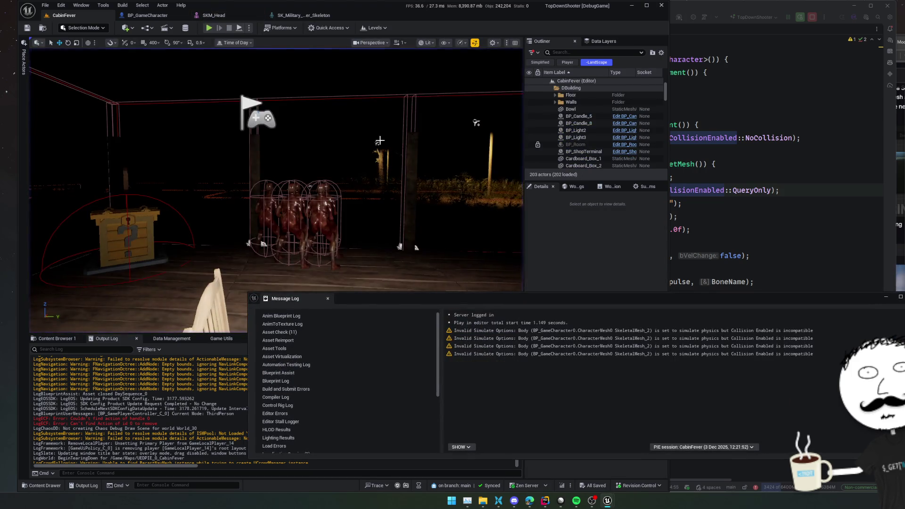
click(327, 298)
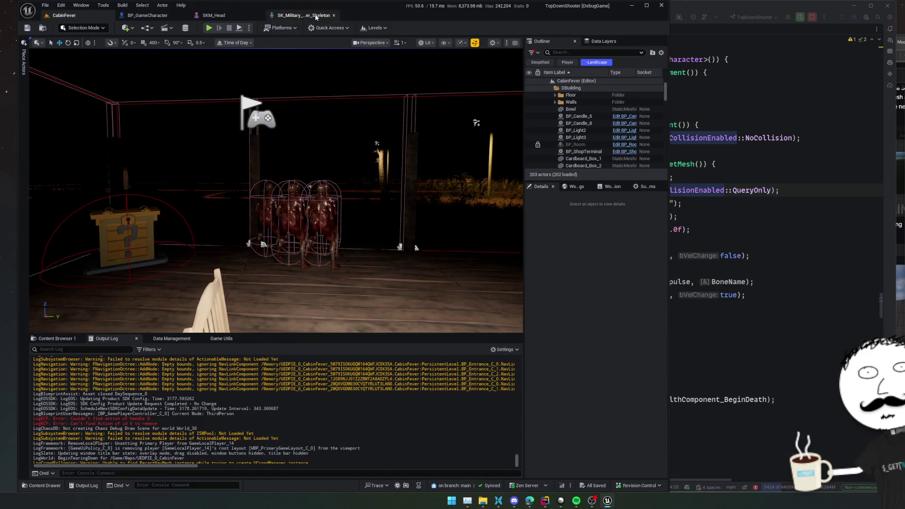
In BP_GameCharacter's EventGraph, shift the -1.0 and multiply nodes left to make room beside Ragdoll
click(316, 16)
click(148, 15)
mouse_move(269, 188)
mouse_down()
mouse_move(343, 196)
mouse_move(221, 134)
mouse_up()
scroll(221, 134, up, 3)
mouse_move(237, 81)
mouse_down()
mouse_move(354, 90)
mouse_move(378, 226)
mouse_up()
click(263, 201)
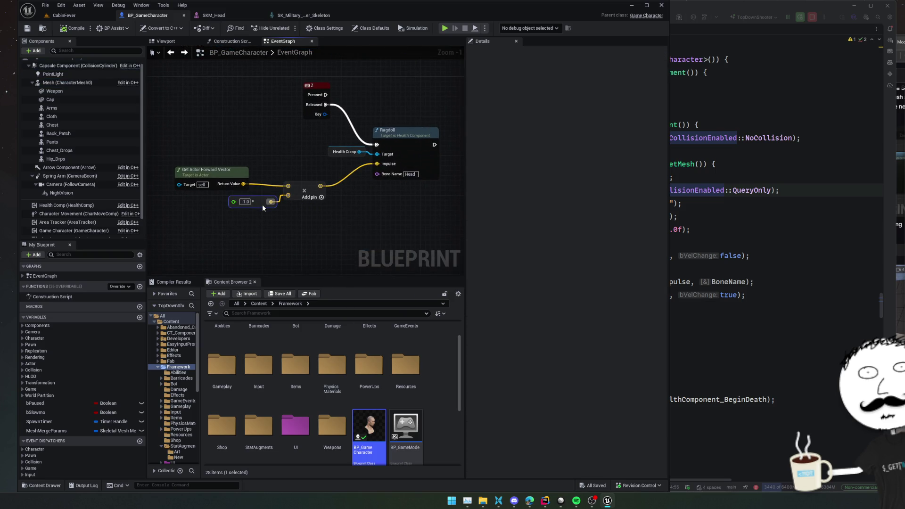
drag(263, 206, 237, 206)
drag(296, 198, 255, 189)
Add a new vector multiply node and wire a duplicated value node into it
right_click(308, 180)
text(*)
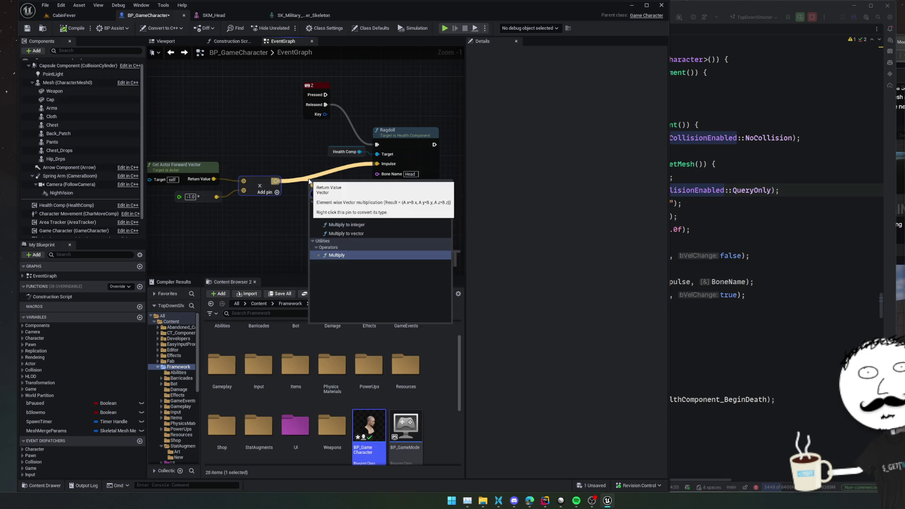
key(Return)
drag(305, 194, 341, 199)
drag(206, 227, 208, 197)
key(ctrl+c)
key(ctrl+v)
drag(305, 231, 313, 205)
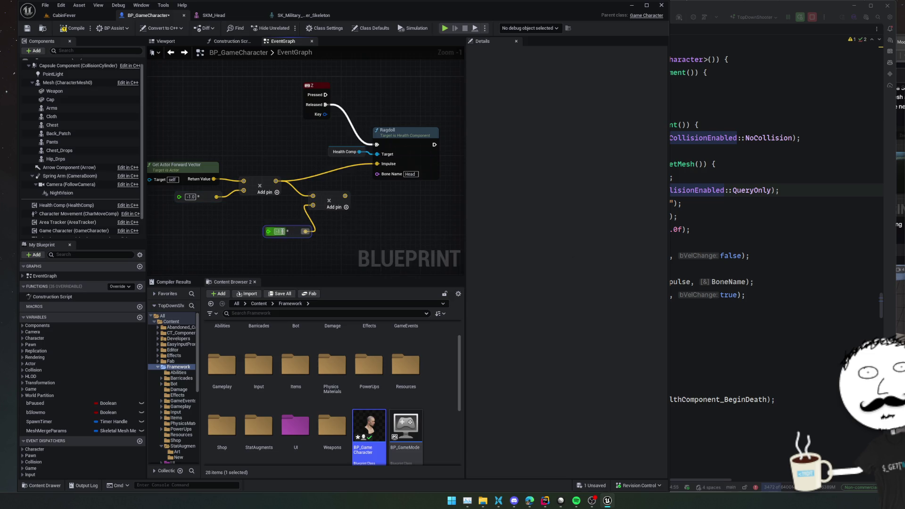
Set the multiplier to 2000.0, save, feed the scaled vector into Ragdoll's Impulse, and return to CabinFever
text(2000)
key(ctrl+s)
drag(345, 195, 377, 164)
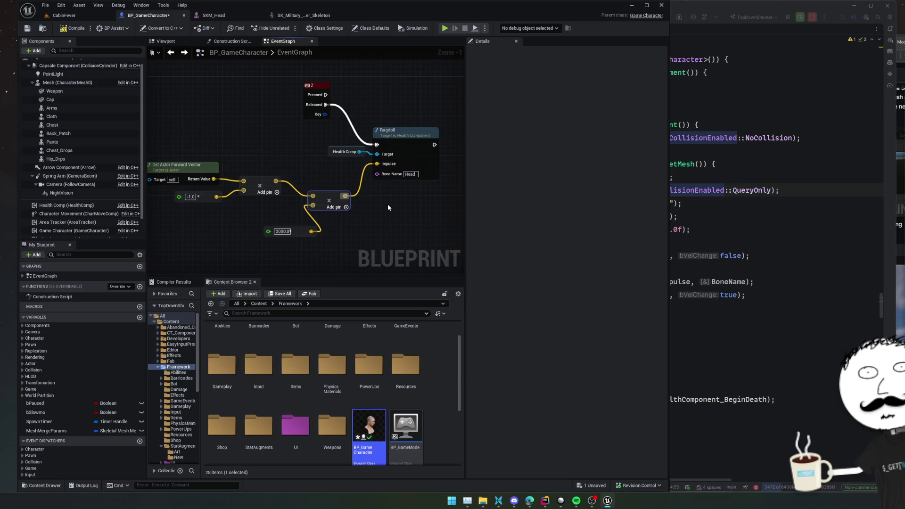
click(71, 18)
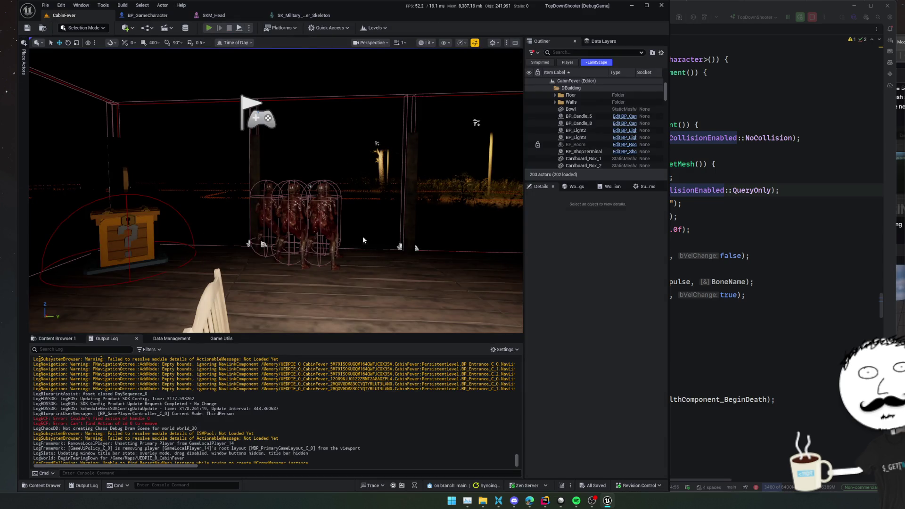
Play the level with Alt+P, release the mouse, and stop the session
key(alt+p)
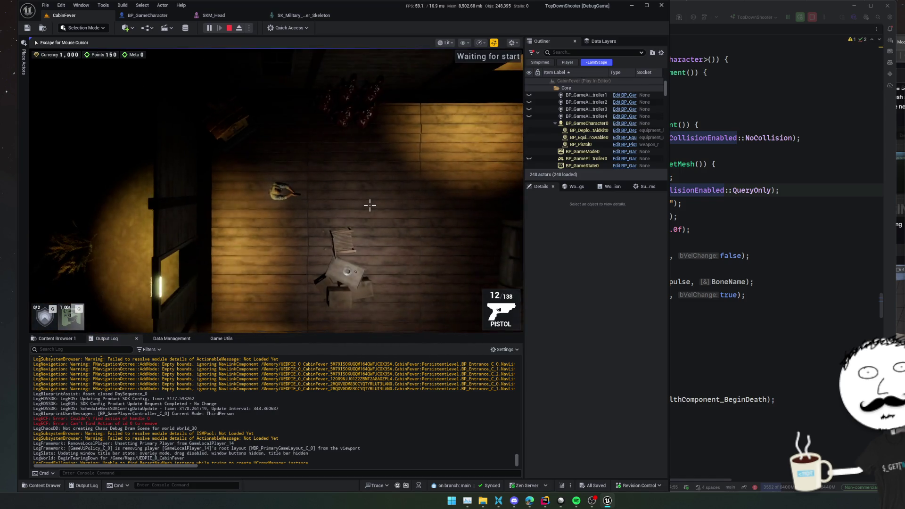
key(Escape)
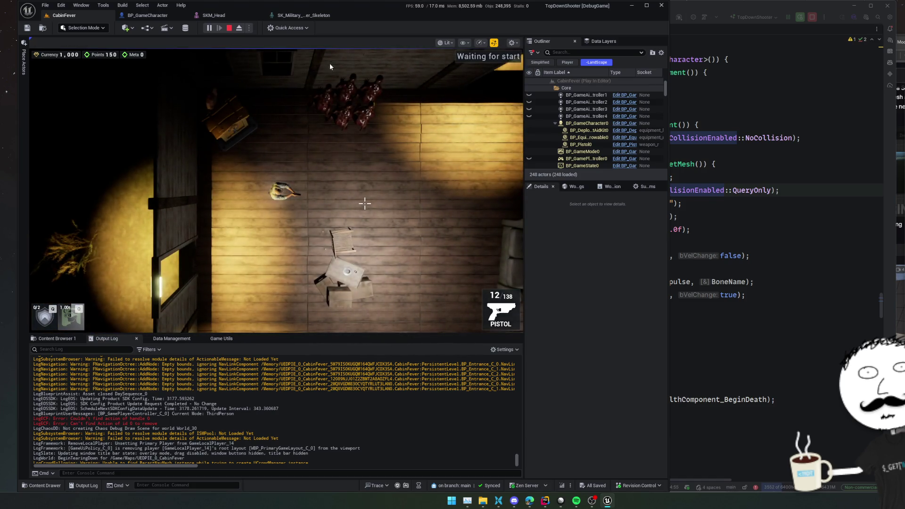
click(229, 28)
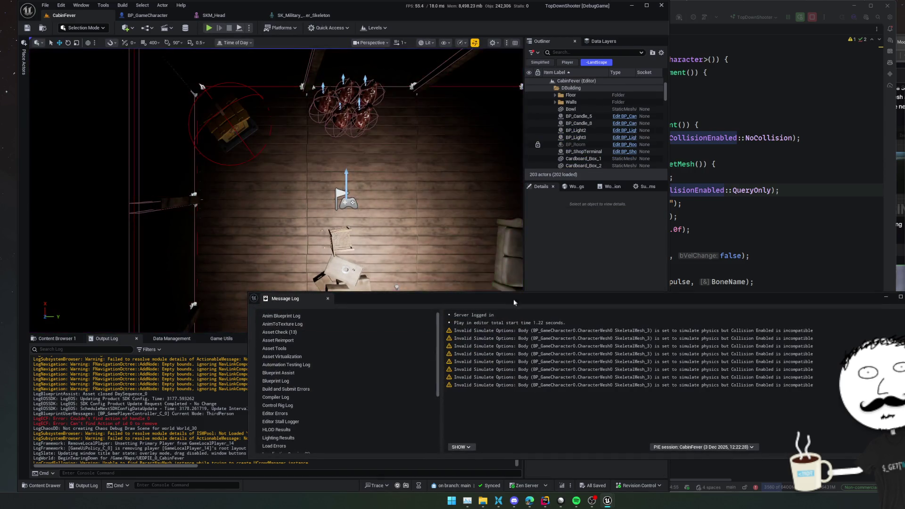
Review the Invalid Simulate Options warnings, close the log, and jump to Rider's physics-enabling line
click(822, 354)
click(823, 338)
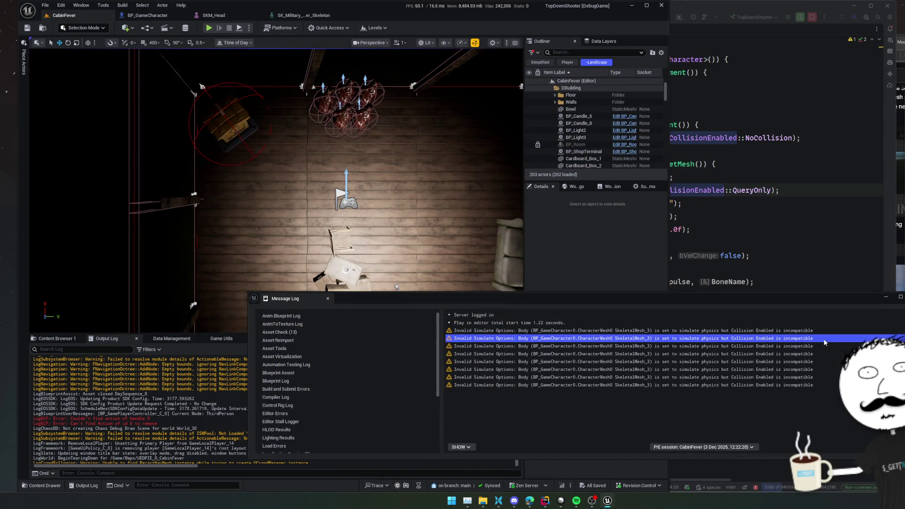
click(826, 331)
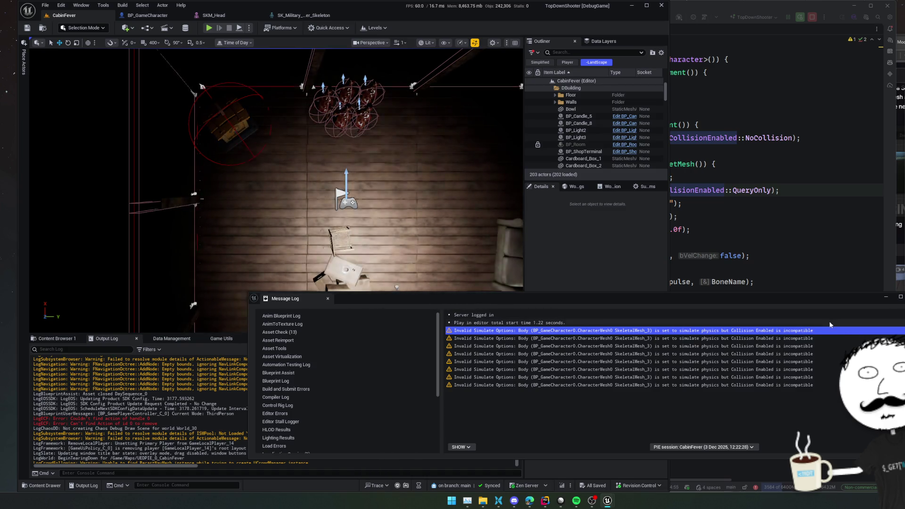
click(838, 267)
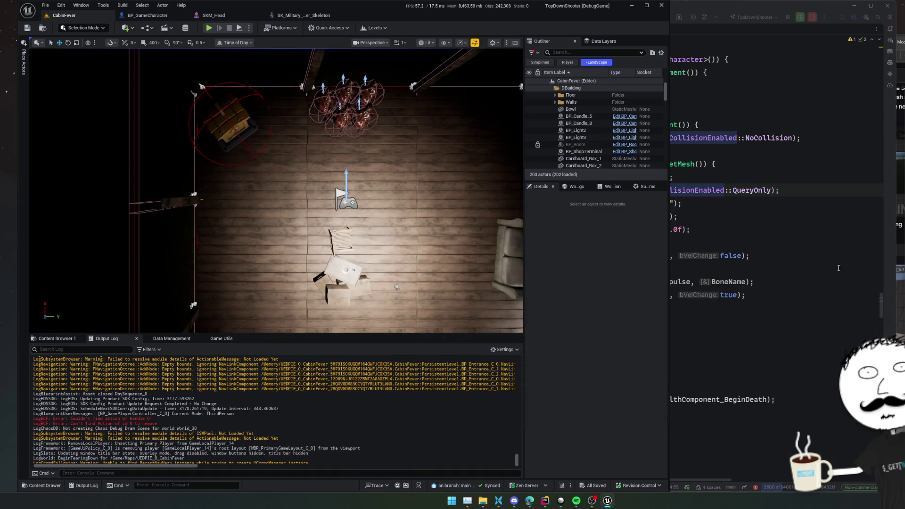
click(826, 255)
click(723, 221)
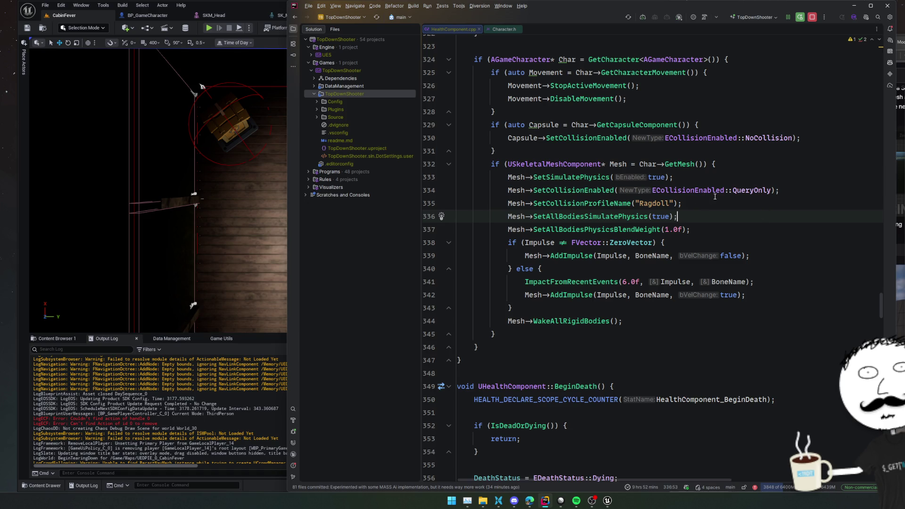
Move the SetCollisionEnabled(QueryOnly) line below SetCollisionProfileName("Ragdoll") in HealthComponent.cpp
scroll(734, 190, up, 2)
scroll(673, 258, up, 2)
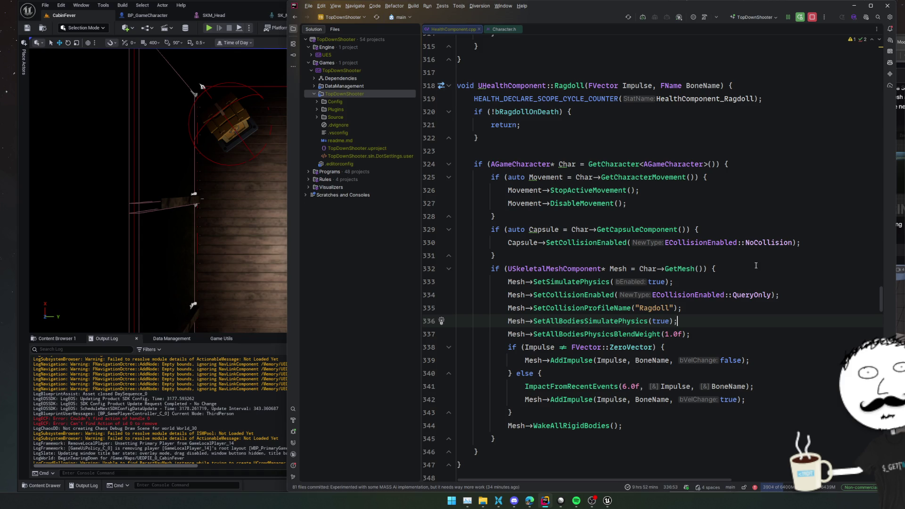
scroll(718, 278, down, 2)
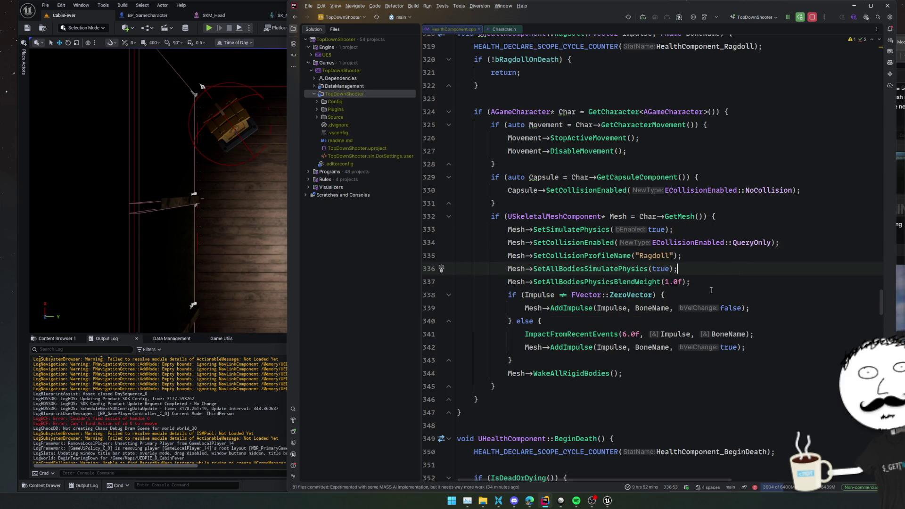
click(813, 245)
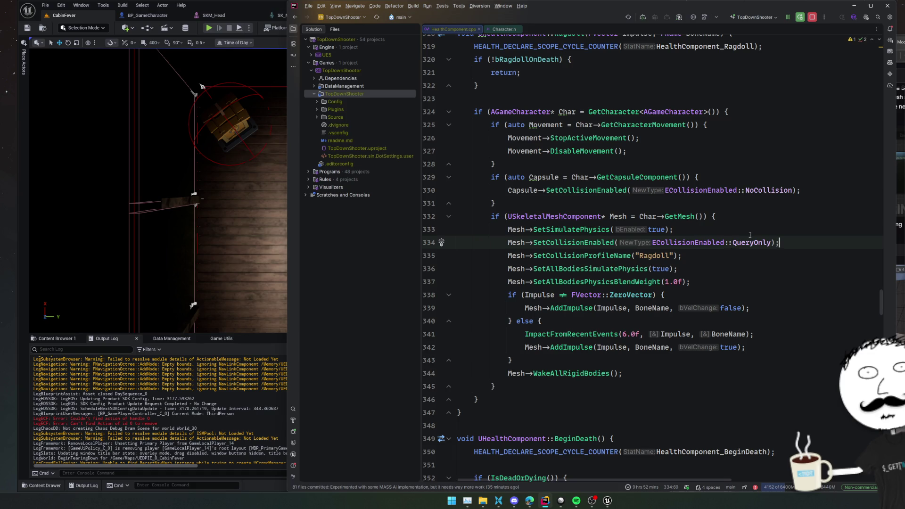
key(shift+Up)
key(BackSpace)
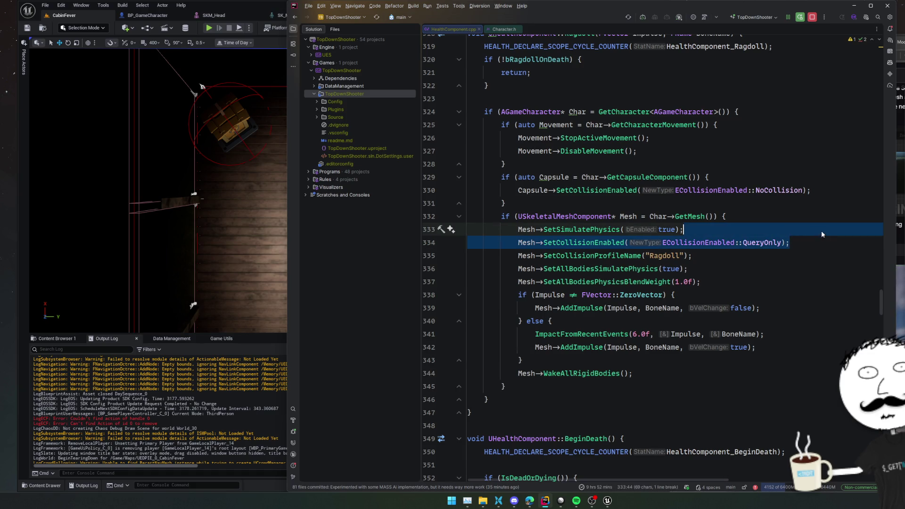
key(ctrl+v)
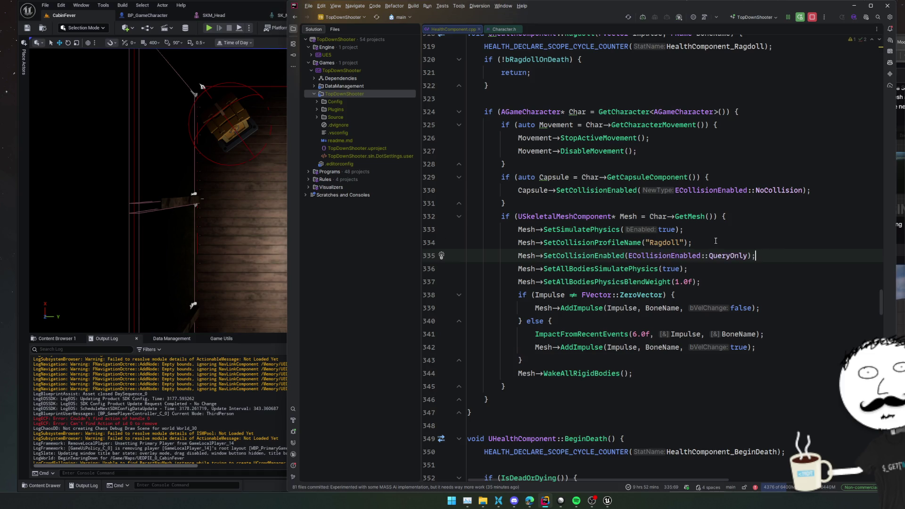
Recompile with Live Coding (Ctrl+Alt+F11), minimize its window, and return to the game editor
key(ctrl+alt+F11)
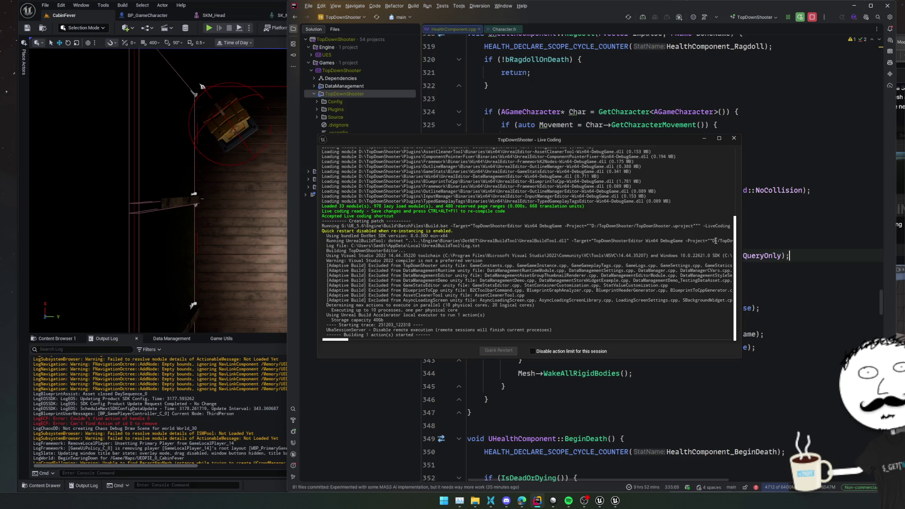
click(704, 140)
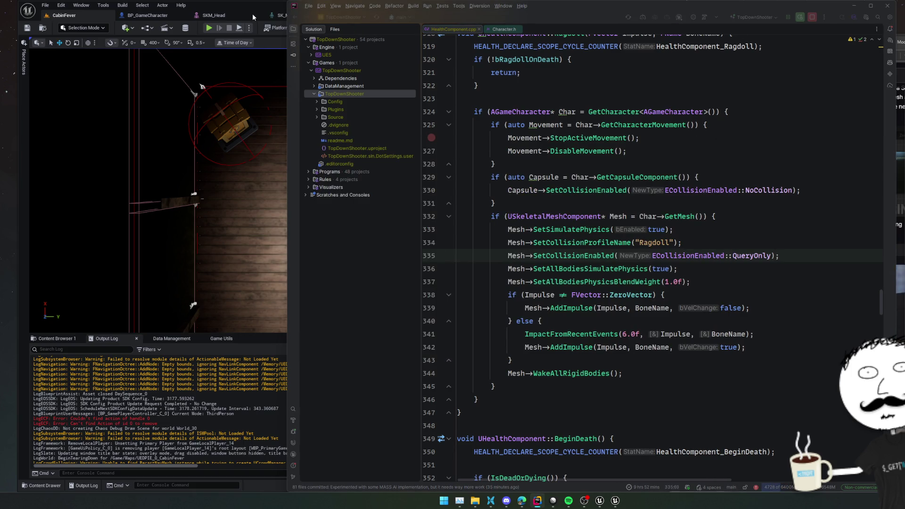
click(209, 29)
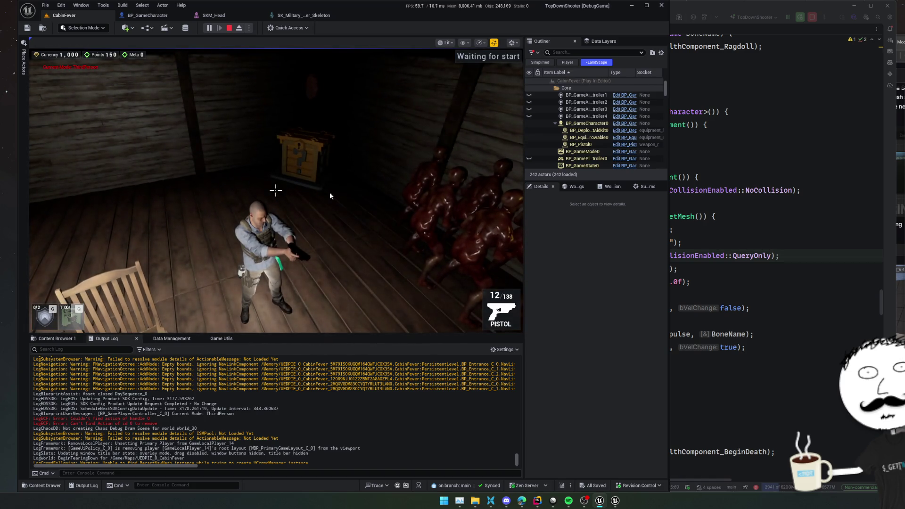
Inspect BP_GameAiController4's properties and collapse its collision preset settings
click(578, 121)
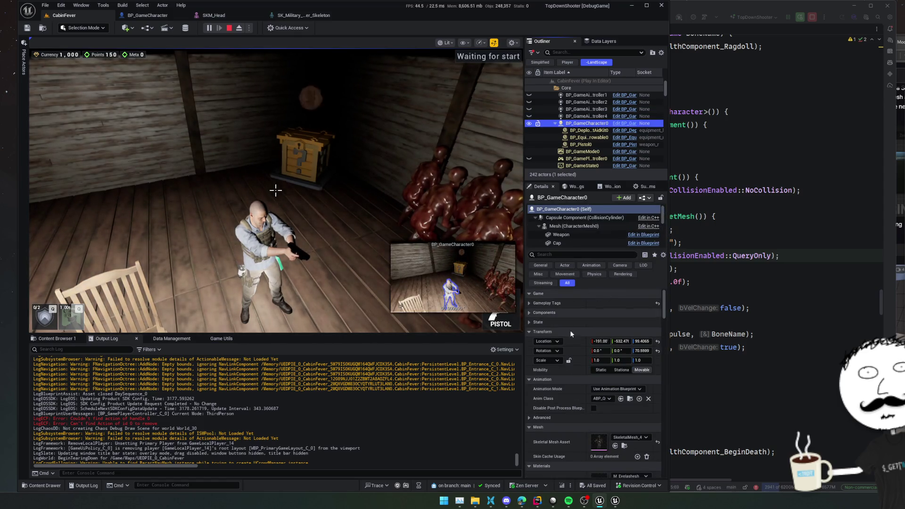
scroll(570, 330, down, 10)
scroll(545, 375, down, 10)
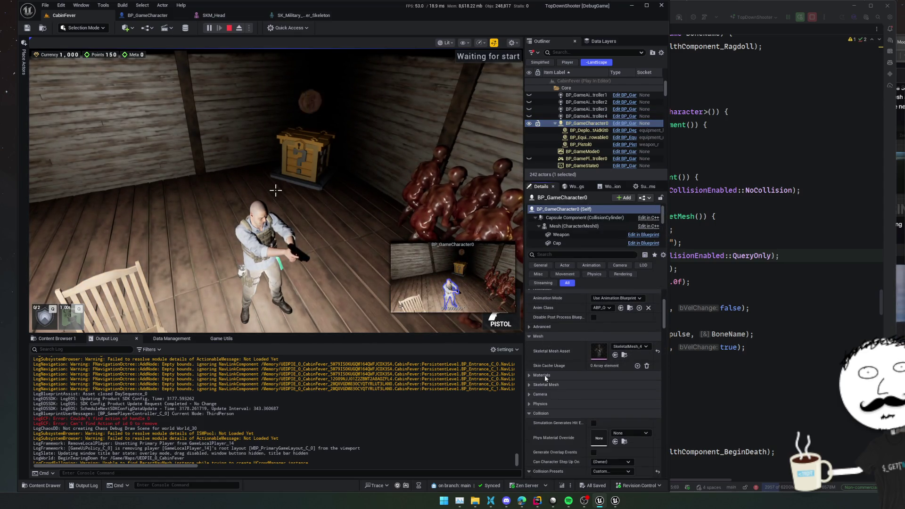
scroll(586, 339, down, 2)
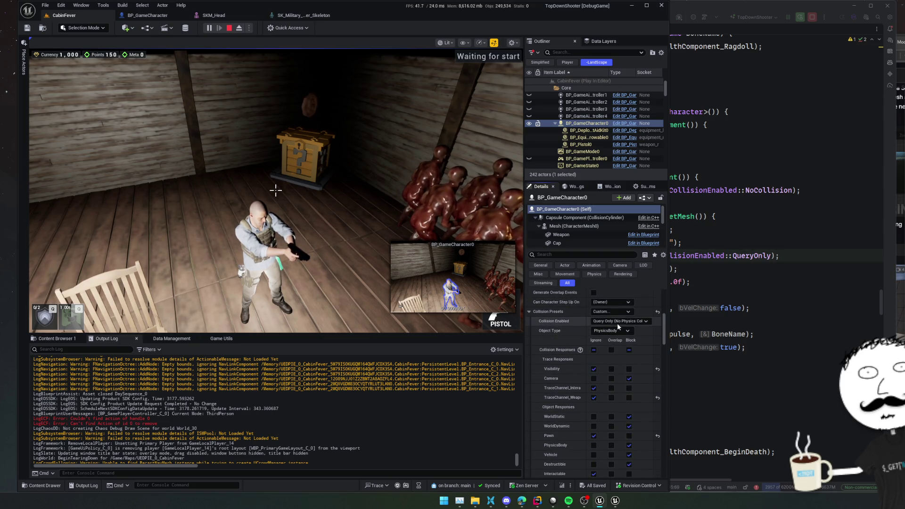
click(529, 312)
scroll(527, 307, up, 1)
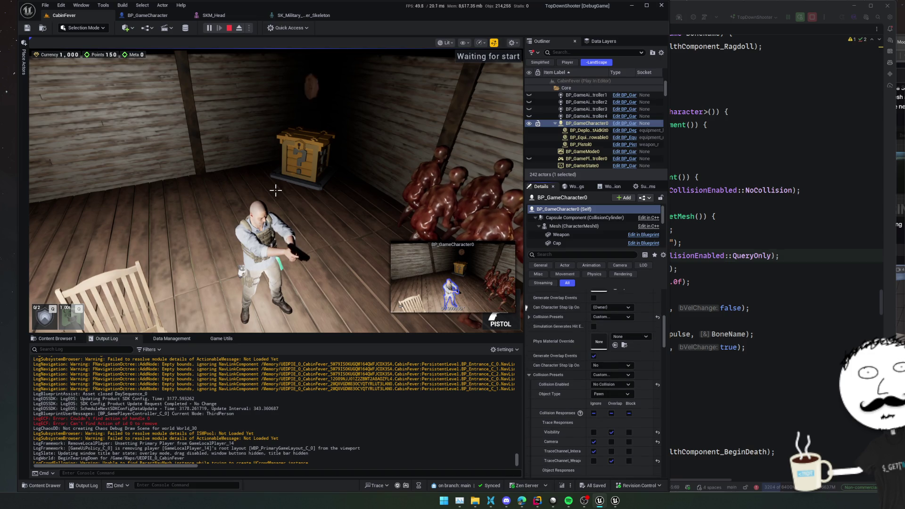
scroll(526, 307, up, 3)
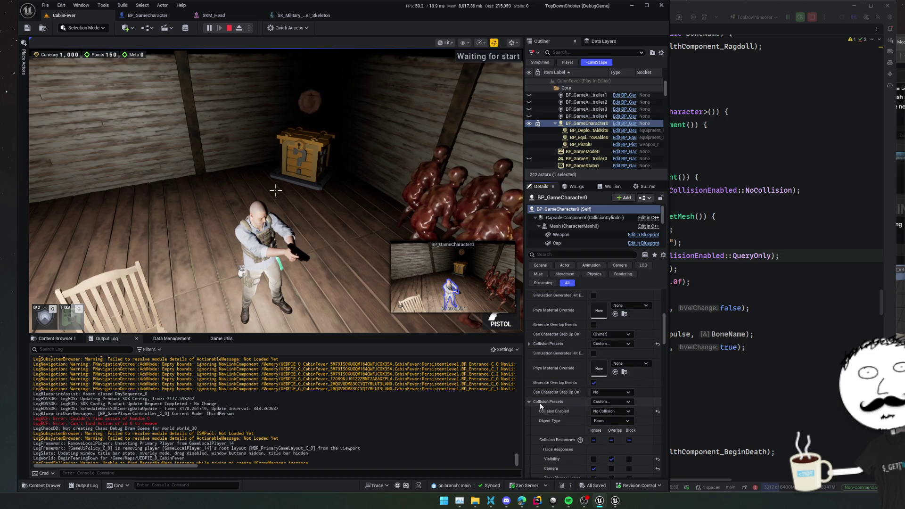
Set the character's skeletal mesh Collision Presets to NoCollision
click(585, 225)
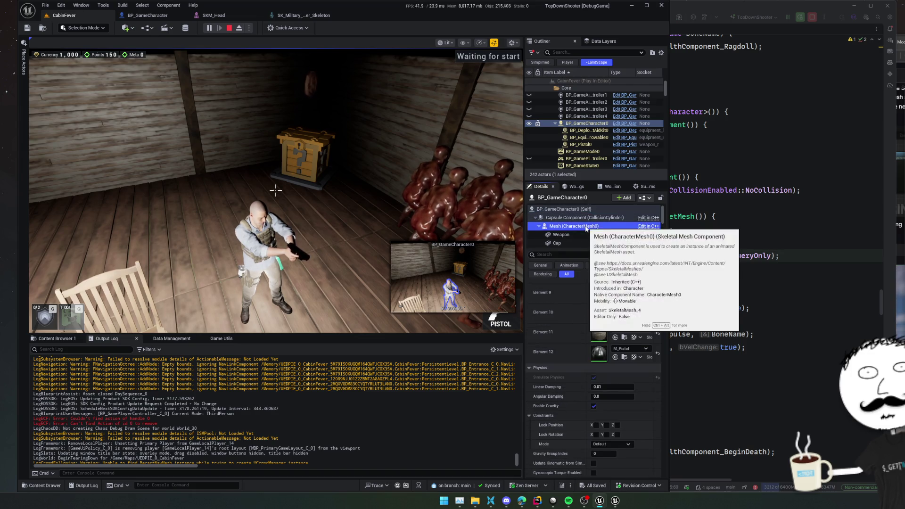
scroll(565, 372, down, 10)
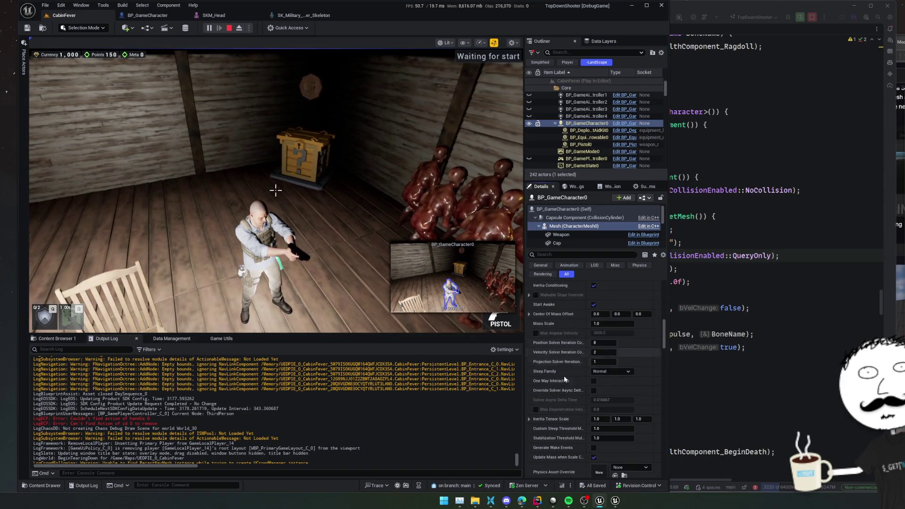
scroll(552, 302, down, 5)
scroll(551, 305, down, 3)
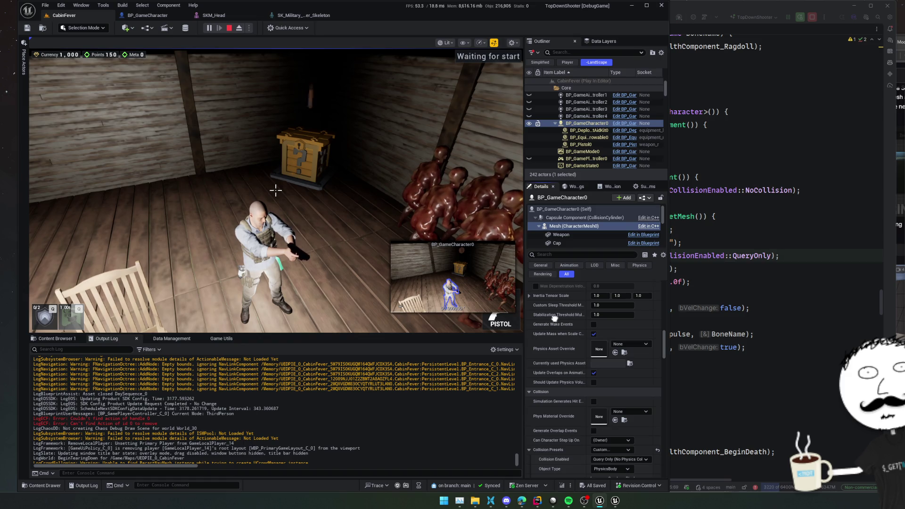
scroll(554, 318, down, 6)
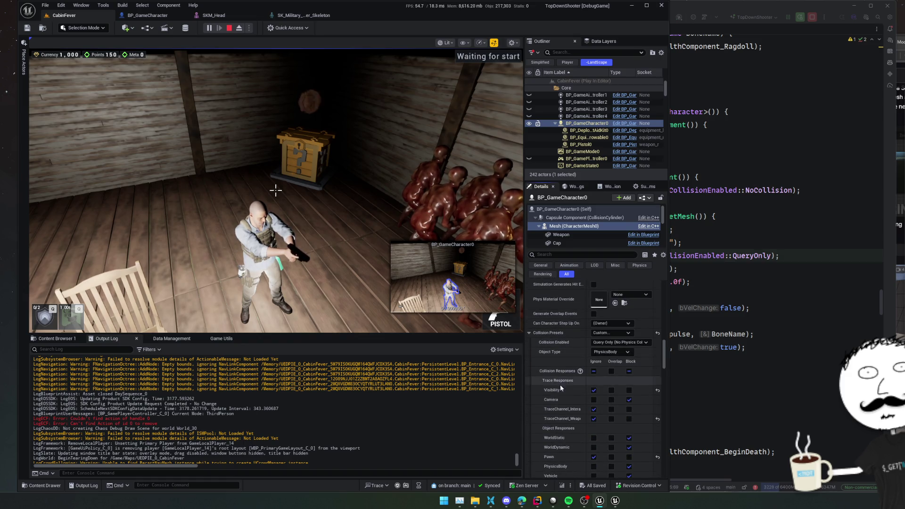
scroll(563, 367, down, 2)
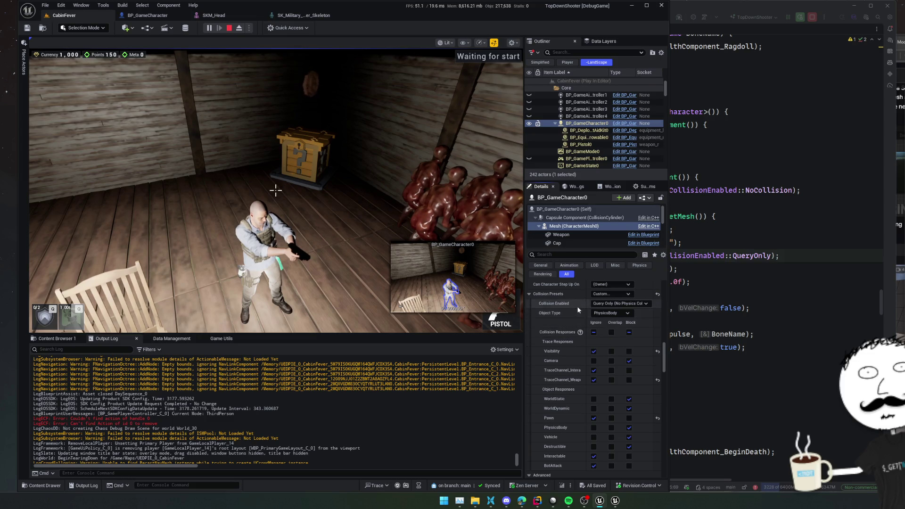
click(595, 294)
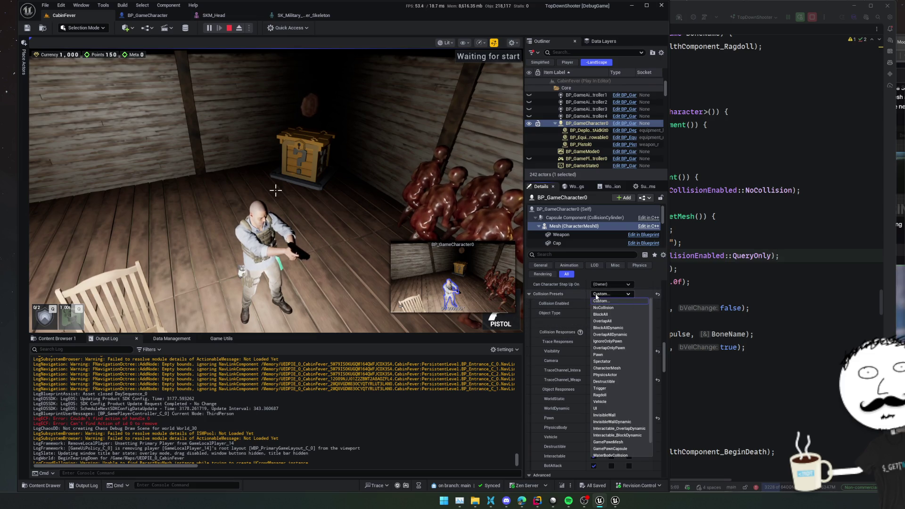
click(604, 307)
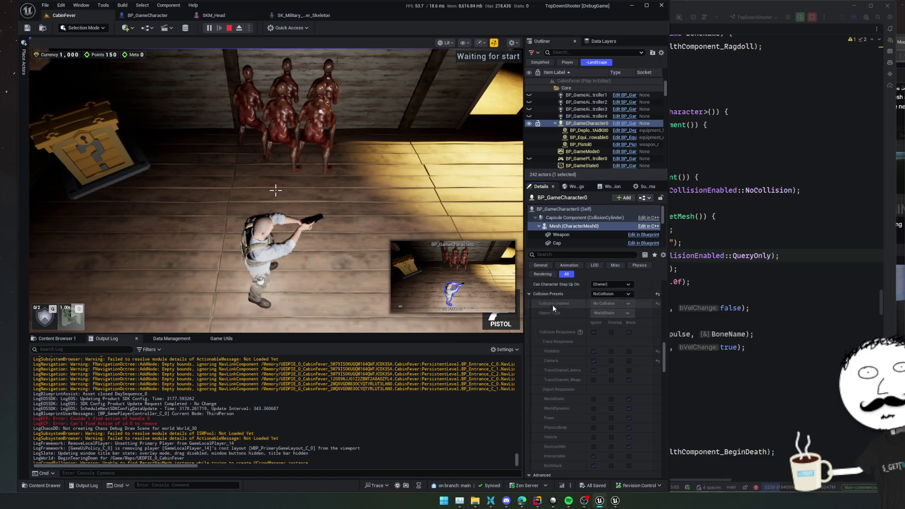
Test the NoCollision mesh in the running game, then bring up the SKM_Head mesh editor
click(276, 190)
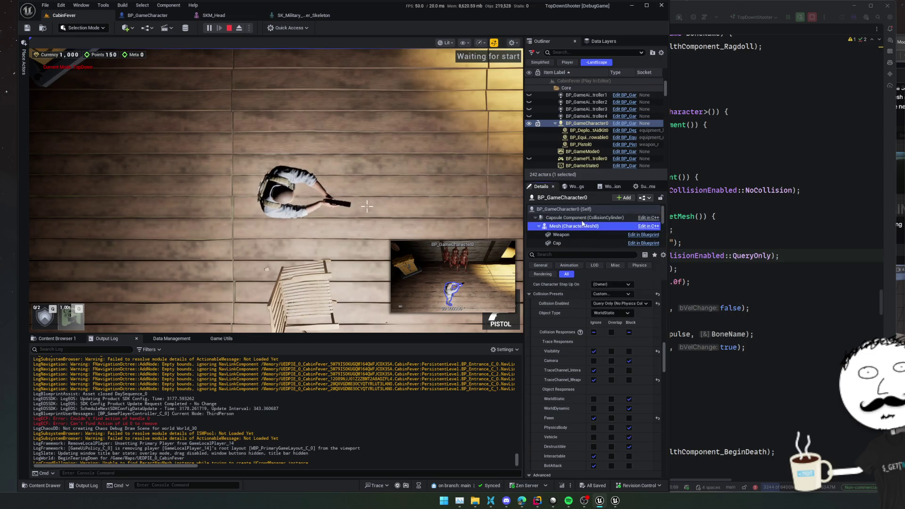
scroll(552, 325, up, 5)
scroll(552, 324, down, 5)
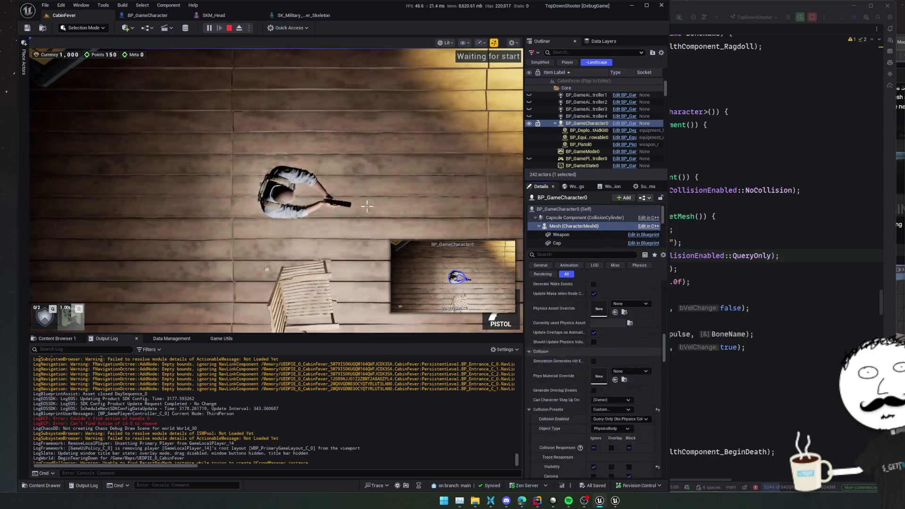
scroll(566, 391, down, 8)
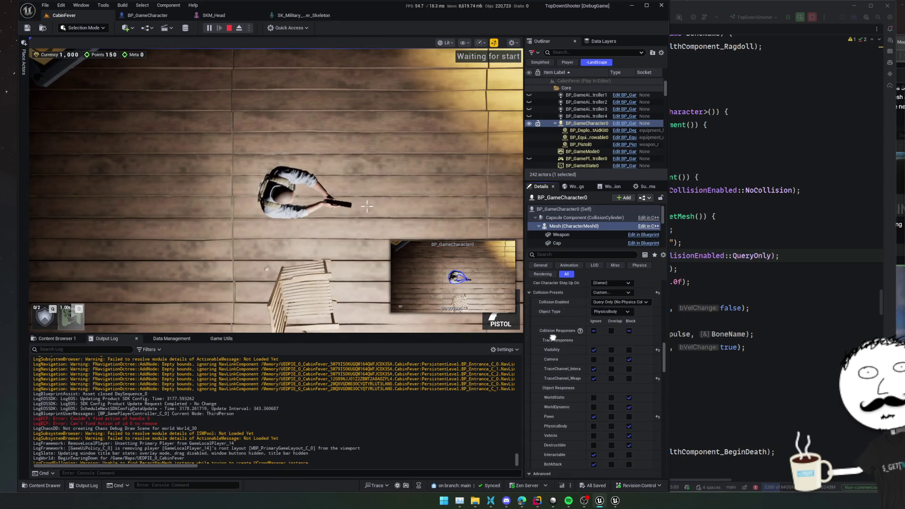
scroll(567, 396, down, 5)
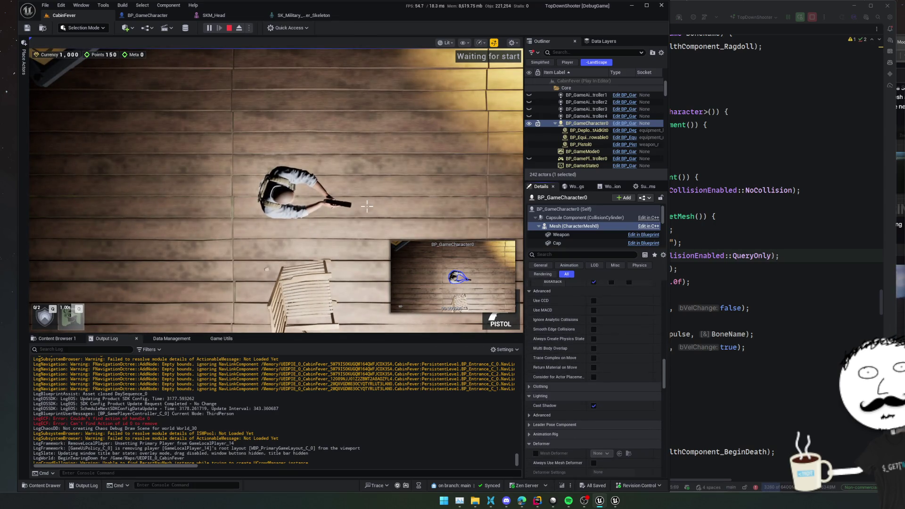
scroll(593, 377, down, 4)
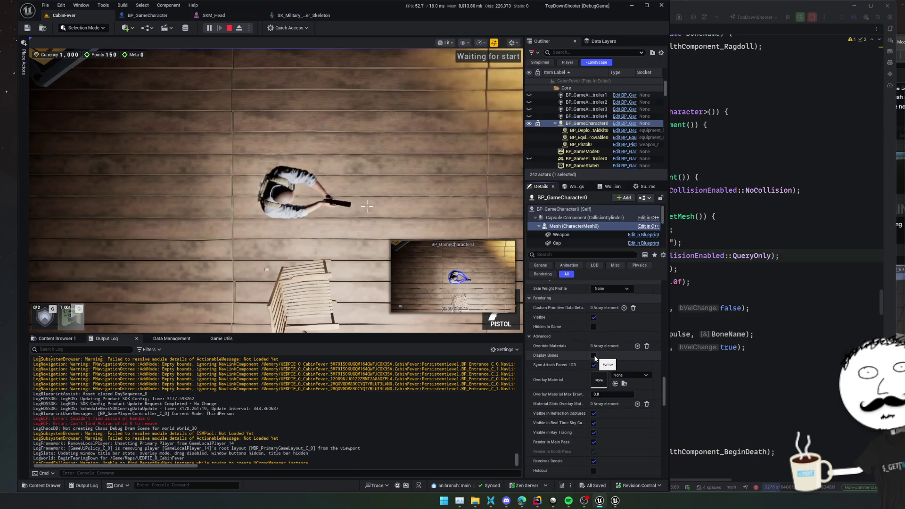
scroll(595, 358, down, 6)
scroll(555, 305, down, 10)
scroll(593, 377, down, 7)
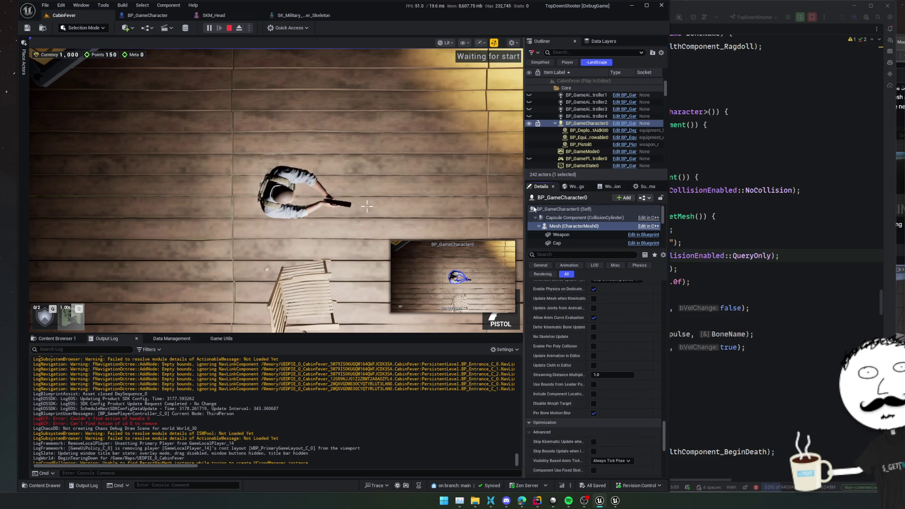
click(224, 15)
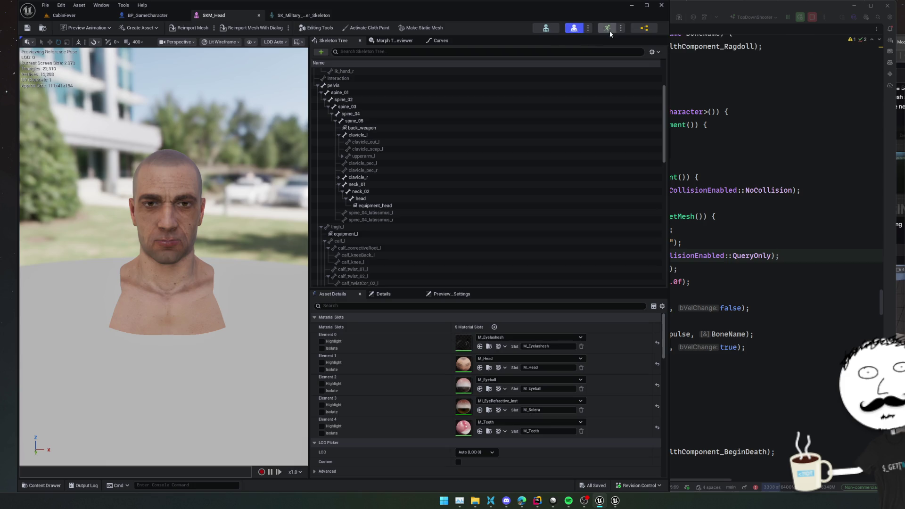
Browse to SKM_Head in the Modules folder of the Content Browser, then deselect it
click(48, 27)
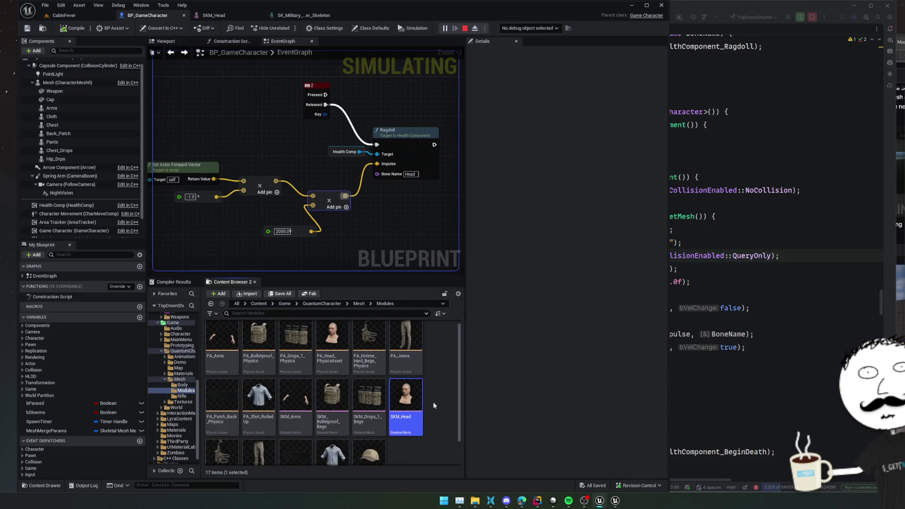
scroll(420, 385, down, 1)
scroll(420, 385, down, 2)
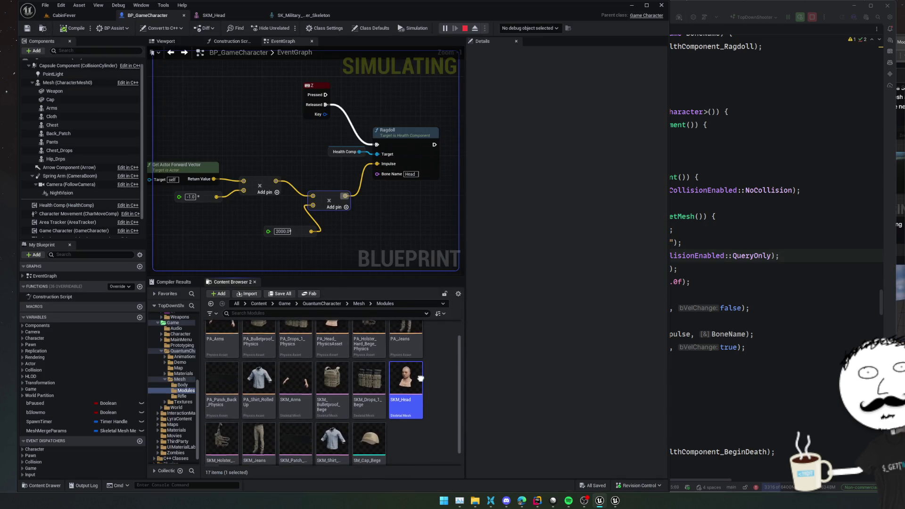
scroll(421, 391, down, 1)
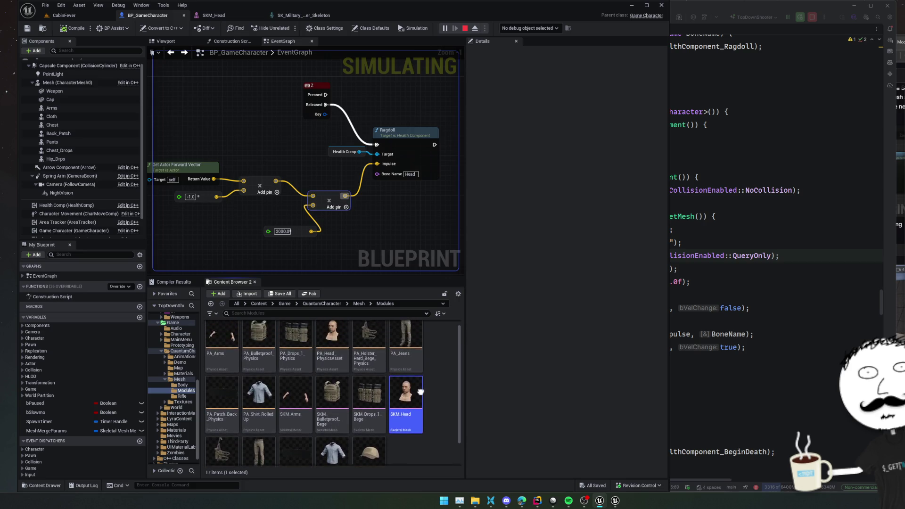
click(449, 408)
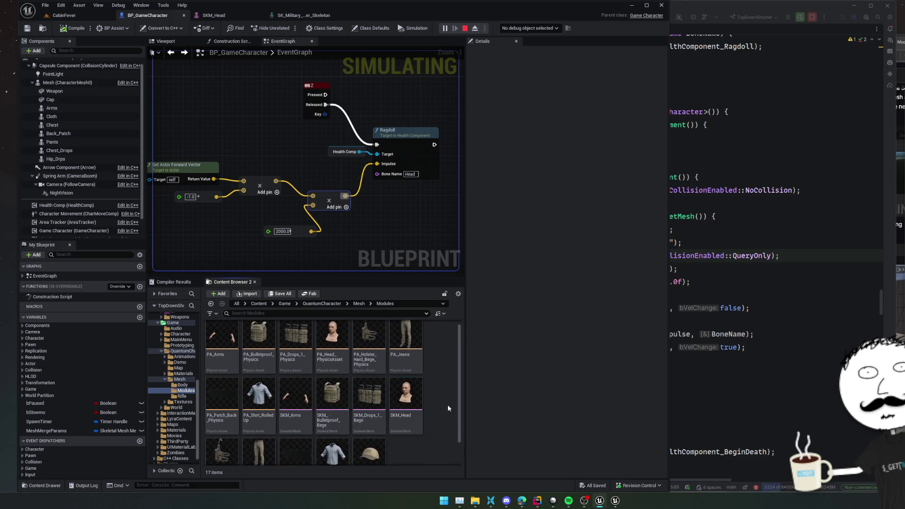
scroll(444, 405, down, 2)
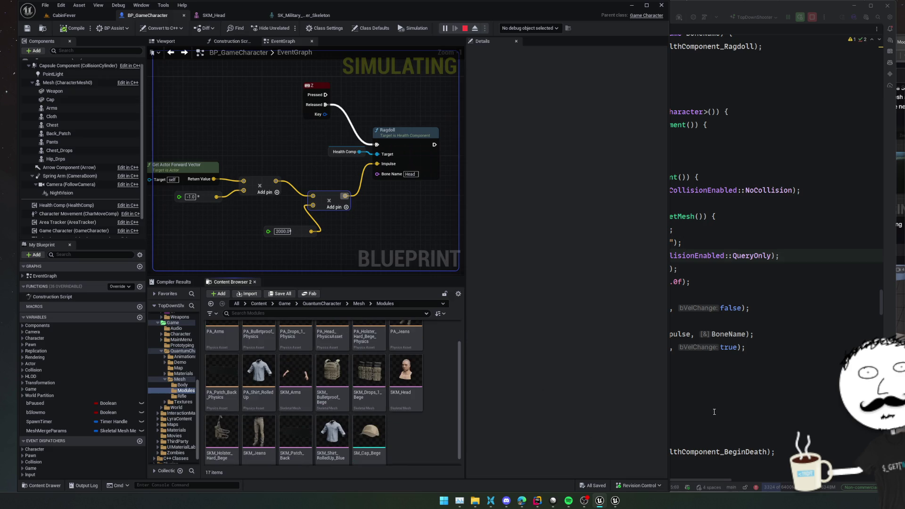
Highlight the Skeleton and Skeleton Before descriptions in the Skeletal Mesh Merge Parameter Reference table
mouse_move(522, 501)
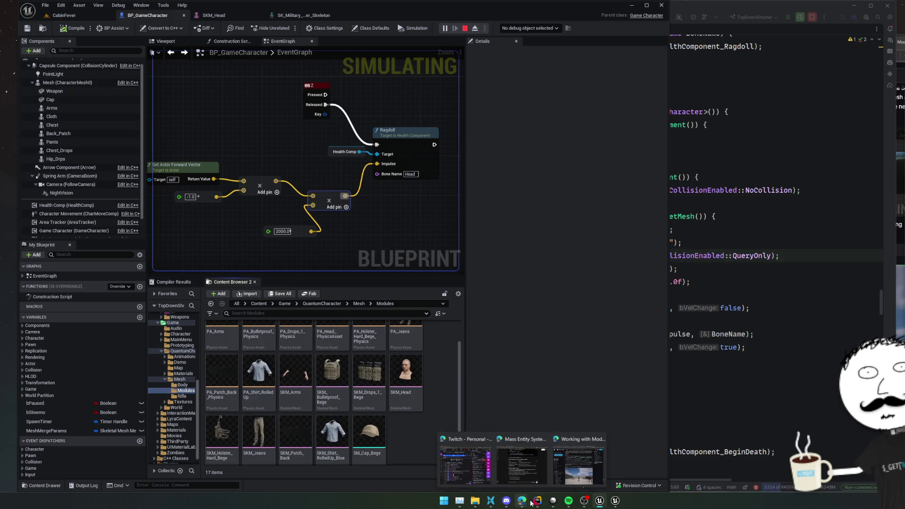
click(576, 453)
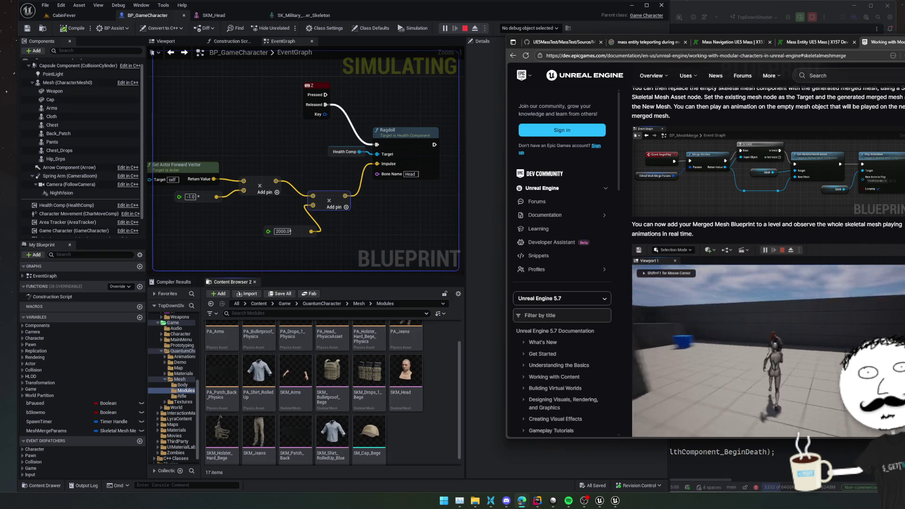
scroll(782, 382, down, 3)
scroll(768, 259, down, 6)
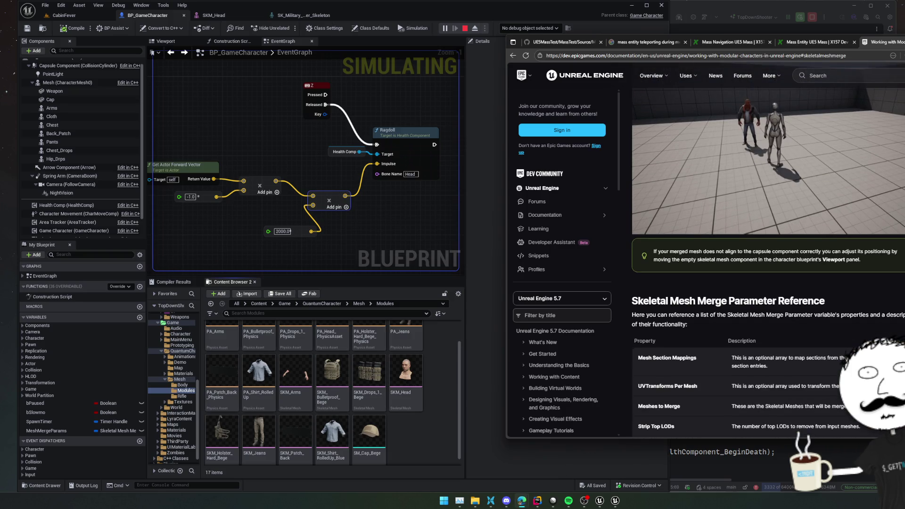
scroll(768, 259, down, 2)
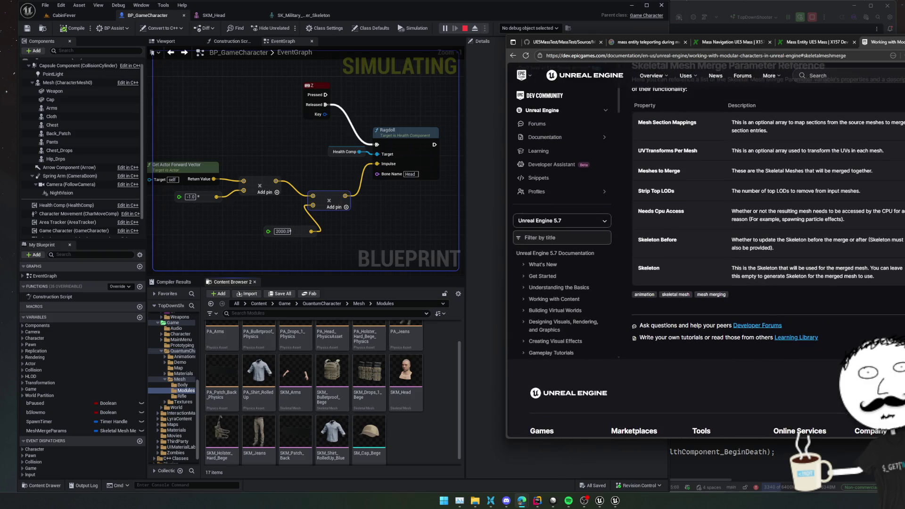
triple_click(879, 275)
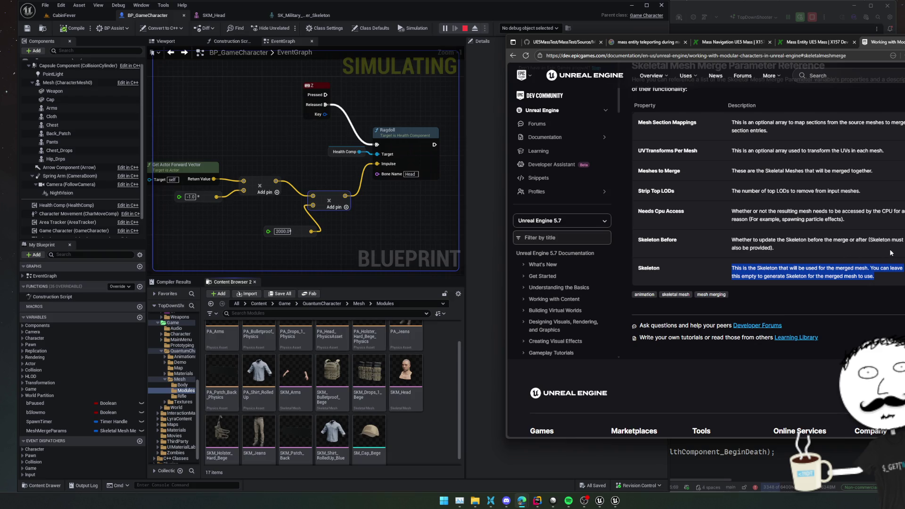
triple_click(891, 253)
scroll(890, 254, up, 1)
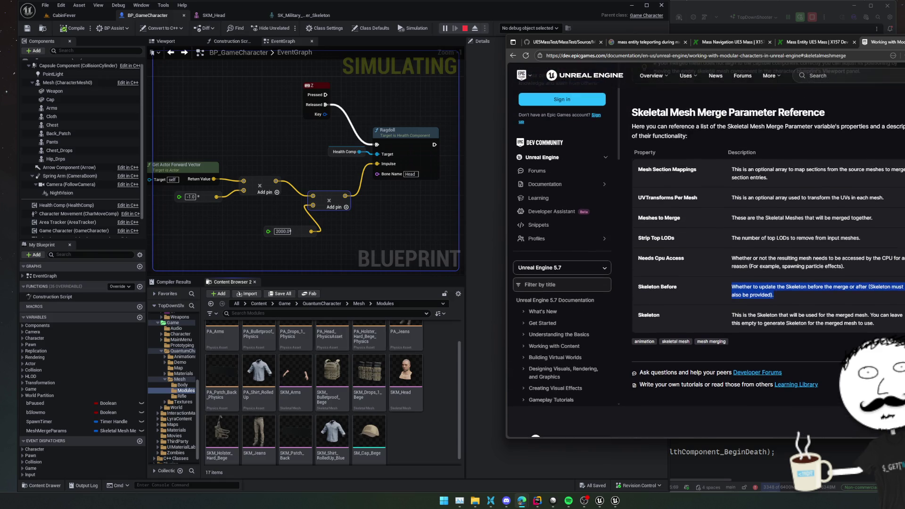
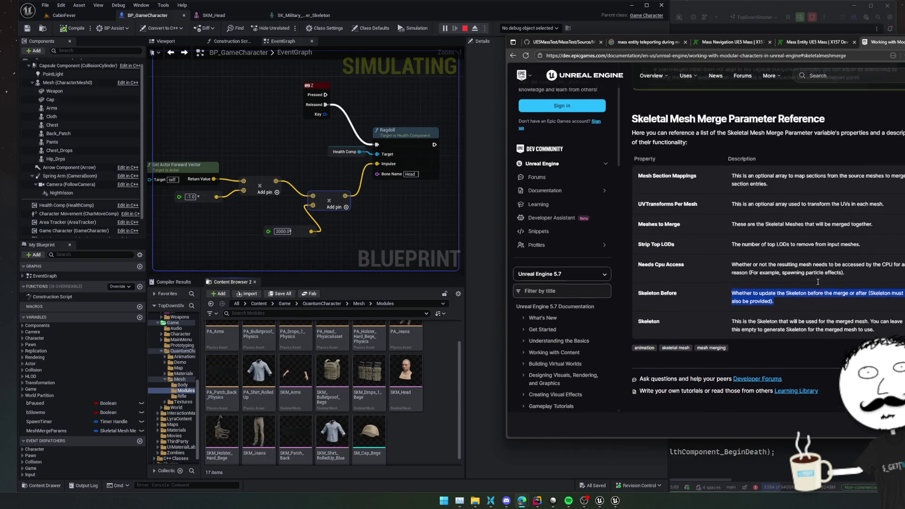
Scroll the Working with Modular Characters page up to the Leader Pose, Copy Pose and Skeletal Mesh Merge comparison table
scroll(823, 298, up, 5)
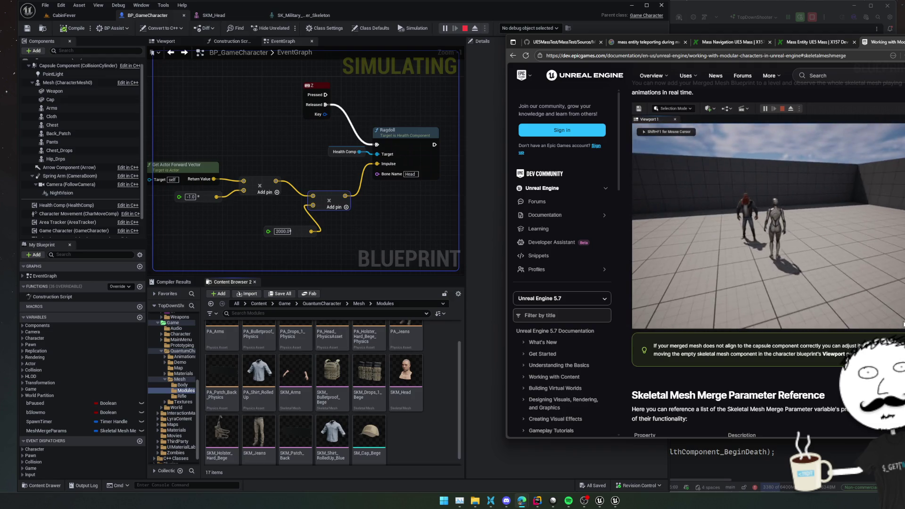
scroll(903, 323, up, 5)
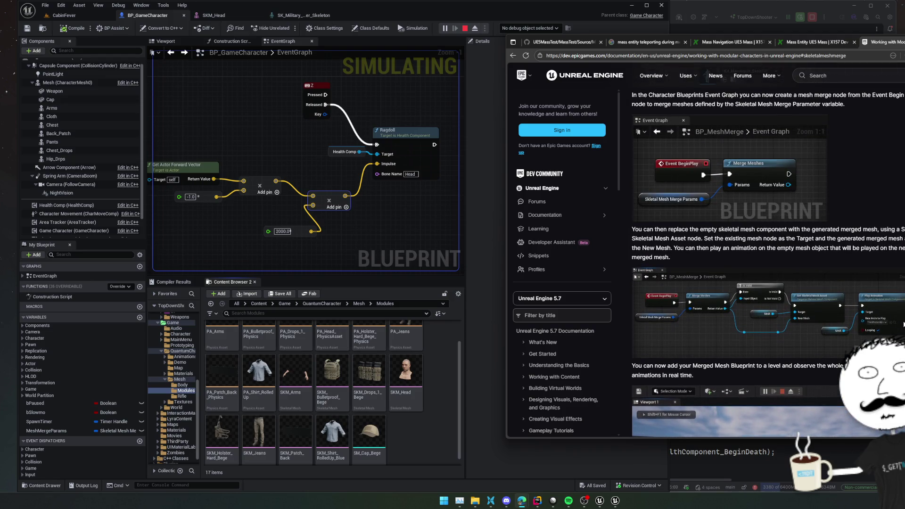
scroll(903, 323, up, 3)
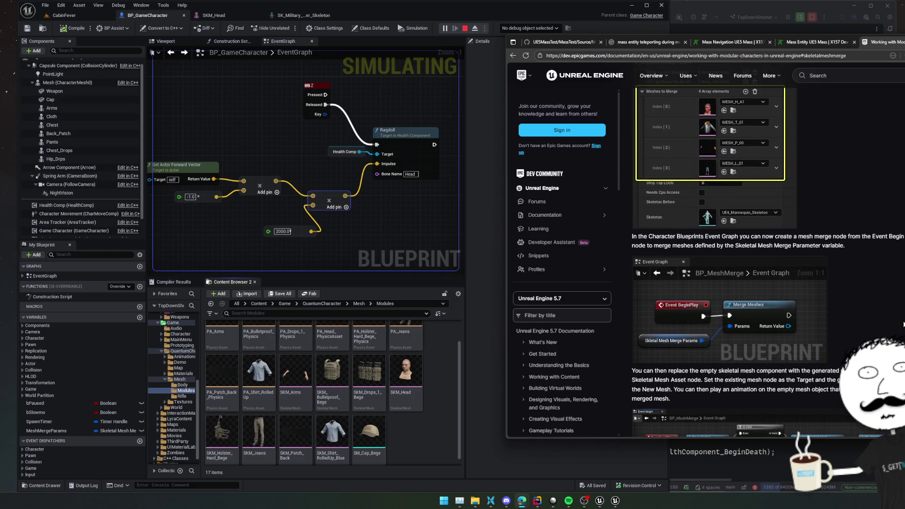
scroll(903, 323, up, 9)
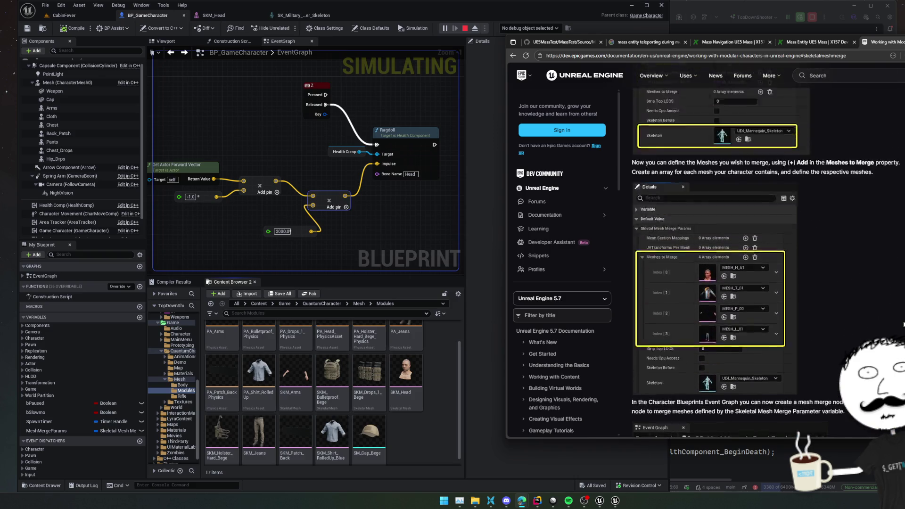
scroll(903, 324, up, 7)
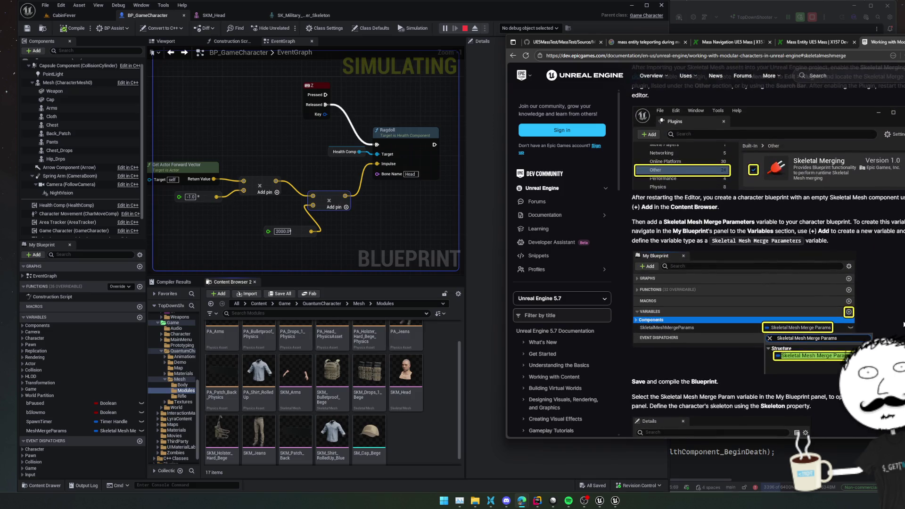
scroll(903, 324, up, 3)
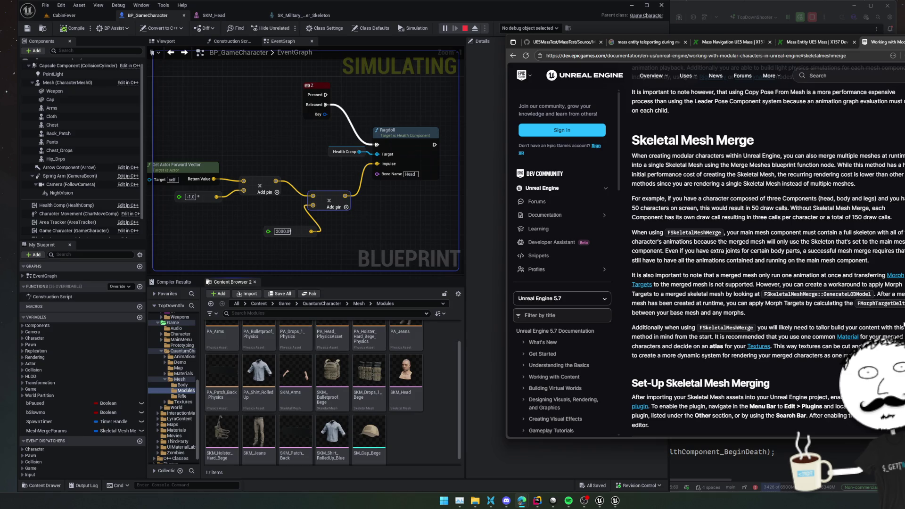
scroll(903, 324, up, 7)
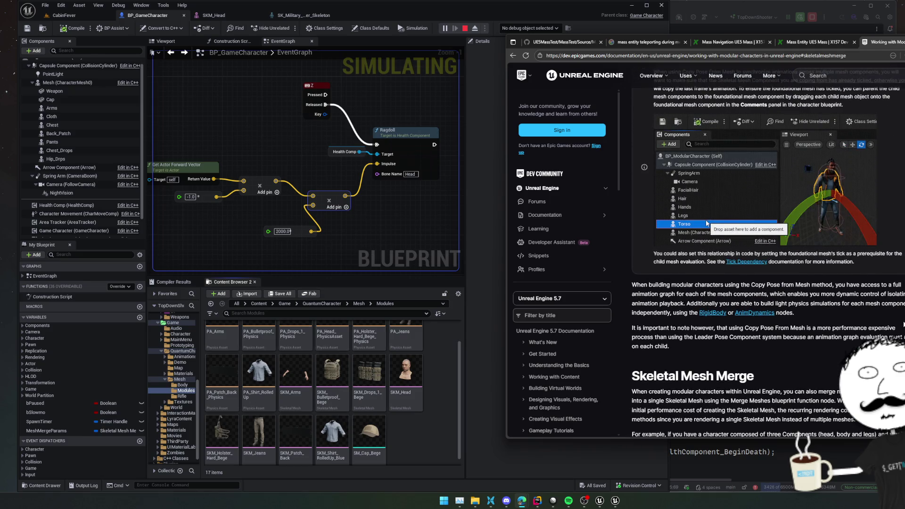
scroll(902, 324, up, 10)
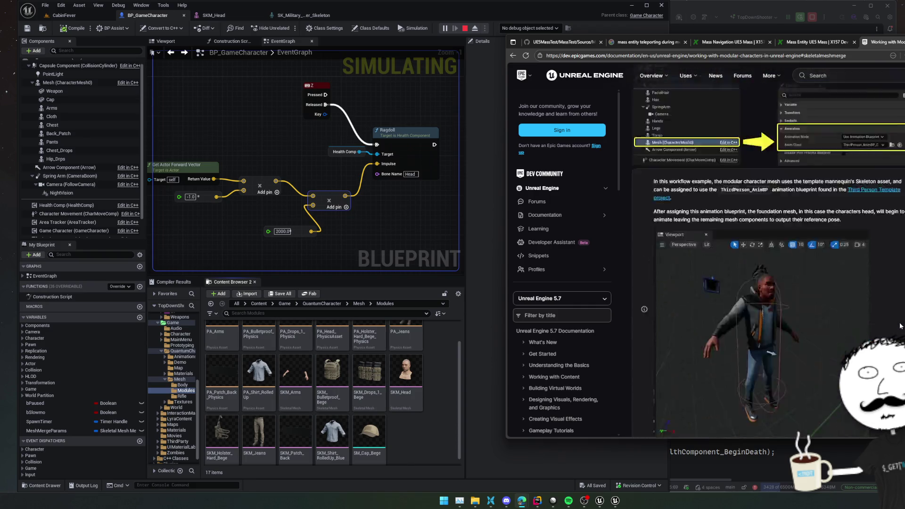
scroll(900, 324, up, 10)
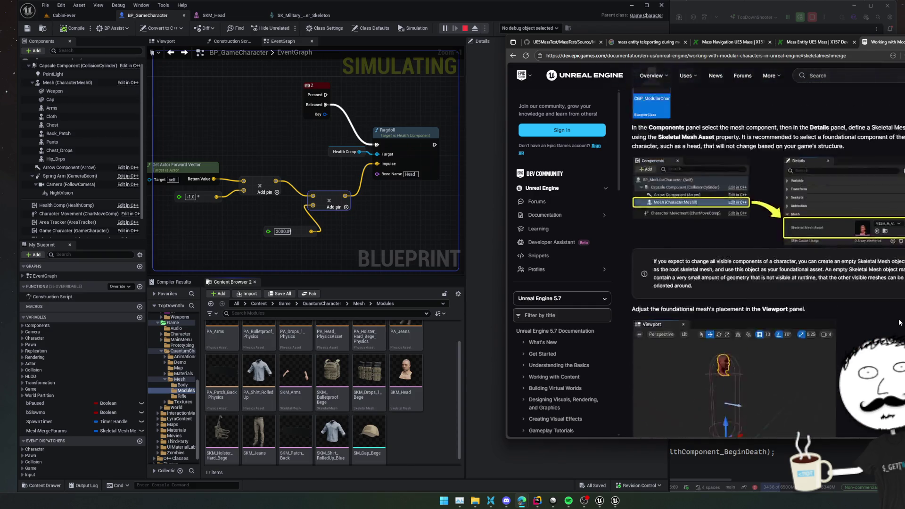
scroll(900, 323, up, 3)
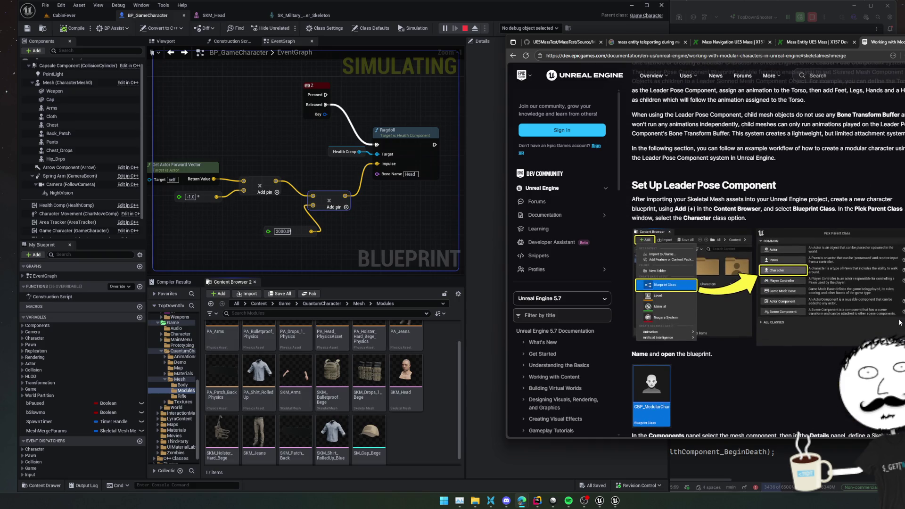
scroll(900, 322, up, 10)
scroll(897, 325, down, 3)
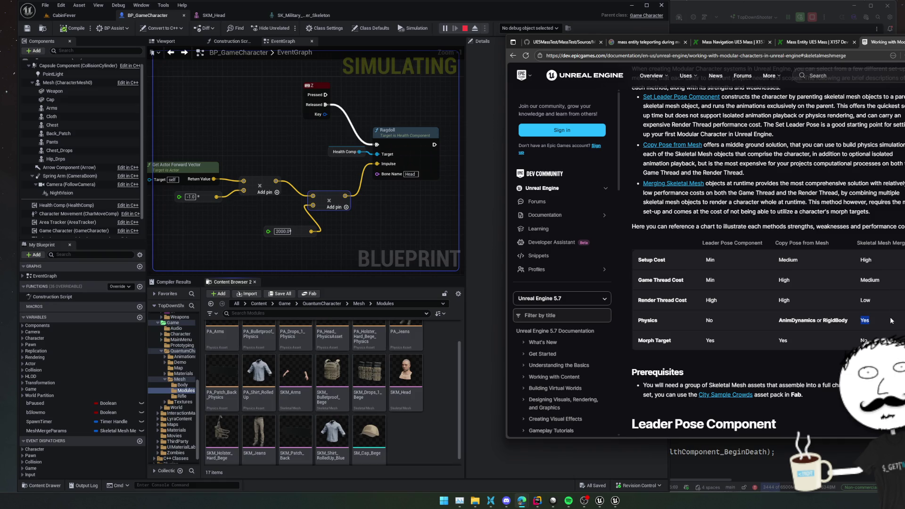
Select the Mesh variable and scroll its SKM_Head default settings down to Physics Asset Override
click(491, 215)
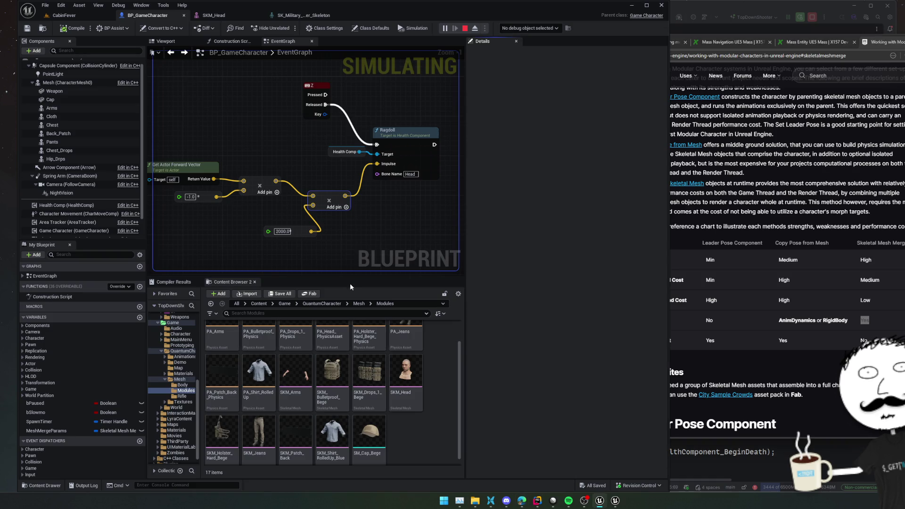
mouse_move(304, 155)
mouse_down()
mouse_move(228, 248)
mouse_move(428, 91)
mouse_move(301, 227)
mouse_move(283, 228)
mouse_move(218, 202)
mouse_move(182, 131)
mouse_move(289, 235)
mouse_move(329, 241)
mouse_up()
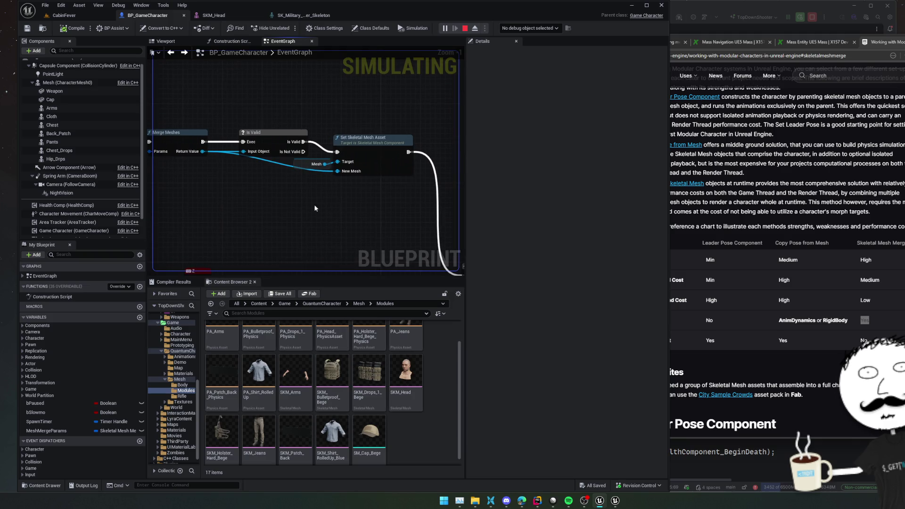
click(295, 166)
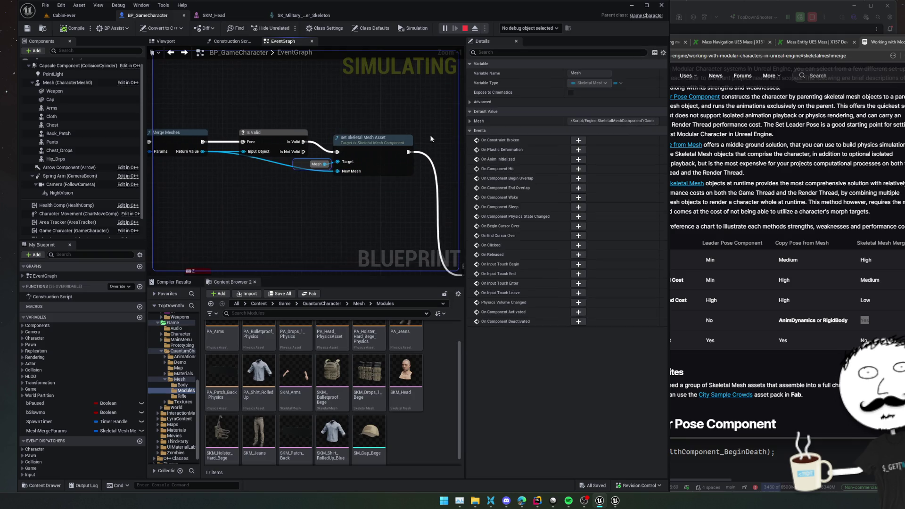
click(470, 121)
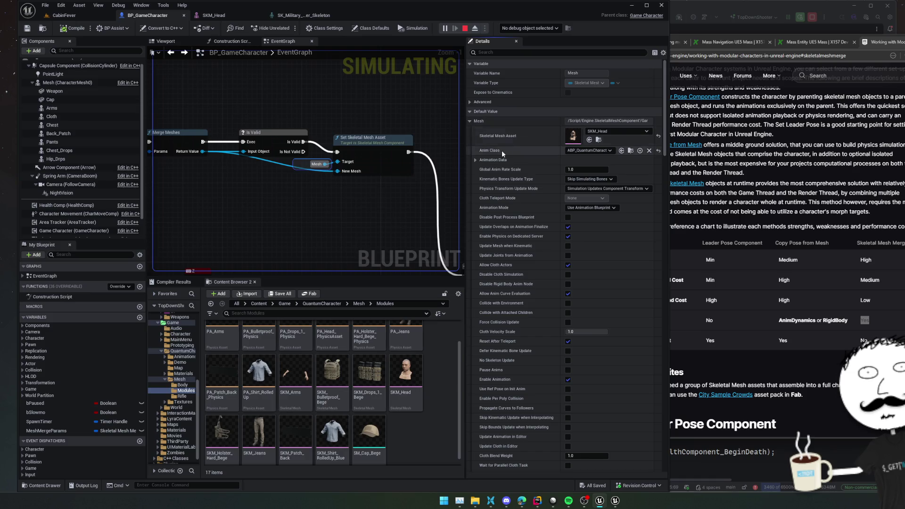
scroll(493, 191, down, 2)
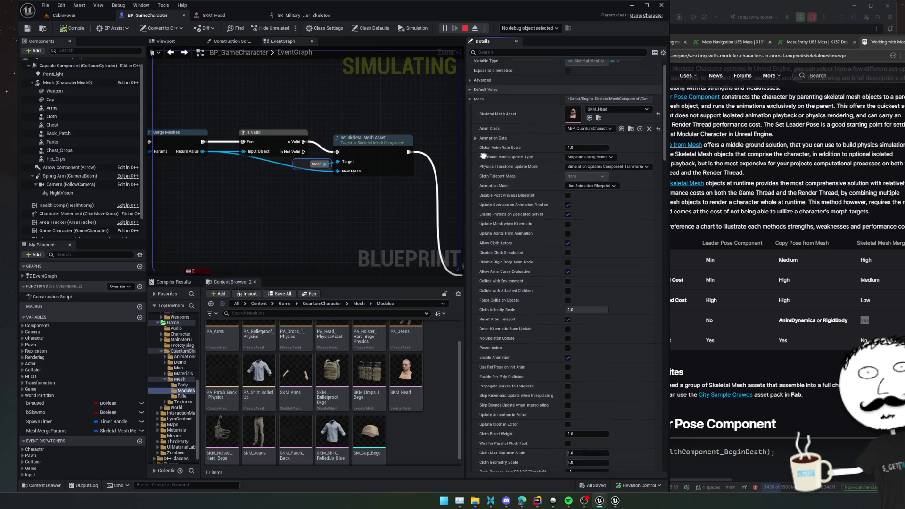
scroll(482, 262, down, 1)
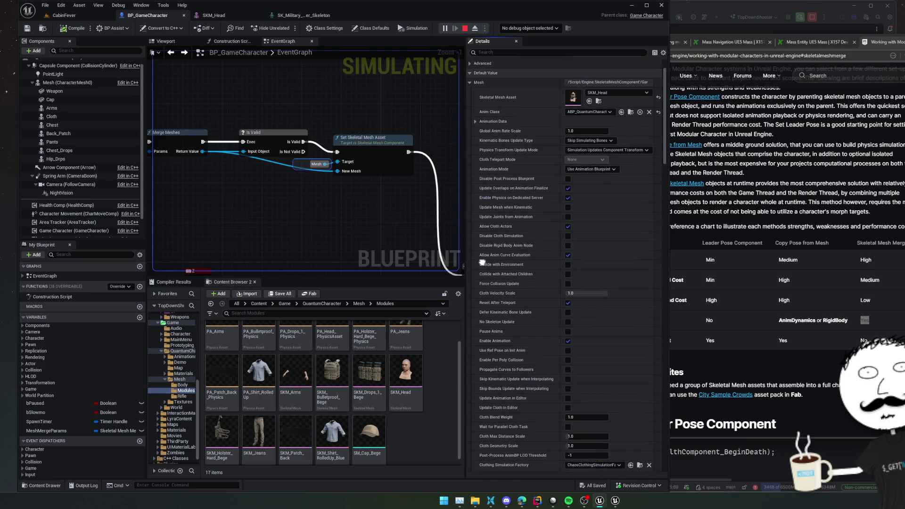
scroll(482, 262, down, 2)
scroll(481, 239, down, 5)
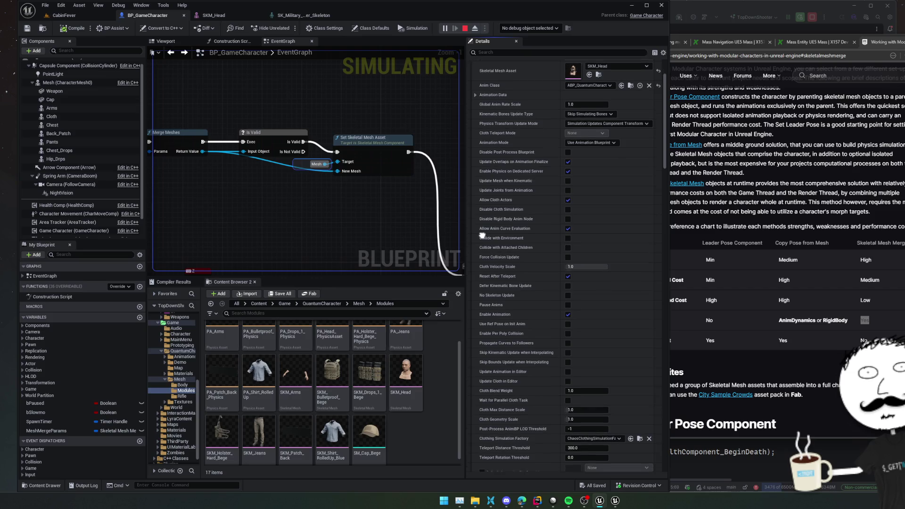
scroll(482, 181, down, 10)
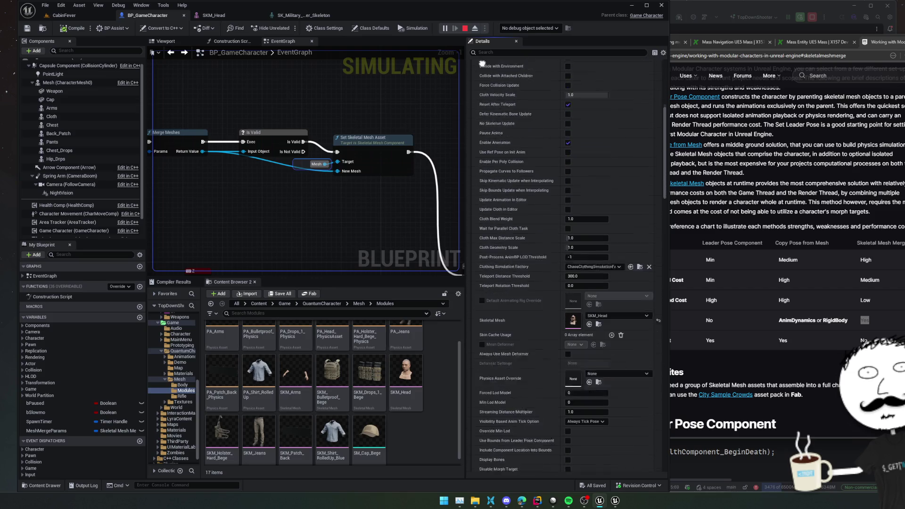
scroll(566, 264, down, 20)
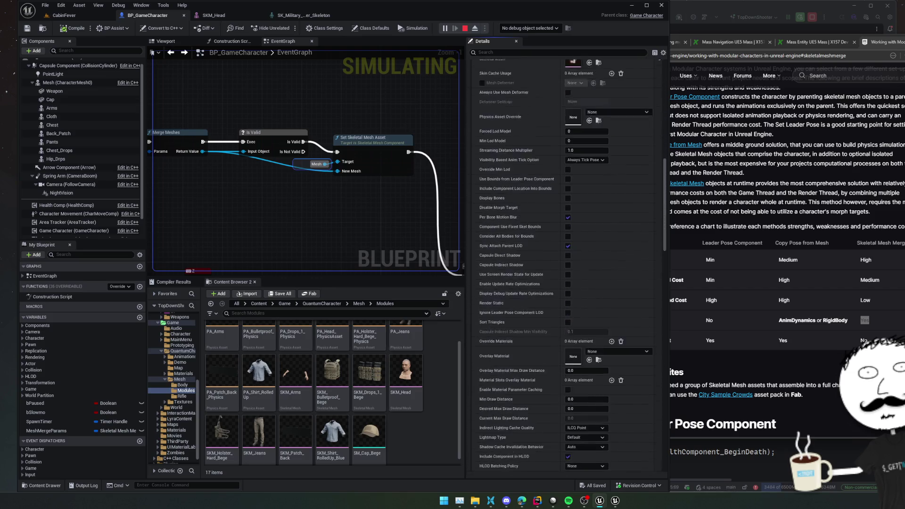
scroll(513, 106, up, 20)
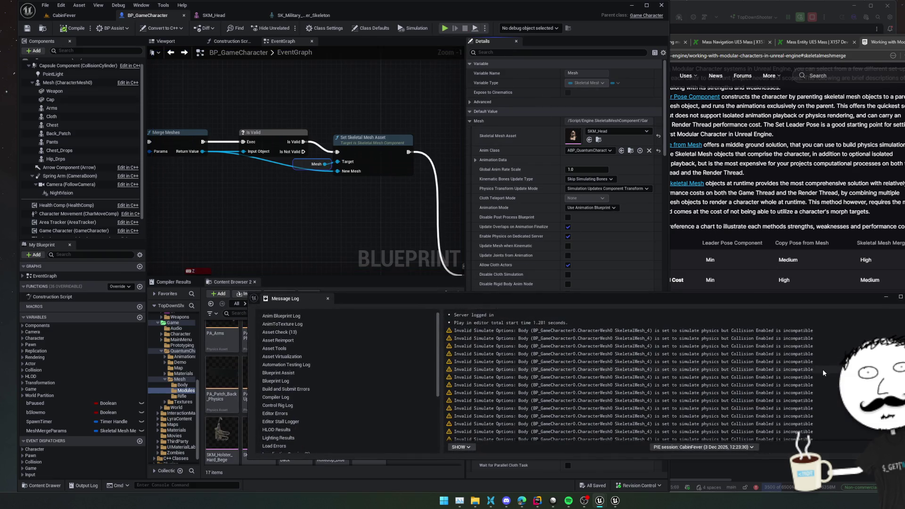
Read an Invalid Simulate Options collision warning, then bring HealthComponent.cpp's ragdoll code forward in Rider
click(797, 361)
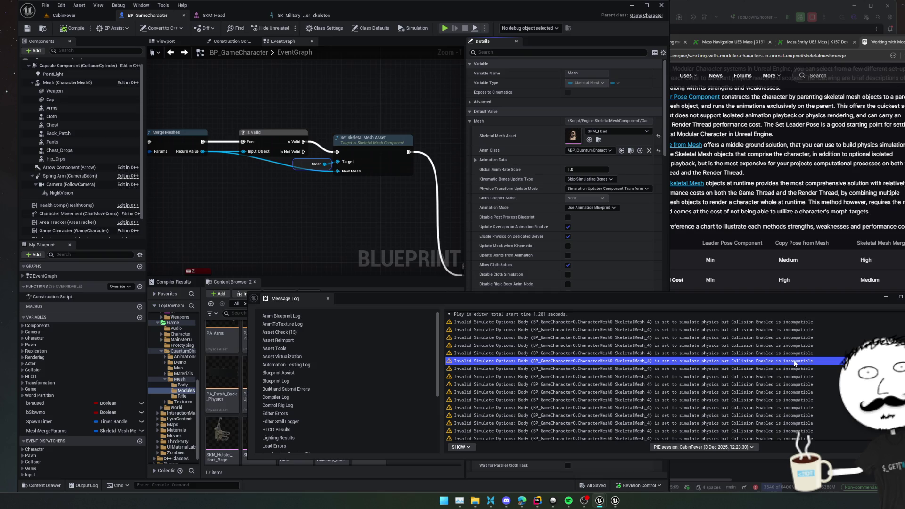
scroll(777, 364, down, 1)
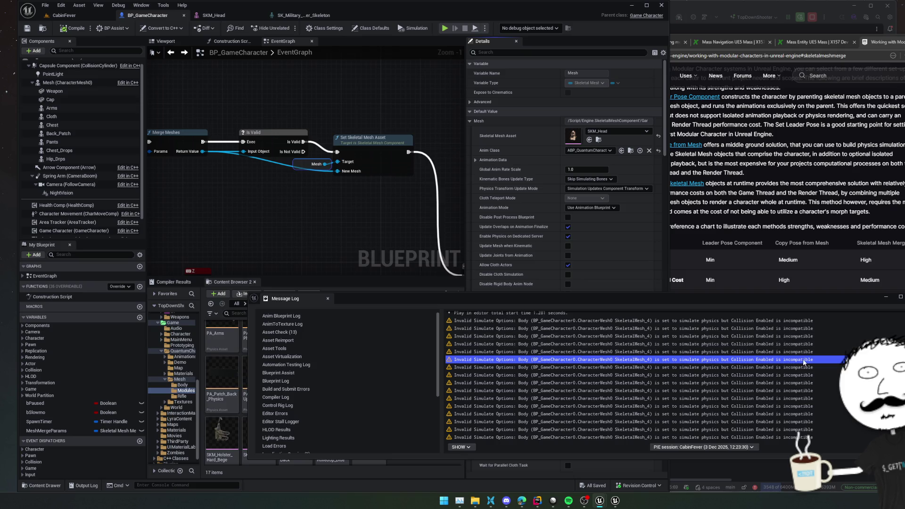
click(741, 2)
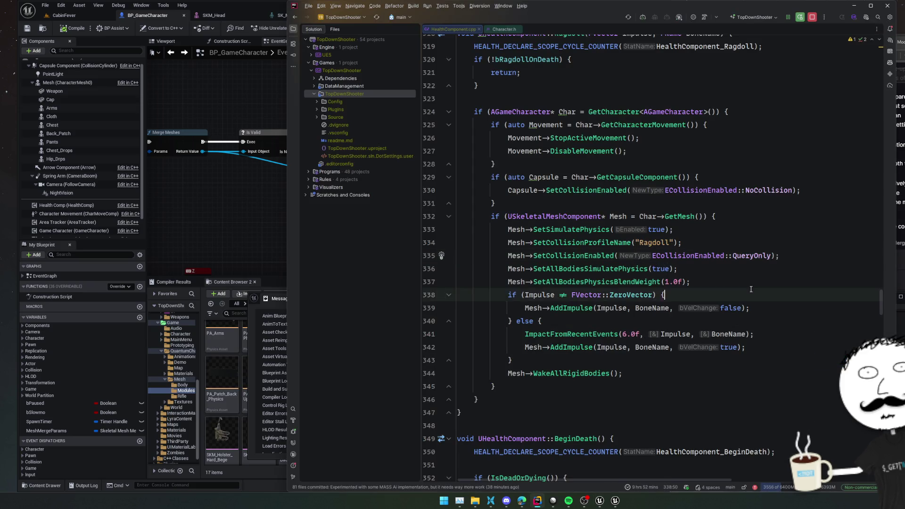
Inspect the SetSimulatePhysics and SetAllBodiesSimulatePhysics declarations and comments in SkeletalMeshComponent.h
click(826, 227)
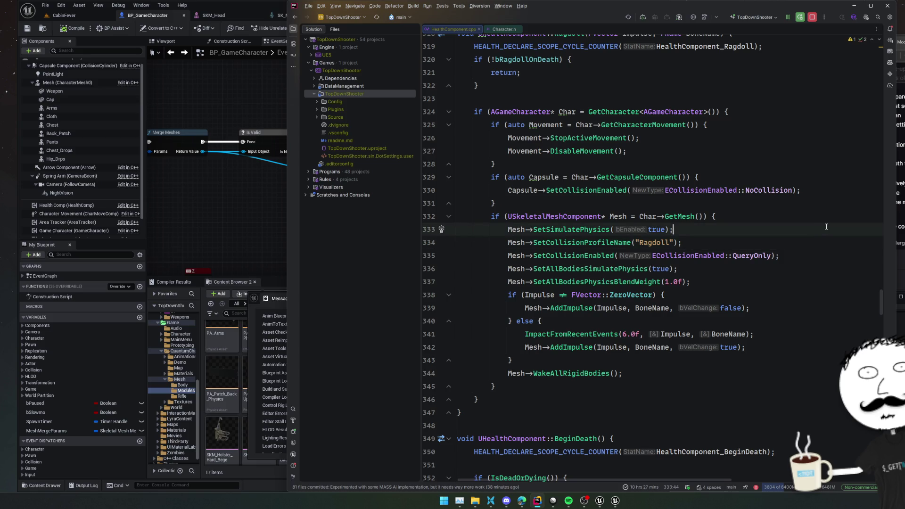
ctrl+click(582, 229)
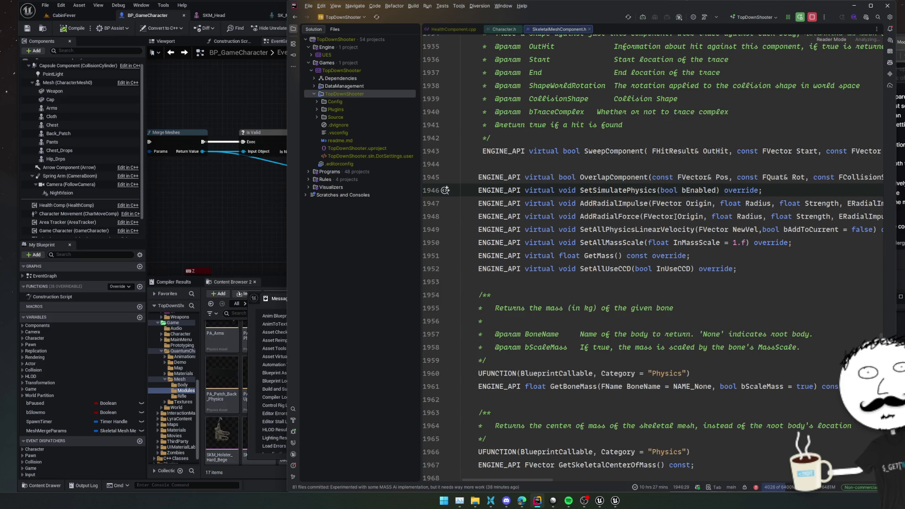
key(ctrl+alt+Left)
ctrl+click(612, 270)
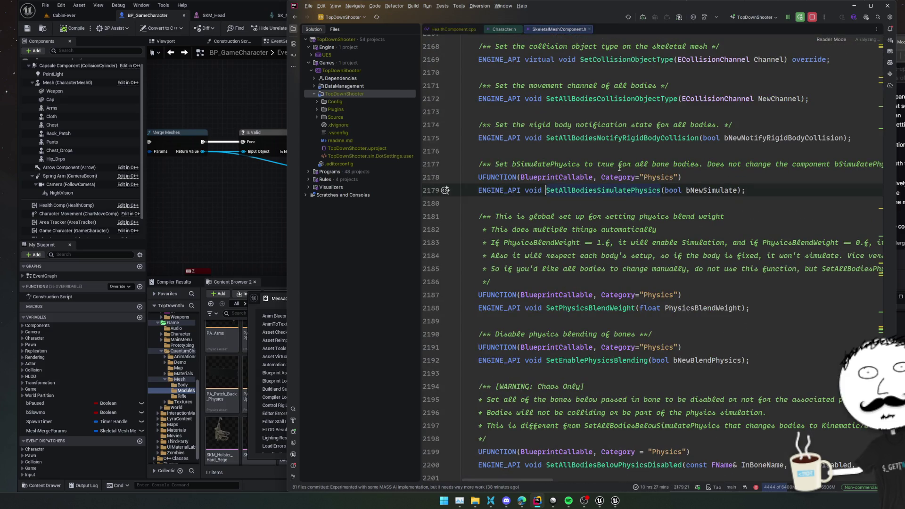
click(673, 164)
key(End)
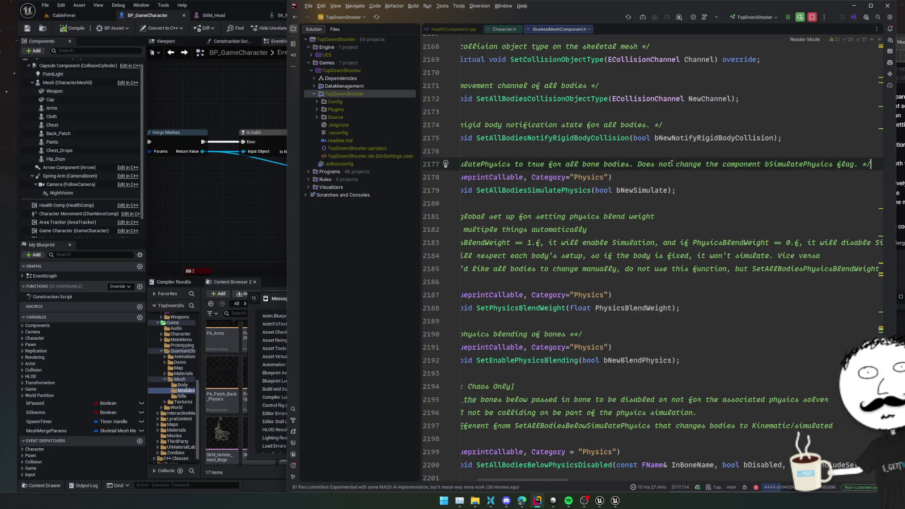
key(Home)
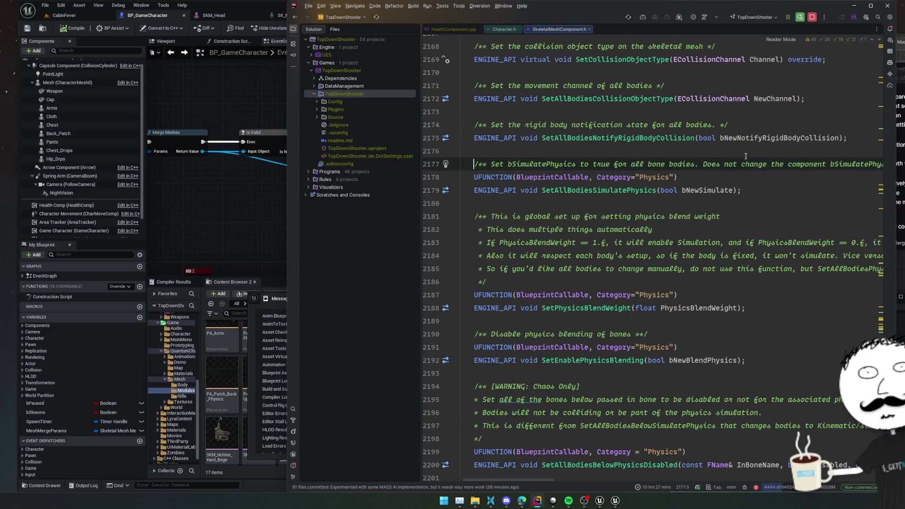
scroll(788, 164, up, 2)
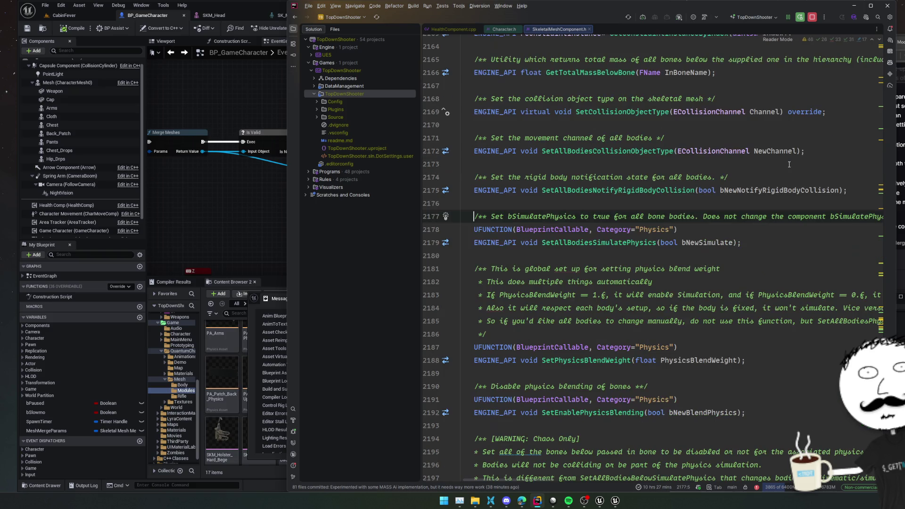
scroll(768, 188, up, 2)
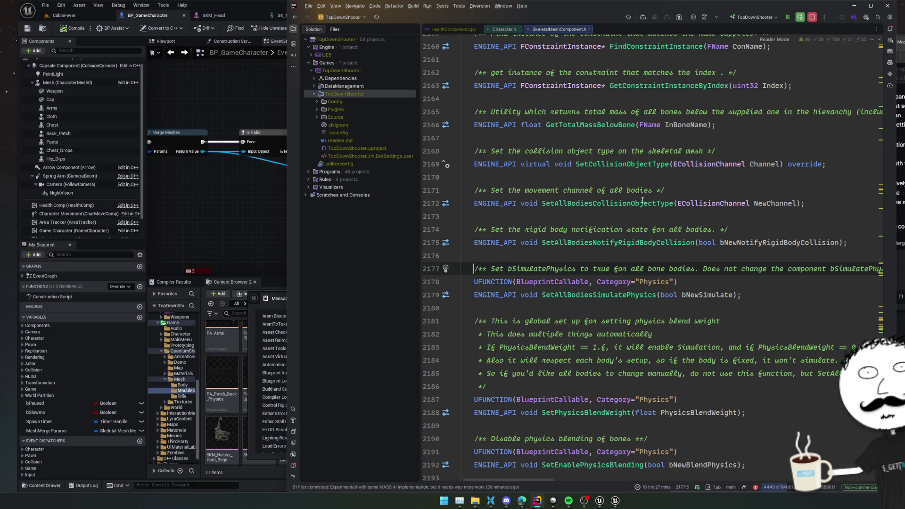
View the SetCollisionObjectType implementation, then return to the SetSimulatePhysics line in HealthComponent.cpp
click(635, 215)
click(638, 203)
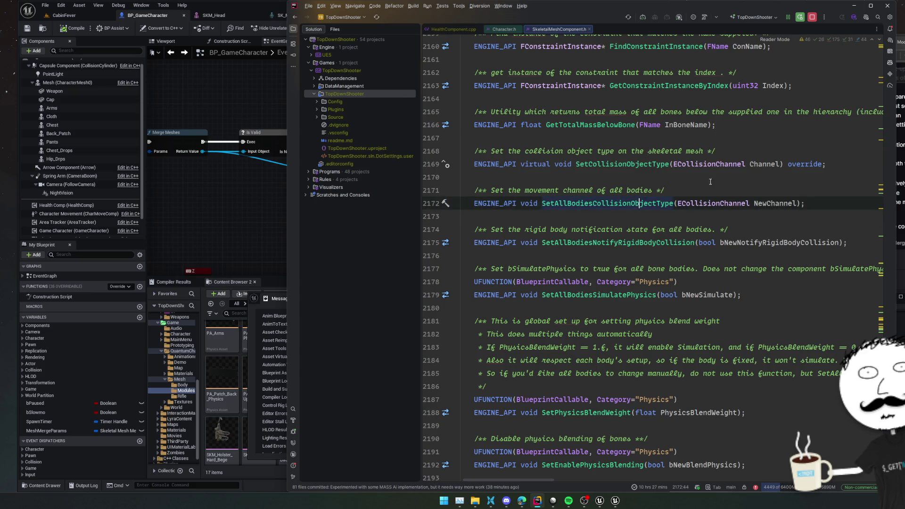
ctrl+click(662, 170)
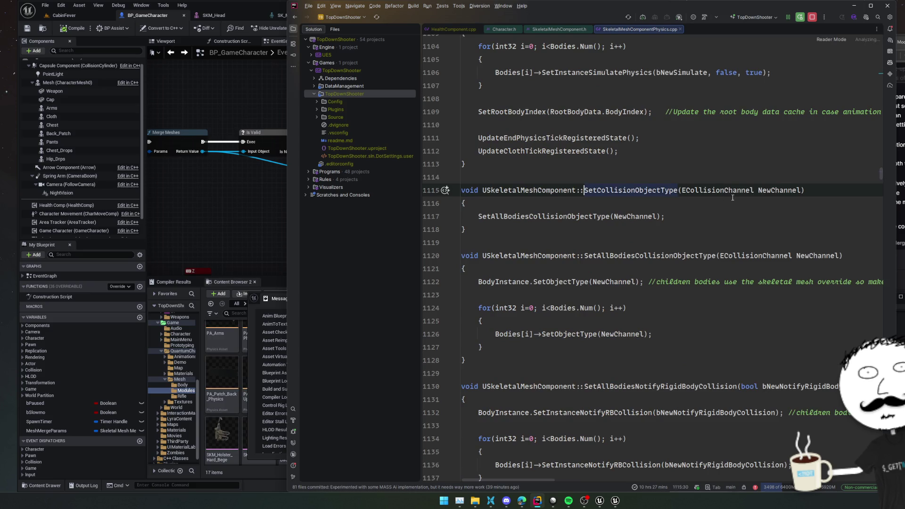
key(ctrl+alt+Left)
key(ctrl+alt+Left)
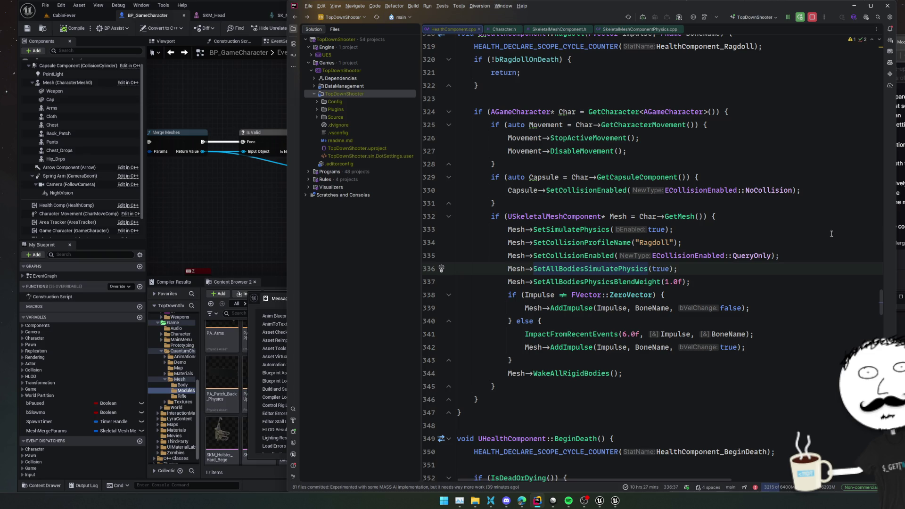
click(821, 232)
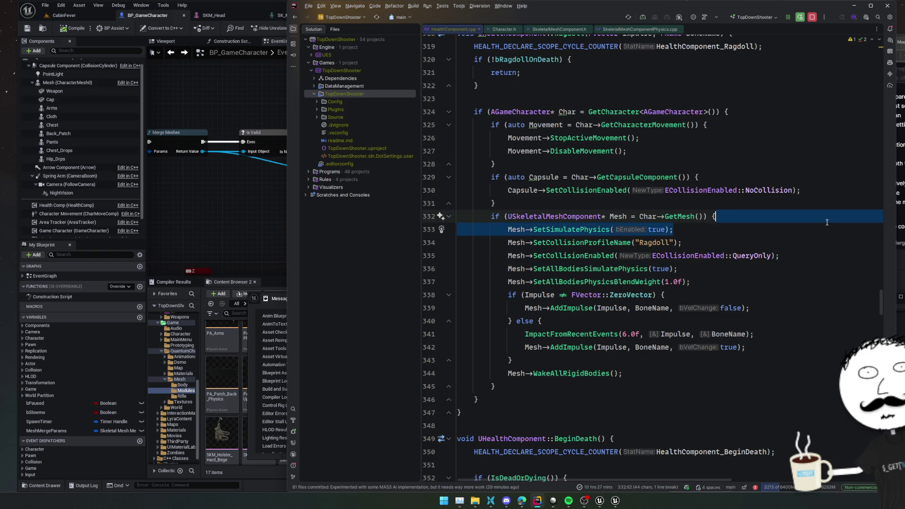
Move SetSimulatePhysics(true) below the Ragdoll profile and QueryOnly collision lines, then run Live Coding
key(ctrl+shift+Down)
key(ctrl+shift+Down)
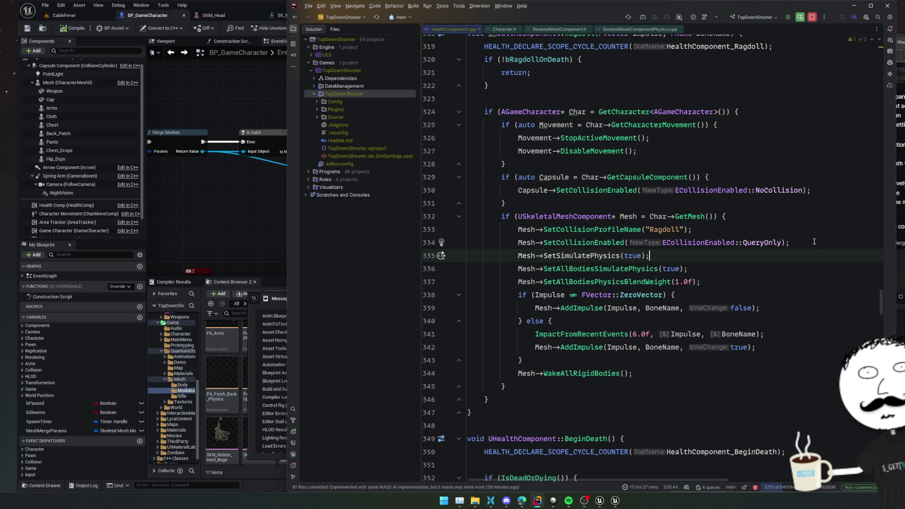
key(ctrl+alt+F11)
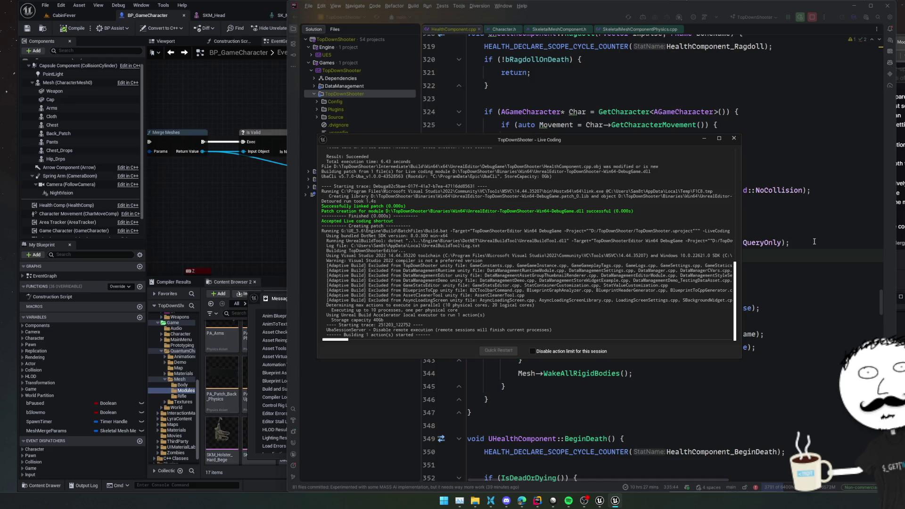
Close the Message Log in BP_GameCharacter and move the completed Live Coding build log to the lower right
click(56, 159)
scroll(499, 217, down, 3)
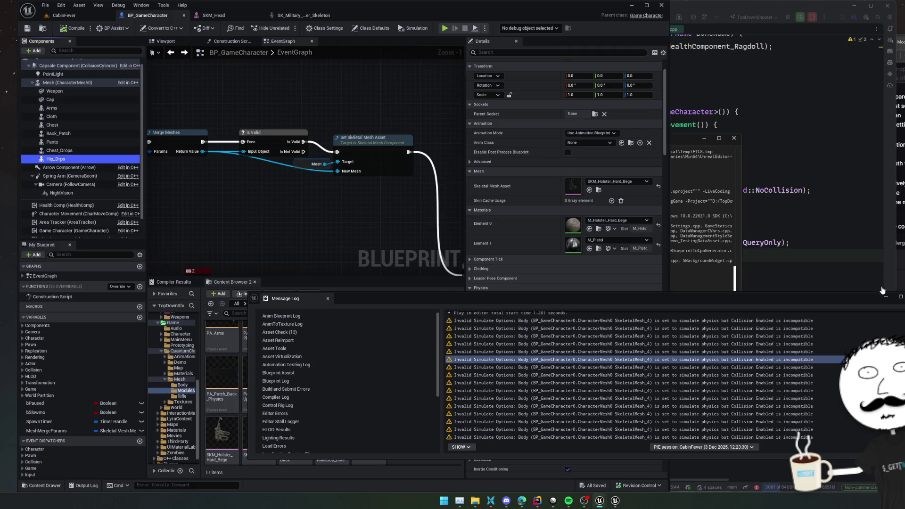
click(556, 257)
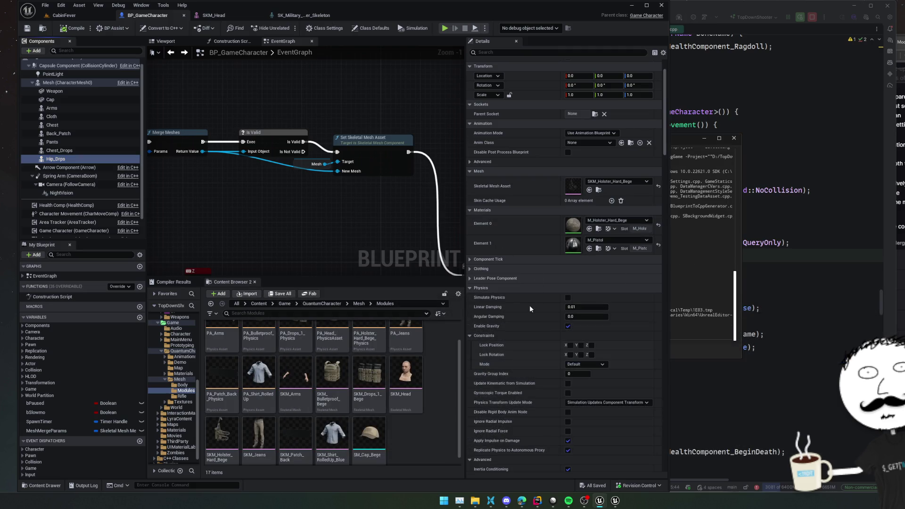
scroll(505, 314, down, 3)
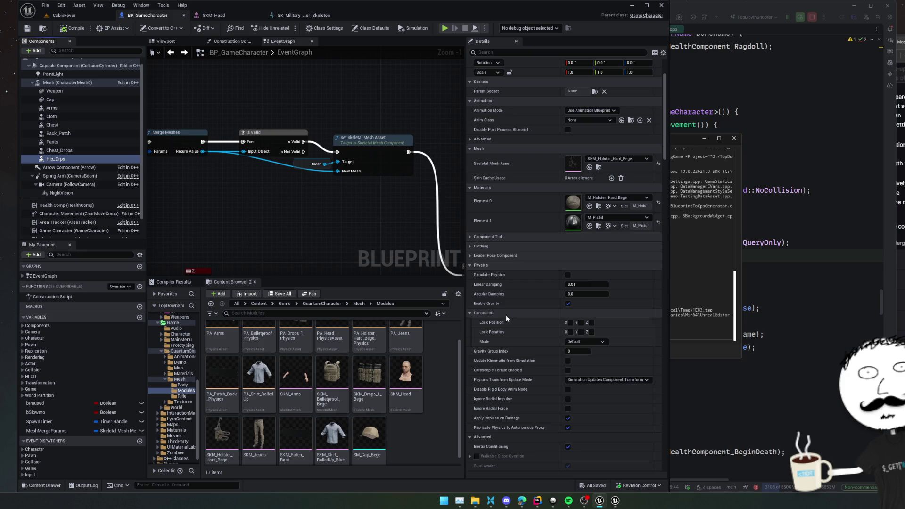
scroll(504, 250, down, 5)
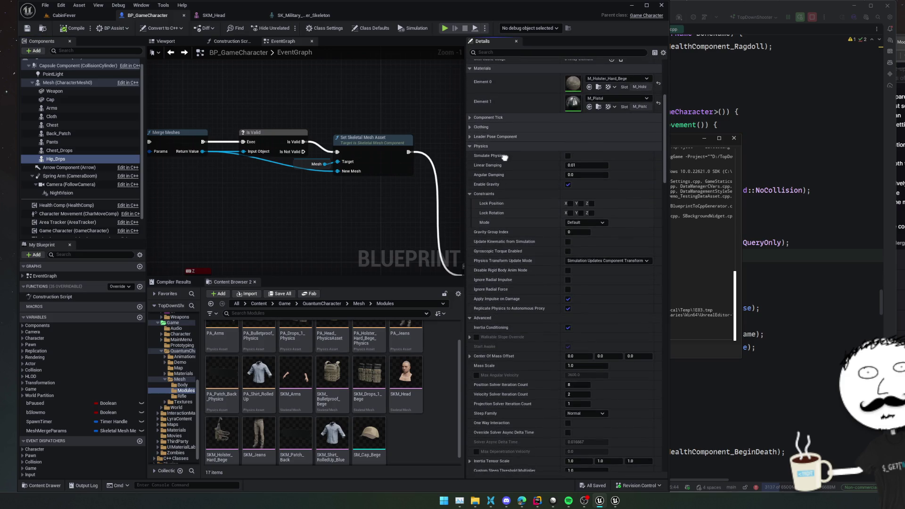
click(701, 206)
mouse_move(466, 142)
mouse_down()
mouse_move(710, 213)
mouse_move(785, 222)
mouse_up()
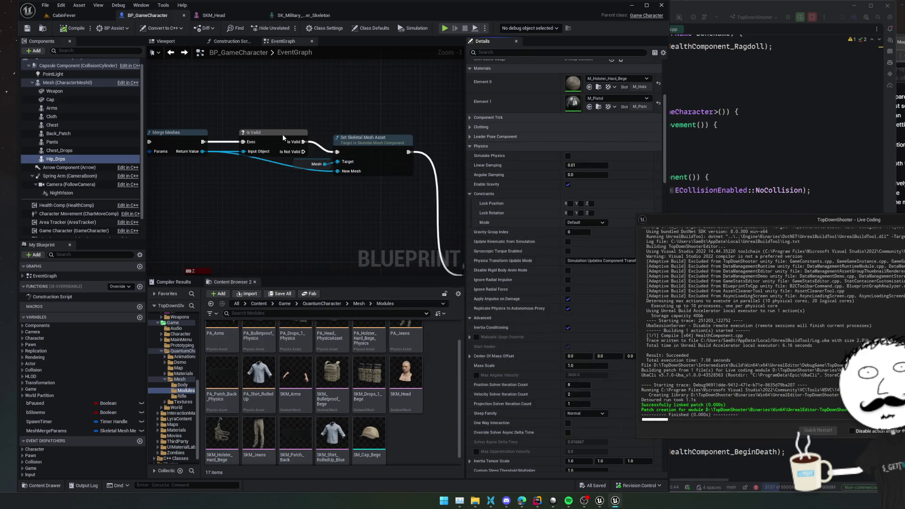
Run and stop a CabinFever play test, close the Message Log, and show Content Browser 1
click(63, 15)
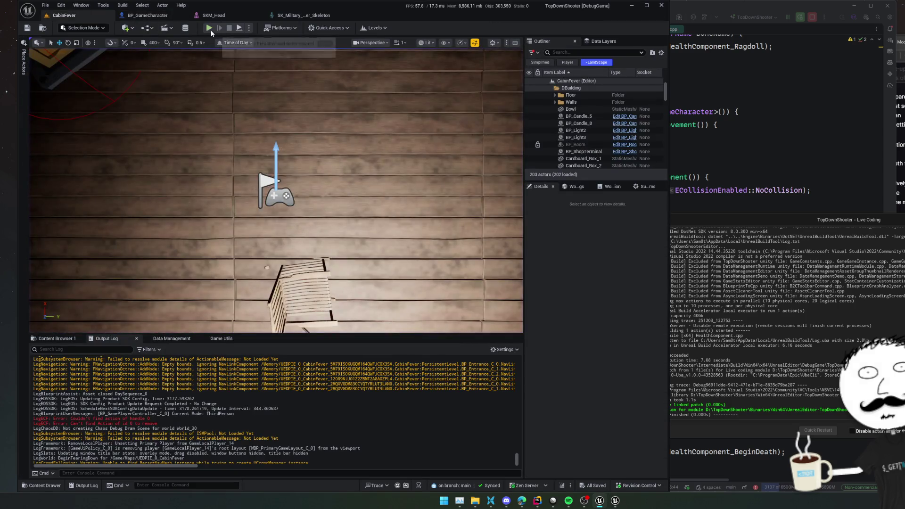
key(alt+p)
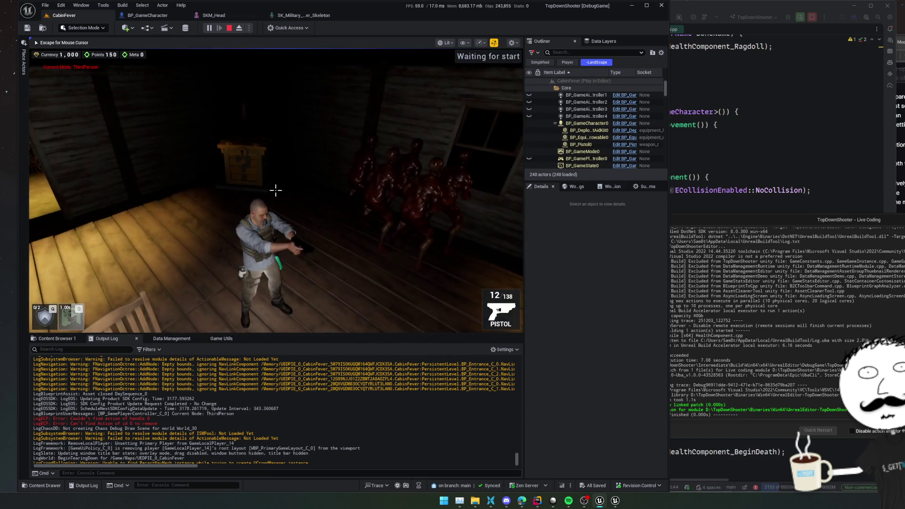
click(231, 29)
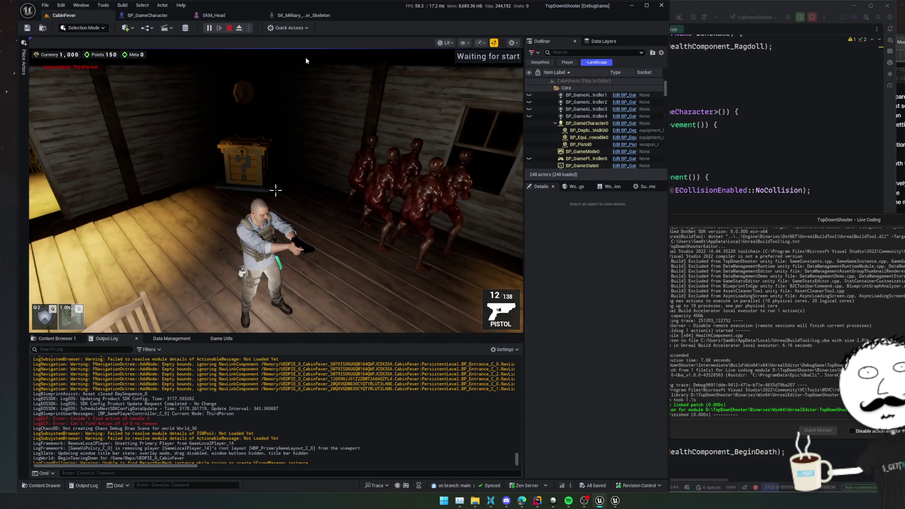
click(497, 264)
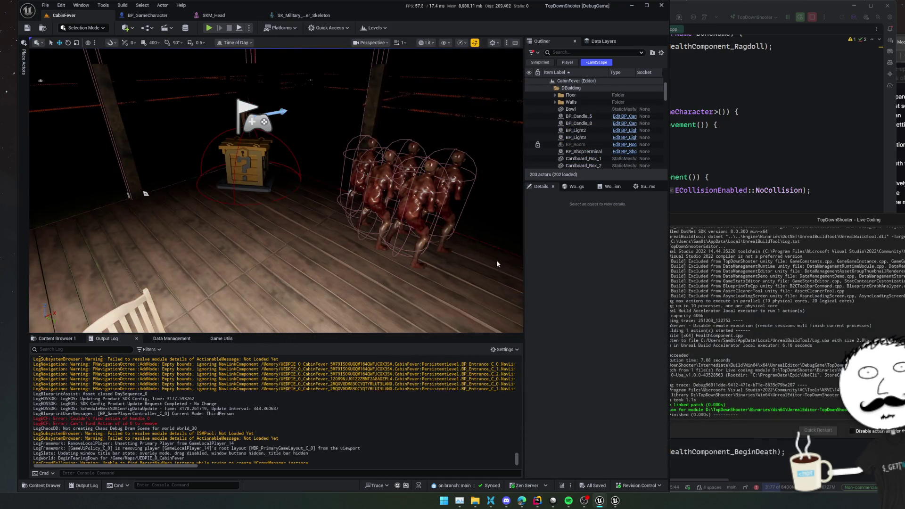
click(73, 338)
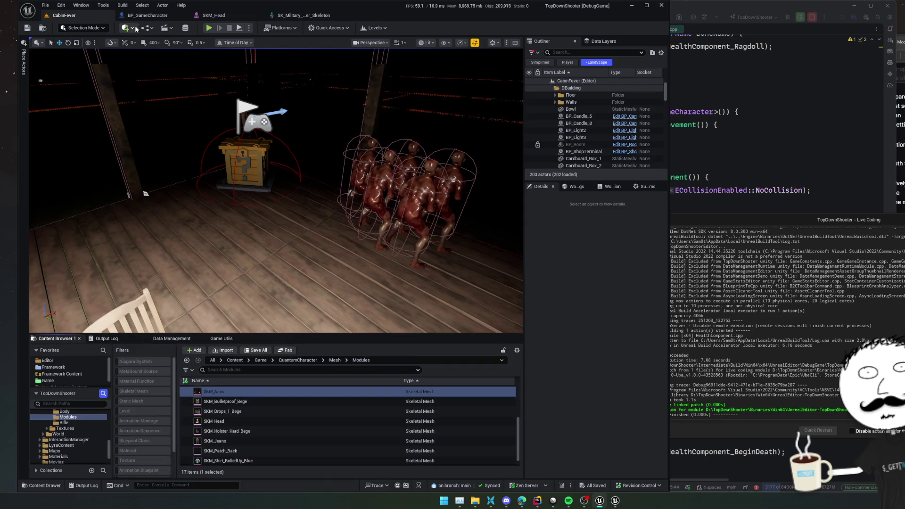
Look over the open asset tabs and enlarge the CabinFever level's content browser panel
click(147, 16)
click(59, 15)
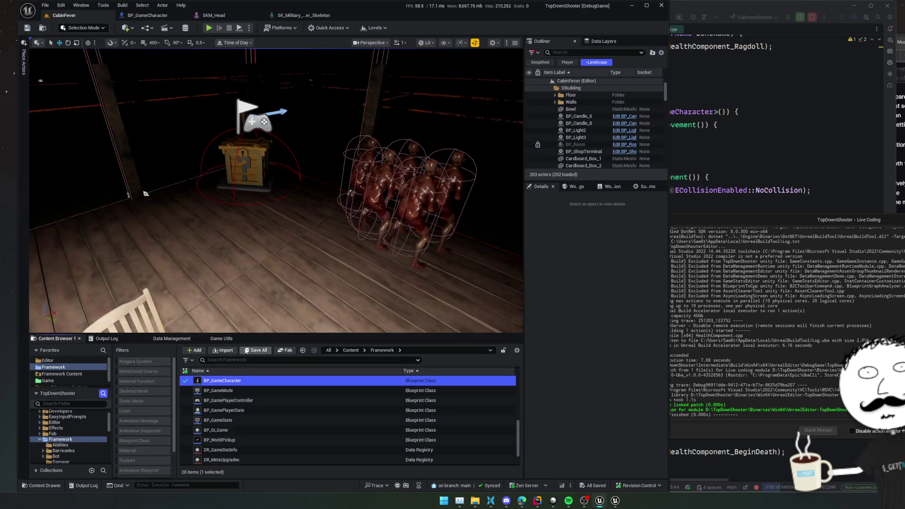
drag(273, 333, 283, 244)
click(214, 15)
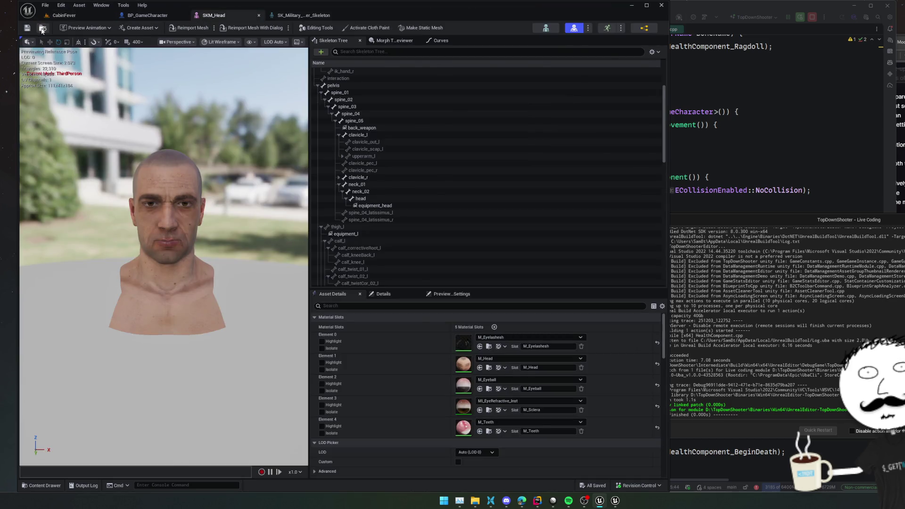
click(43, 28)
Create an Actor Blueprint named TestCharRagdoll in Mesh/Modules and open its editor
click(191, 261)
text(blue)
mouse_move(248, 295)
click(212, 291)
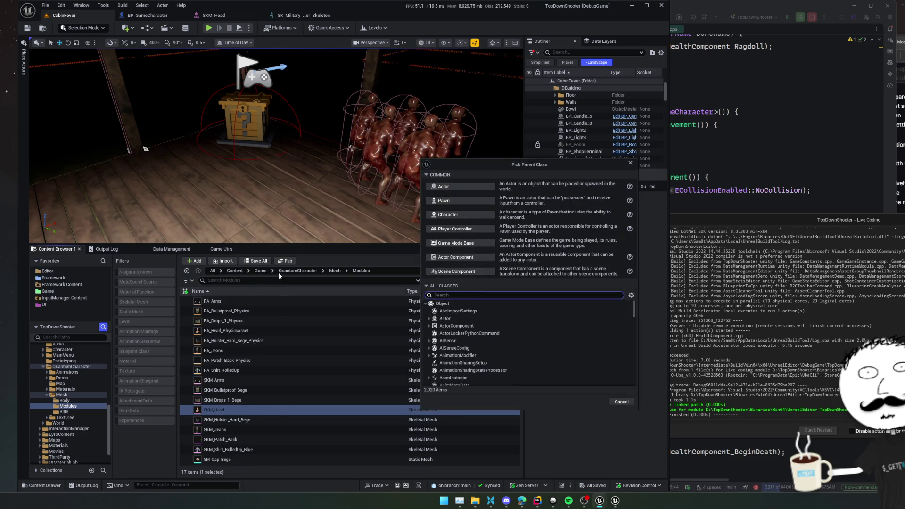
click(446, 202)
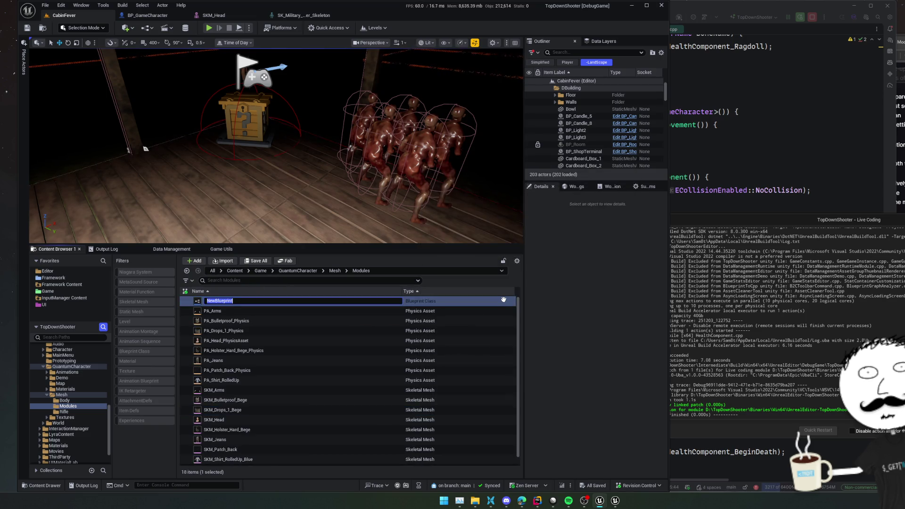
text(Test)
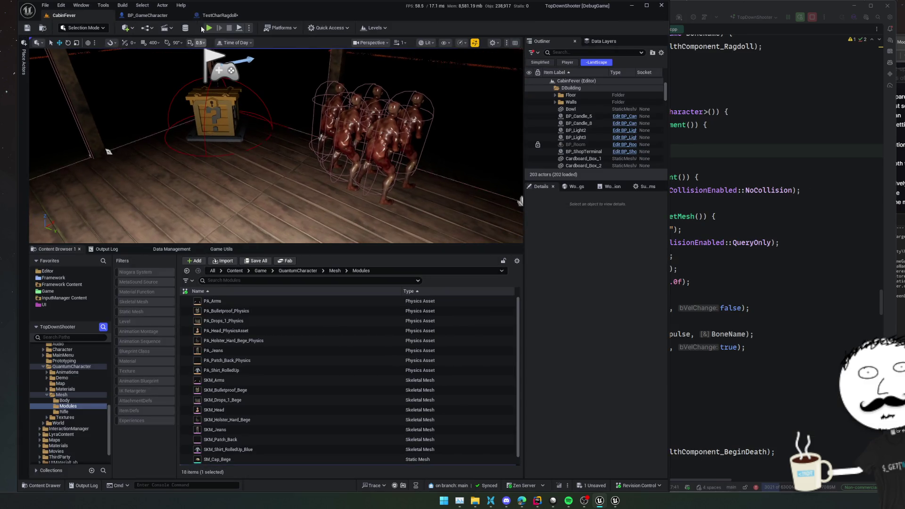
click(220, 15)
Set the Ragdoll node's Impulse X to -1500 and Bone Name to Head, then save TestCharRagdoll
click(331, 196)
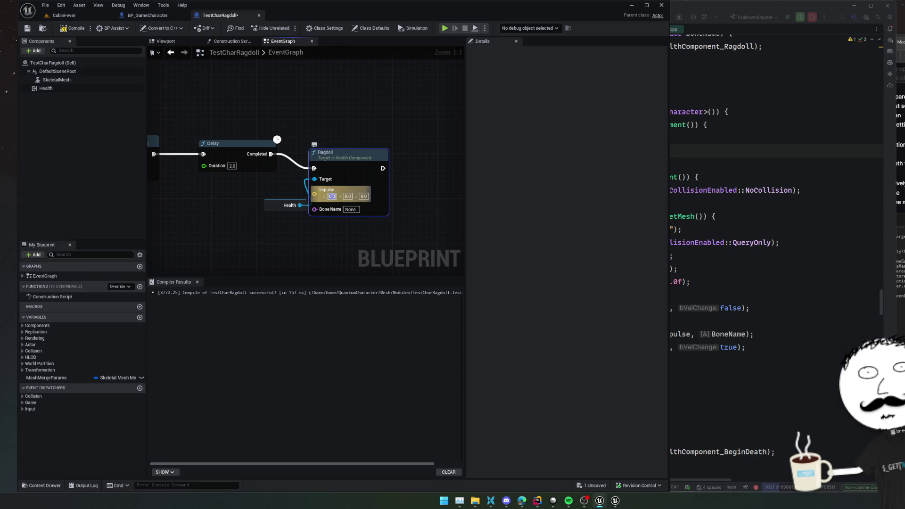
text(-1500)
key(Return)
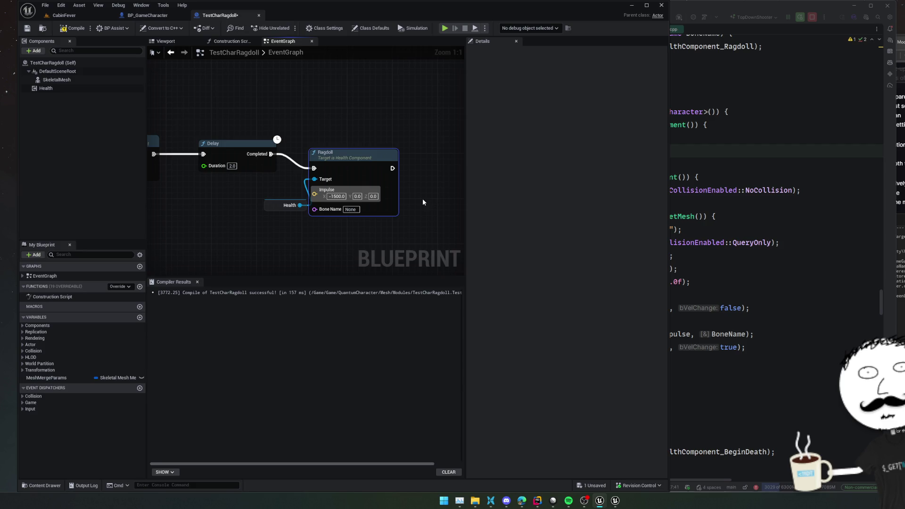
click(351, 209)
text(Head)
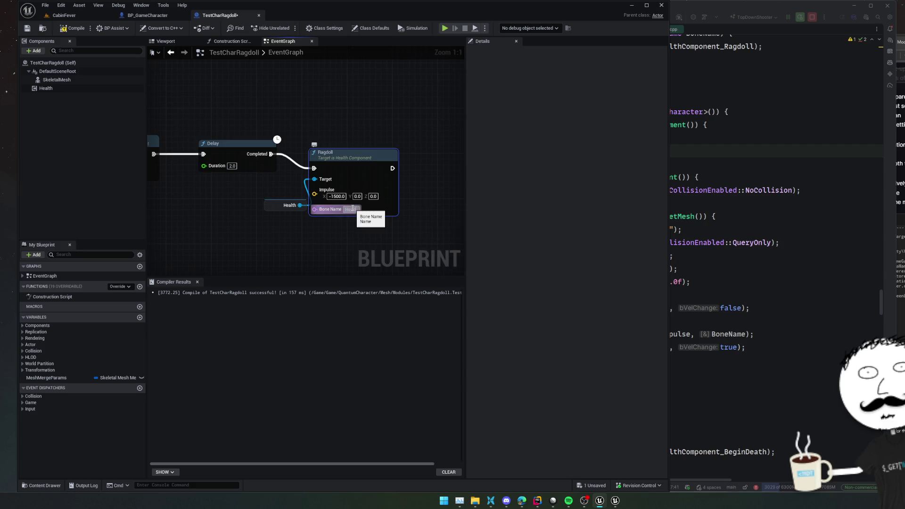
key(Return)
key(f)
key(ctrl+s)
click(64, 15)
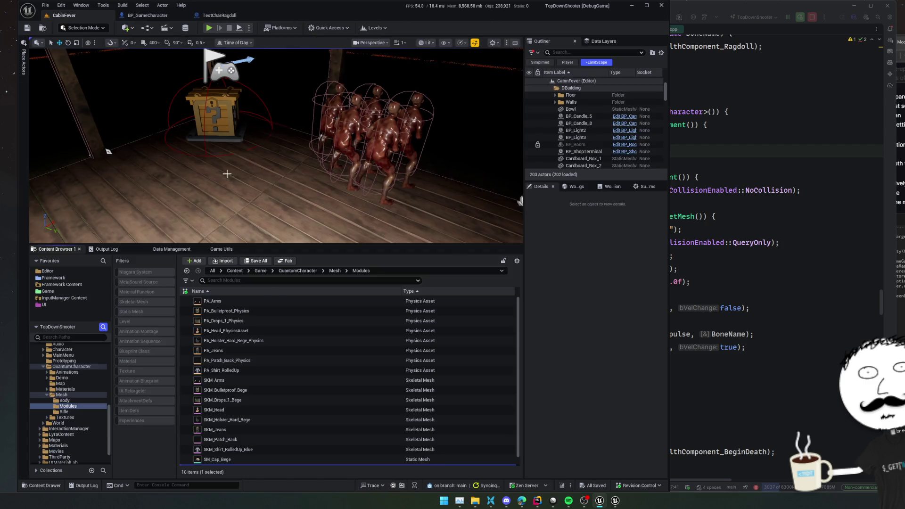
Place TestCharRagdoll on the CabinFever floor, save the level, and play-test the ragdoll before stopping
scroll(252, 344, down, 1)
mouse_move(219, 461)
mouse_down()
mouse_move(263, 317)
mouse_move(216, 195)
mouse_move(104, 210)
mouse_move(274, 240)
mouse_move(273, 127)
mouse_up()
scroll(208, 197, down, 5)
key(End)
key(ctrl+s)
mouse_move(313, 245)
mouse_down()
mouse_move(313, 383)
mouse_move(313, 369)
mouse_up()
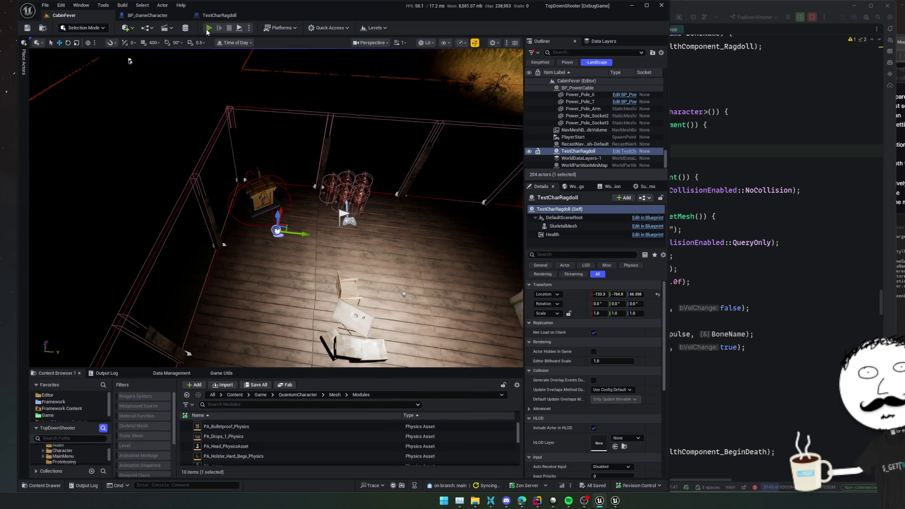
key(alt+p)
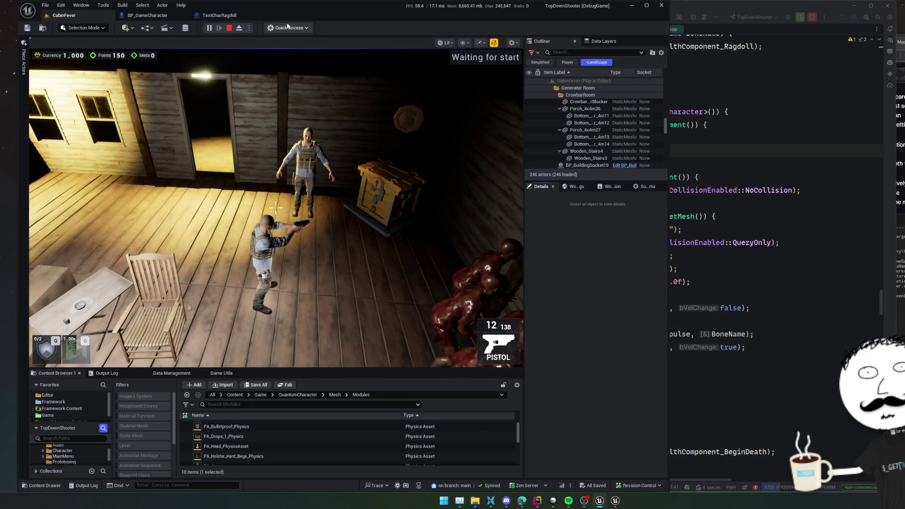
click(230, 29)
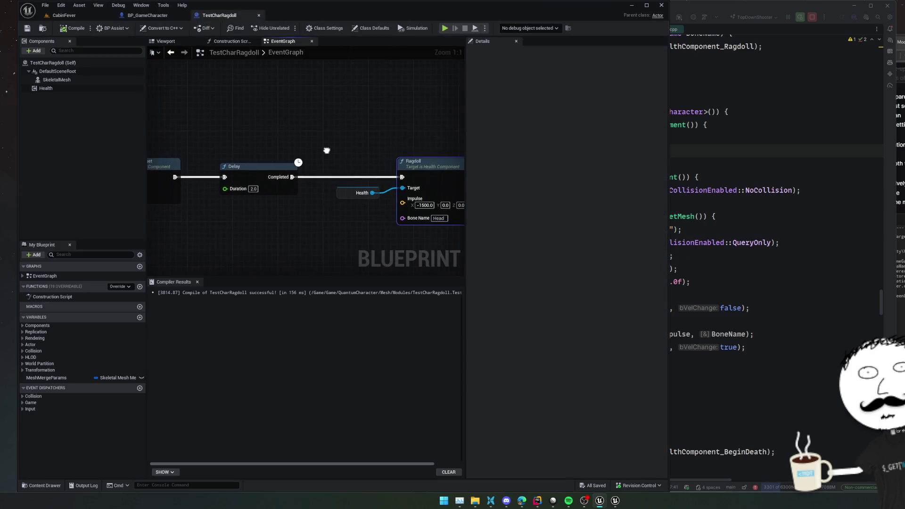
Add a custom event named 'Ragdol pls' to the TestCharRagdoll event graph
drag(214, 248, 413, 256)
mouse_move(329, 253)
mouse_down()
mouse_move(462, 268)
mouse_move(316, 259)
mouse_move(273, 236)
mouse_move(192, 238)
mouse_move(222, 234)
mouse_up()
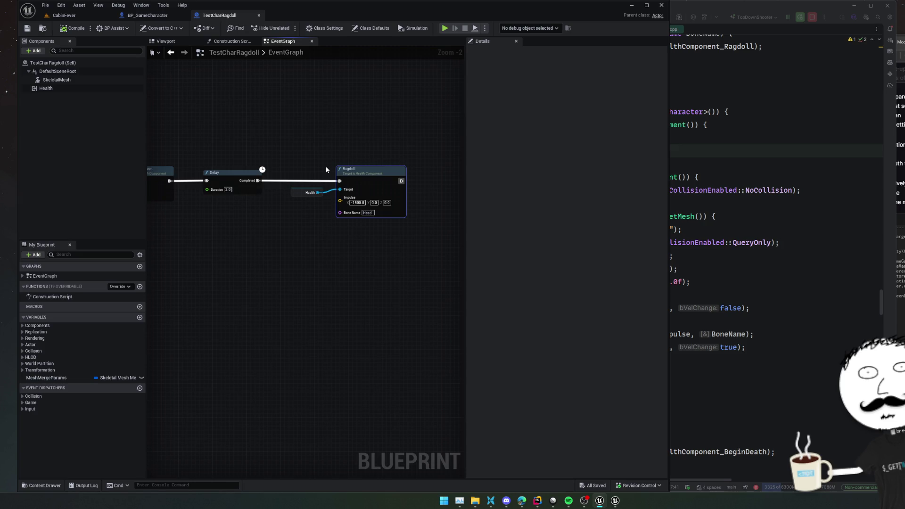
drag(325, 169, 410, 150)
right_click(340, 207)
text(cs)
key(BackSpace)
key(BackSpace)
text(custom)
key(Return)
text(Ragdol pls)
key(Return)
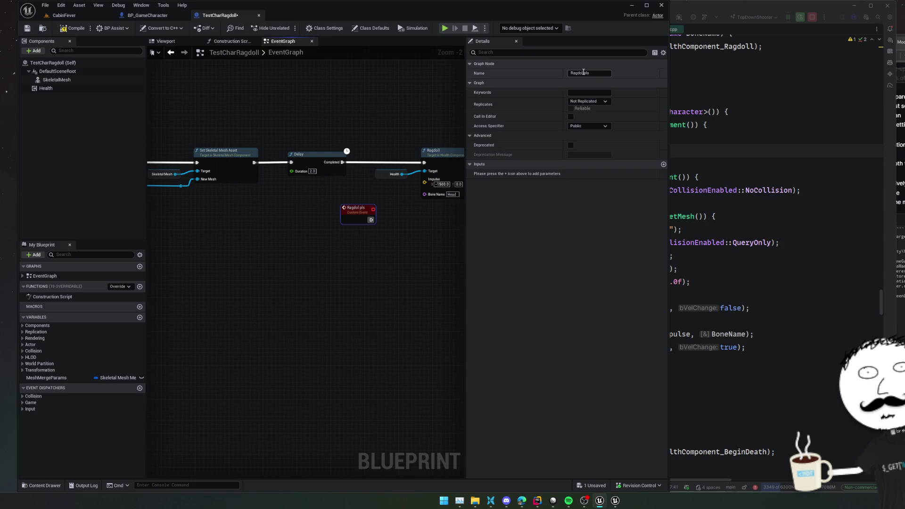
Make Ragdol pls Call In Editor, wire it into the Ragdoll call, then save and compile
key(ctrl+s)
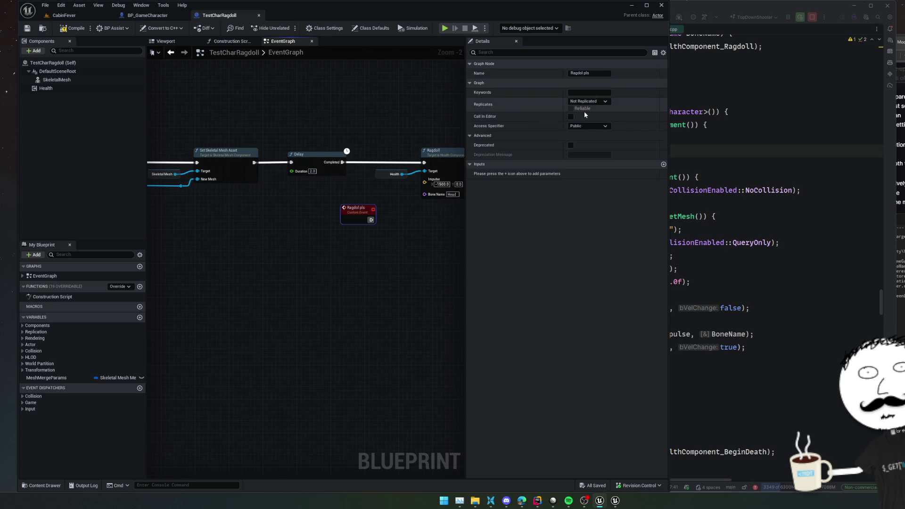
click(72, 31)
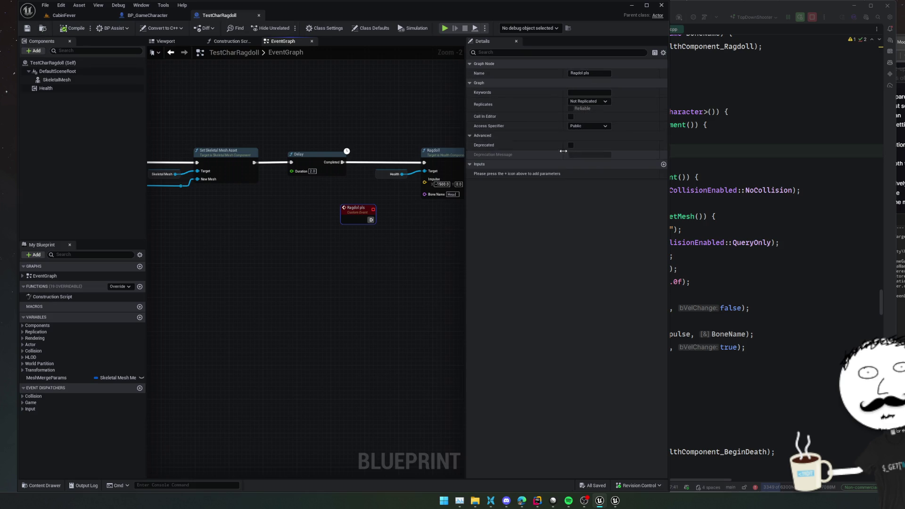
click(662, 165)
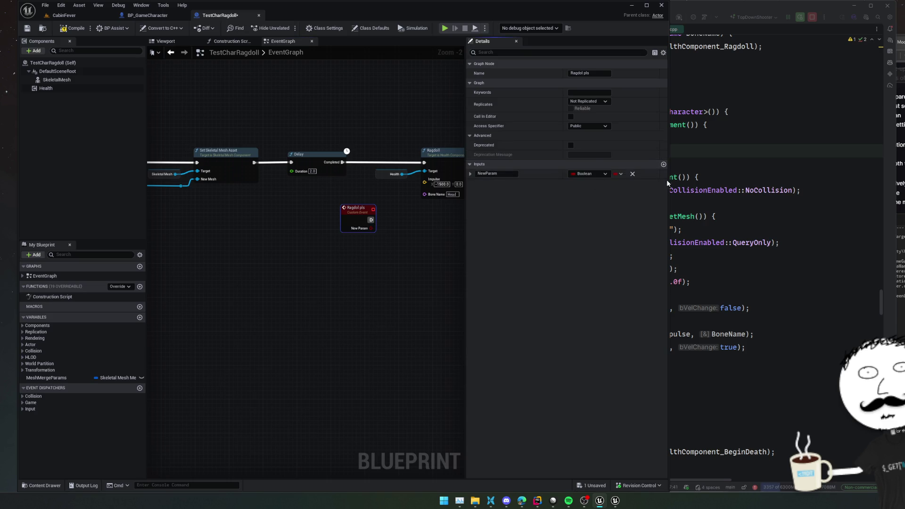
click(633, 176)
click(571, 116)
mouse_move(415, 165)
mouse_down()
mouse_move(354, 212)
mouse_move(360, 226)
mouse_move(326, 222)
mouse_up()
key(ctrl+s)
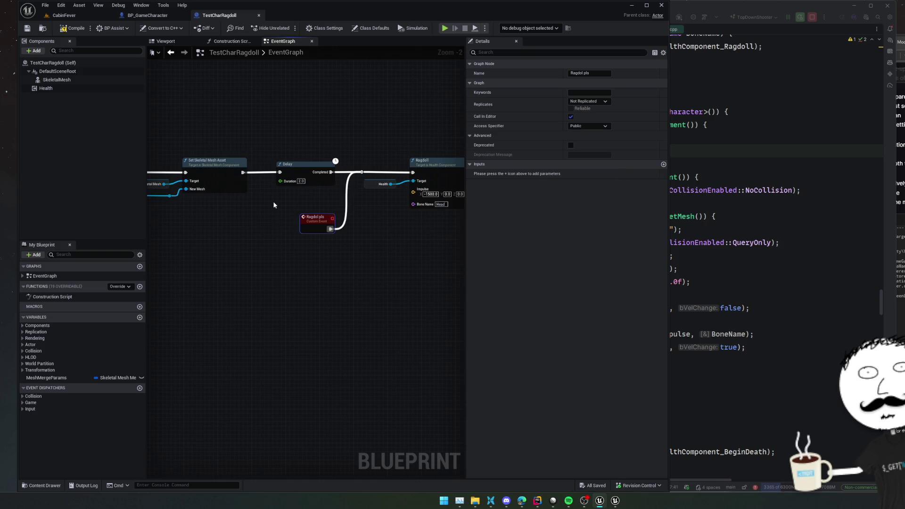
click(69, 29)
Review the Health component settings and the Ragdoll C++ code in Rider
click(48, 89)
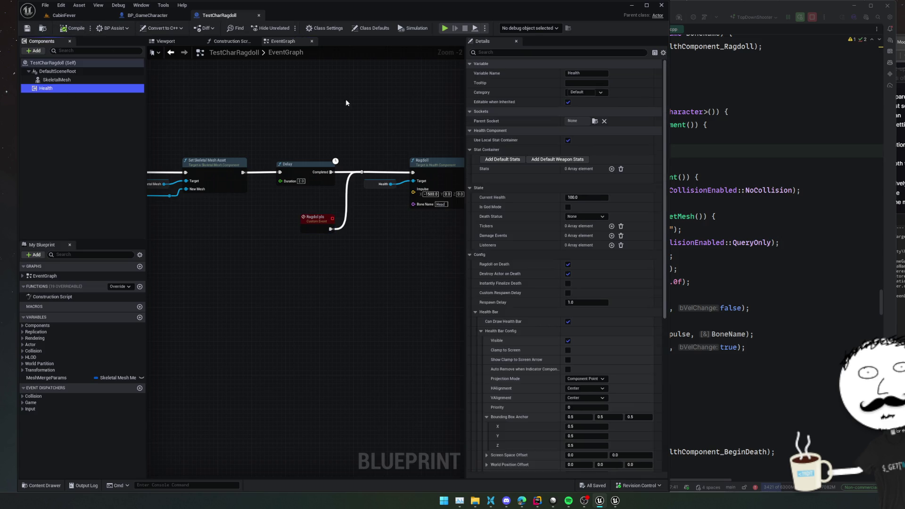
scroll(521, 102, down, 3)
scroll(520, 102, down, 2)
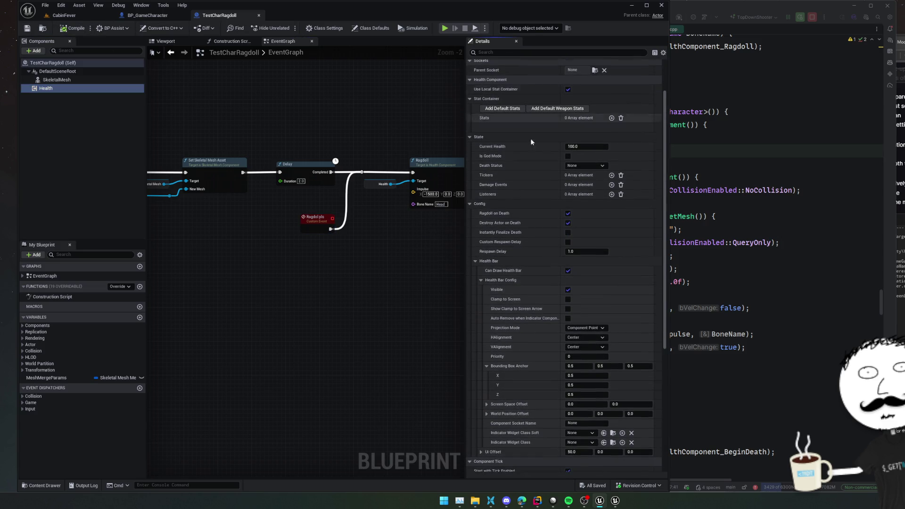
click(736, 209)
scroll(720, 207, up, 2)
scroll(717, 211, down, 4)
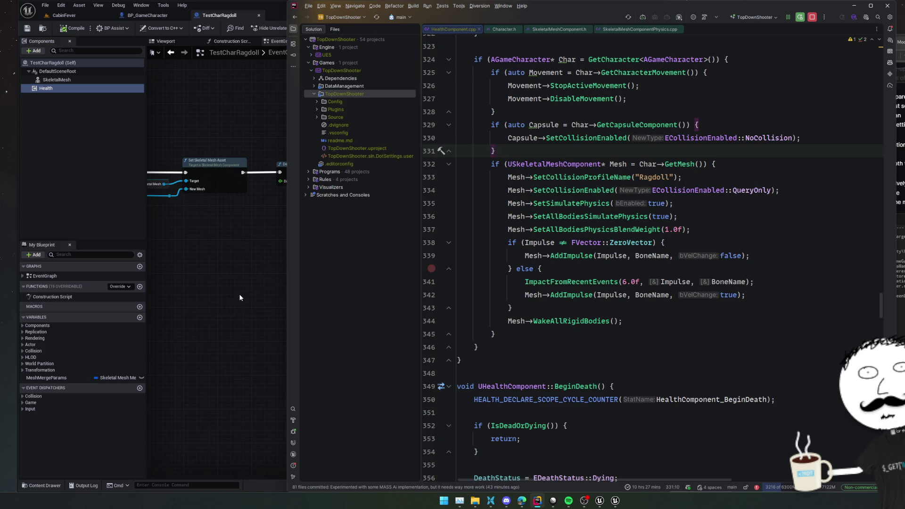
drag(239, 294, 252, 294)
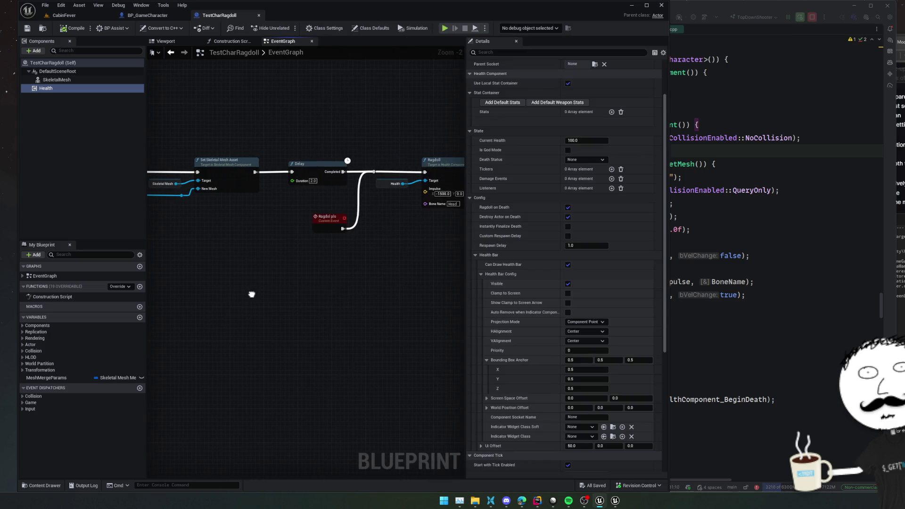
Play CabinFever, eject with F8, and fire Ragdol pls on the TestCharRagdoll actor
click(74, 17)
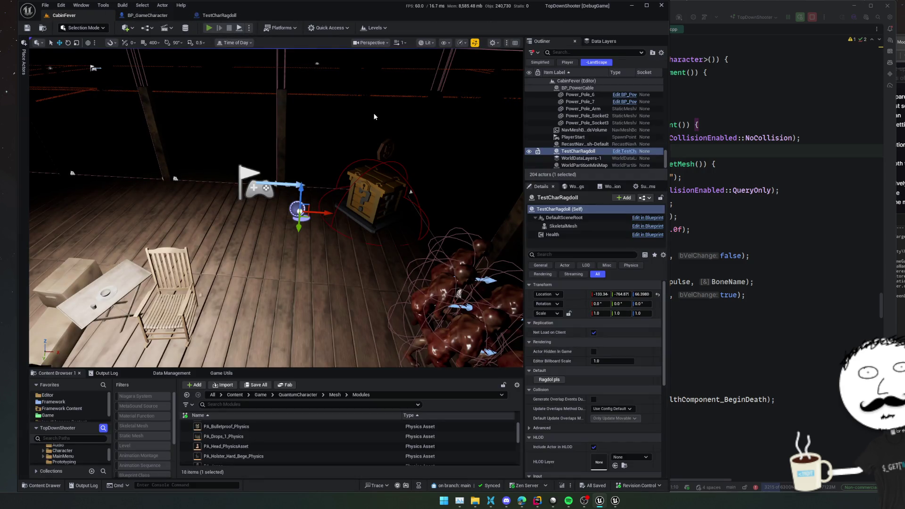
key(alt+p)
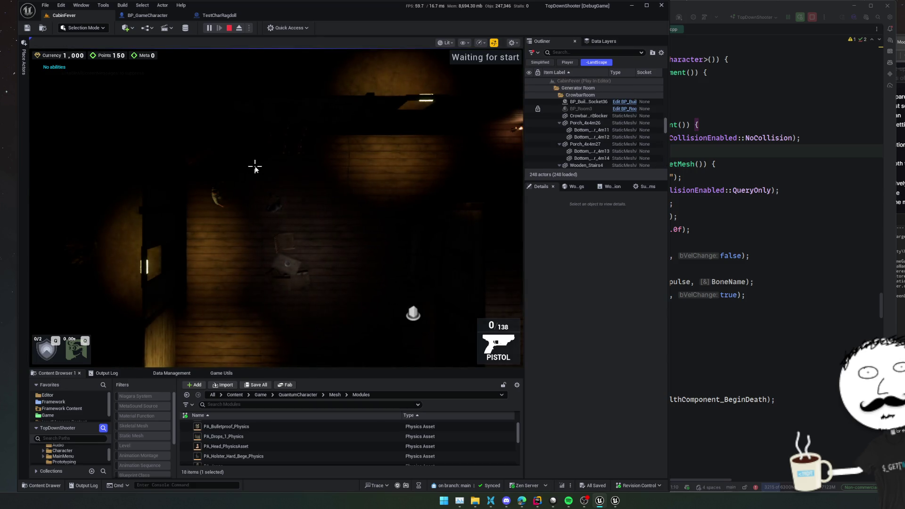
key(F8)
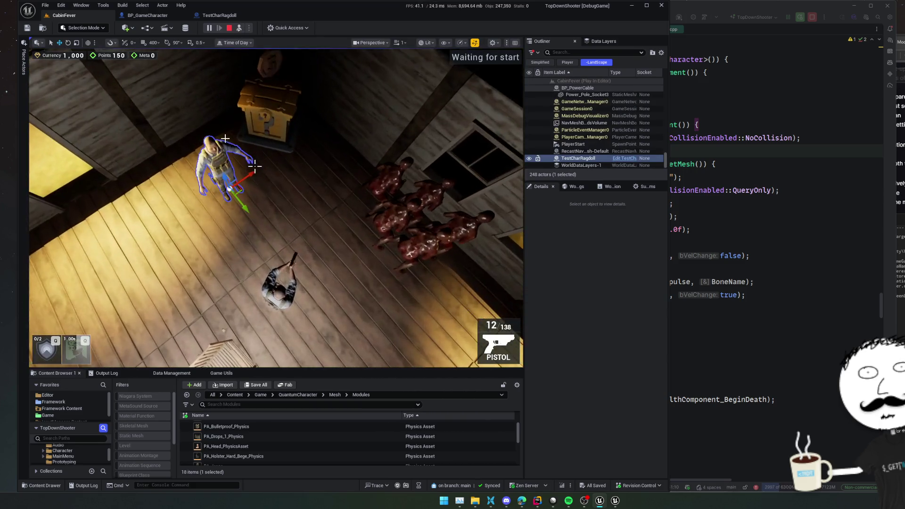
click(226, 139)
click(556, 373)
Check the Output Log and the SkeletalMesh component's physics properties
click(107, 373)
scroll(181, 414, down, 10)
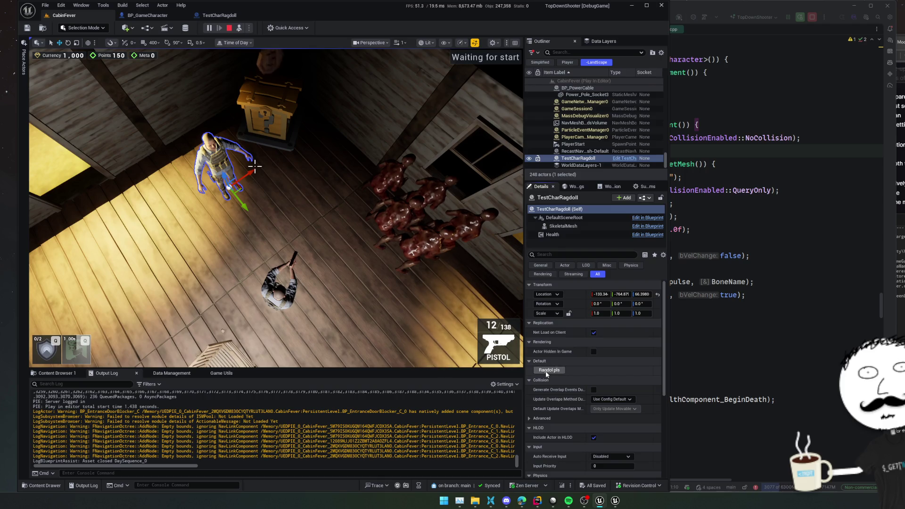
click(562, 225)
scroll(563, 397, down, 2)
scroll(550, 344, down, 10)
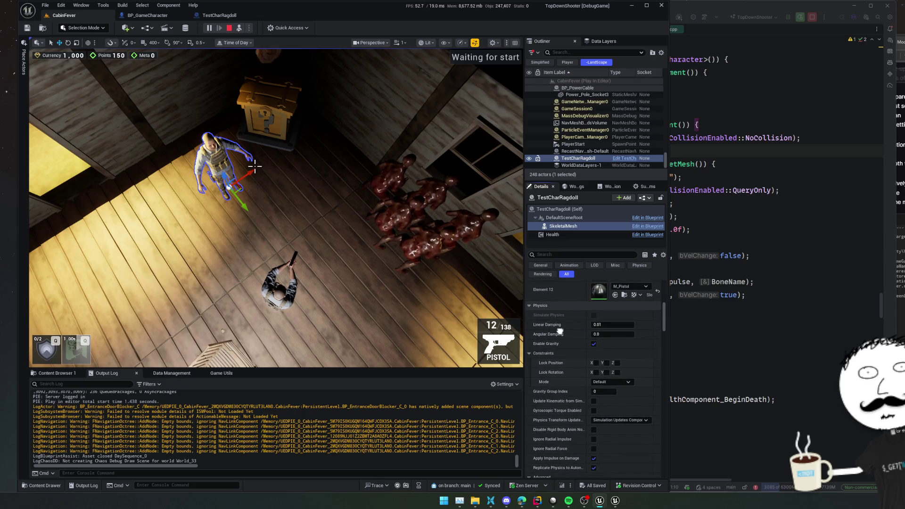
scroll(567, 362, up, 5)
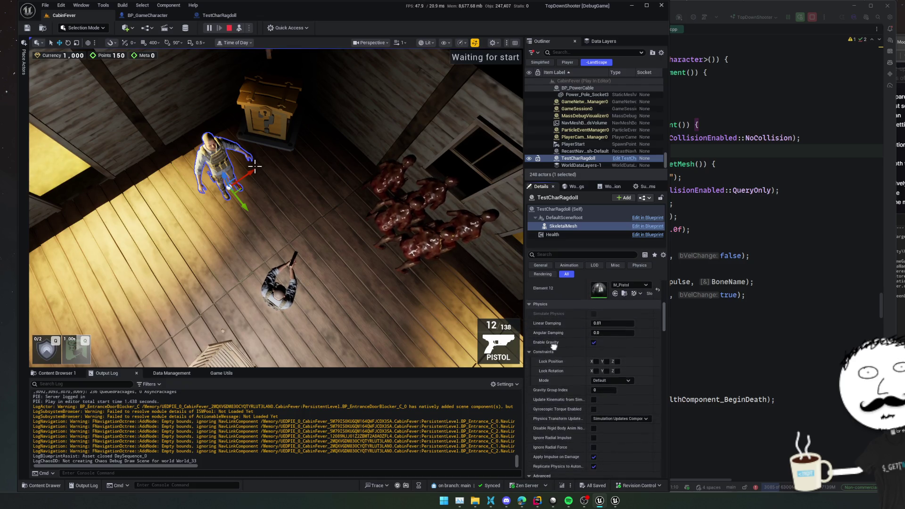
Inspect the character and AGameCharacter checks in the ragdoll code, then stop play
click(724, 339)
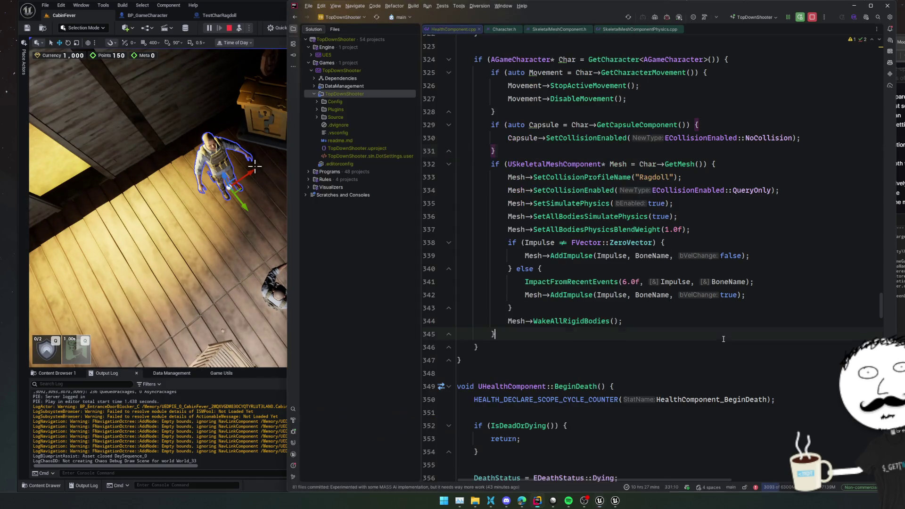
scroll(588, 227, up, 2)
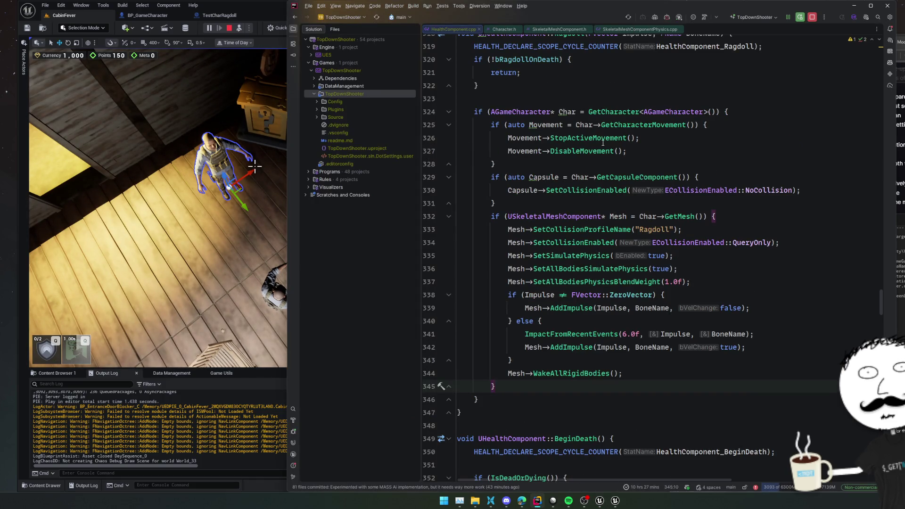
click(659, 125)
click(669, 111)
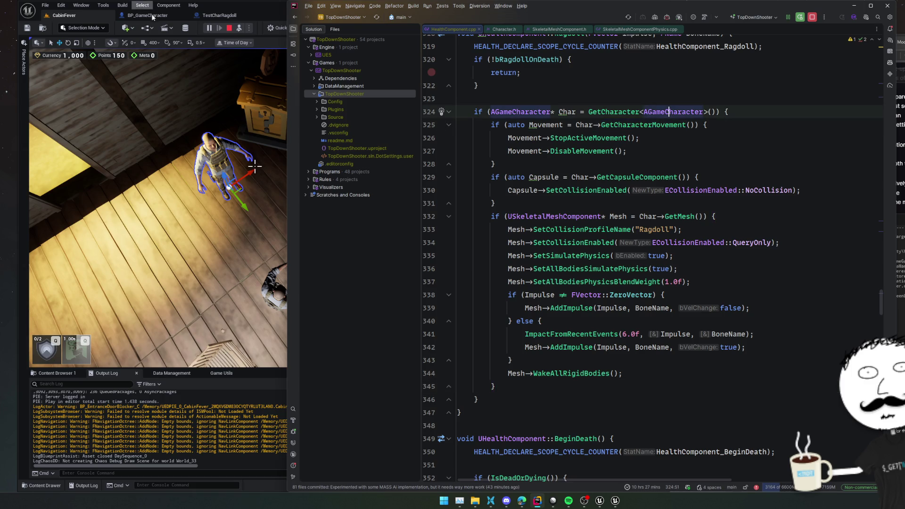
click(227, 28)
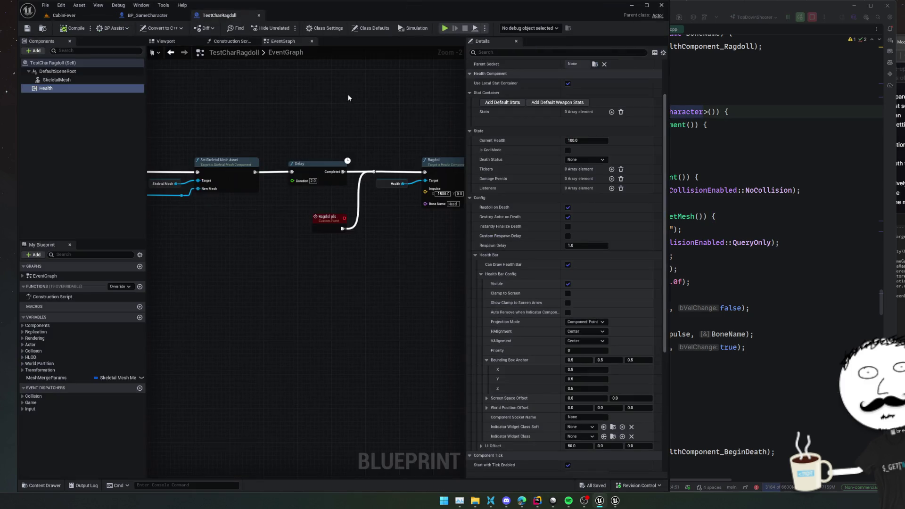
Check the QueryOnly collision line in C++ and delete the Ragdoll and Health nodes
click(767, 243)
click(767, 242)
mouse_move(285, 275)
mouse_down()
mouse_move(669, 283)
mouse_move(584, 296)
mouse_move(607, 296)
mouse_up()
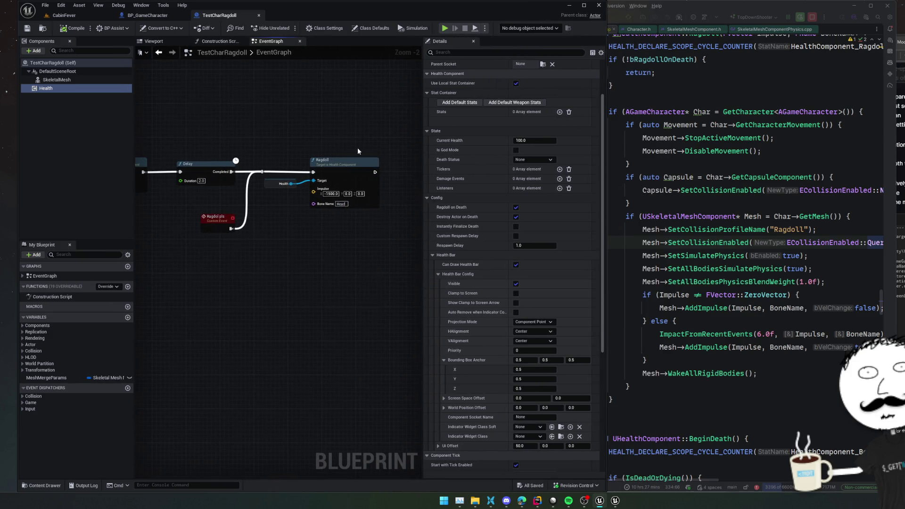
drag(348, 223, 270, 156)
key(Delete)
Add a Skeletal Mesh getter feeding Set Collision Profile Name set to 'Ragdoll'
click(57, 80)
mouse_move(57, 80)
mouse_down()
mouse_move(260, 155)
mouse_move(285, 215)
mouse_move(316, 198)
mouse_up()
text(set collision profi)
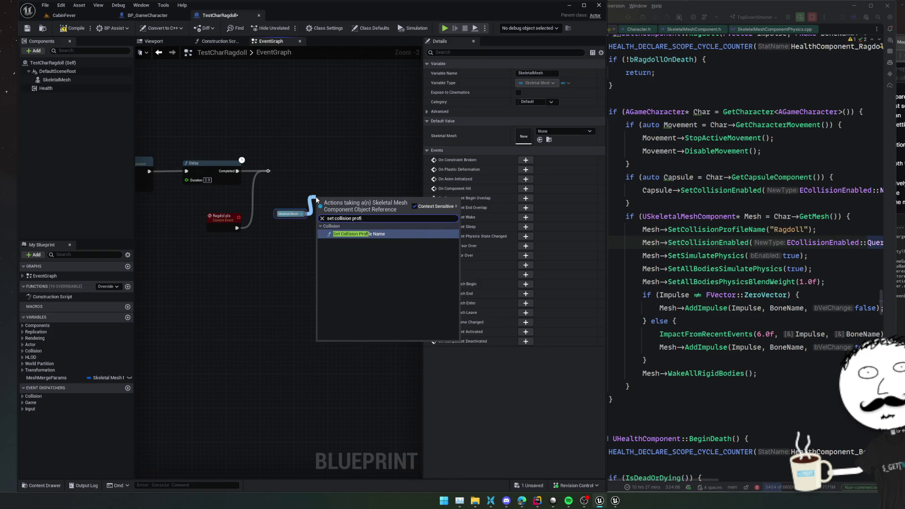
key(Return)
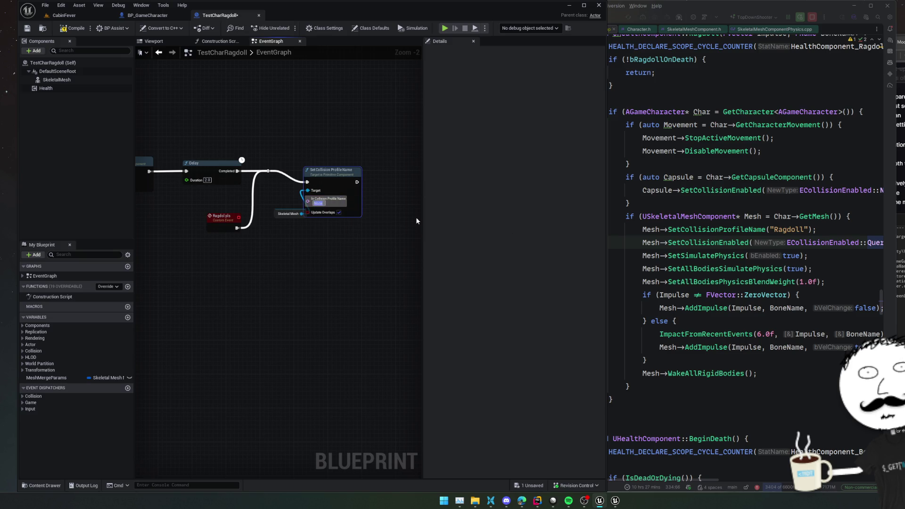
text(Ragdoll)
key(Return)
drag(360, 236, 344, 237)
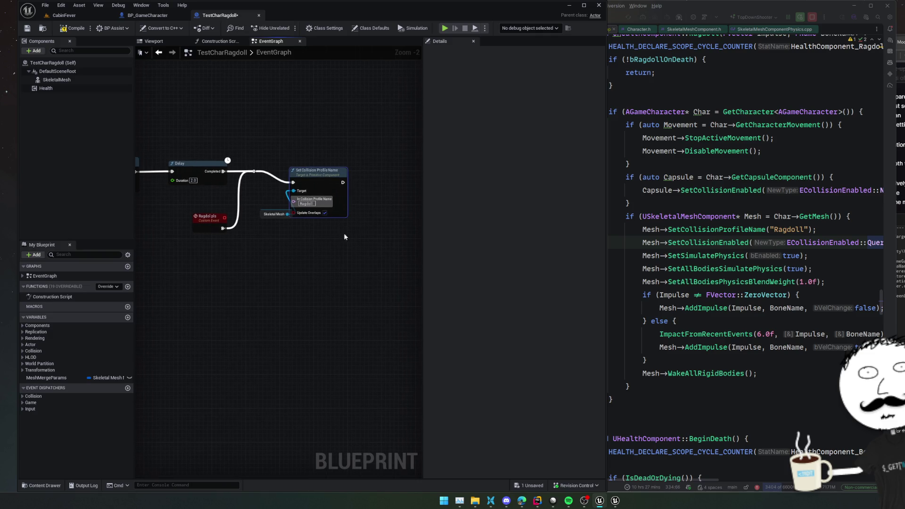
mouse_move(269, 218)
mouse_down()
mouse_move(249, 237)
mouse_move(310, 242)
mouse_up()
Chain a Set Collision Enabled node set to Query Only after the profile node
text(set collision)
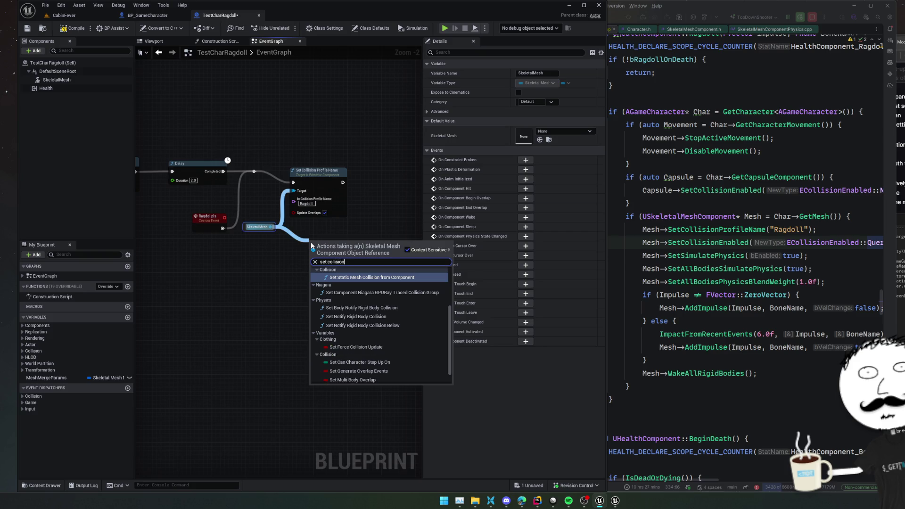
click(363, 277)
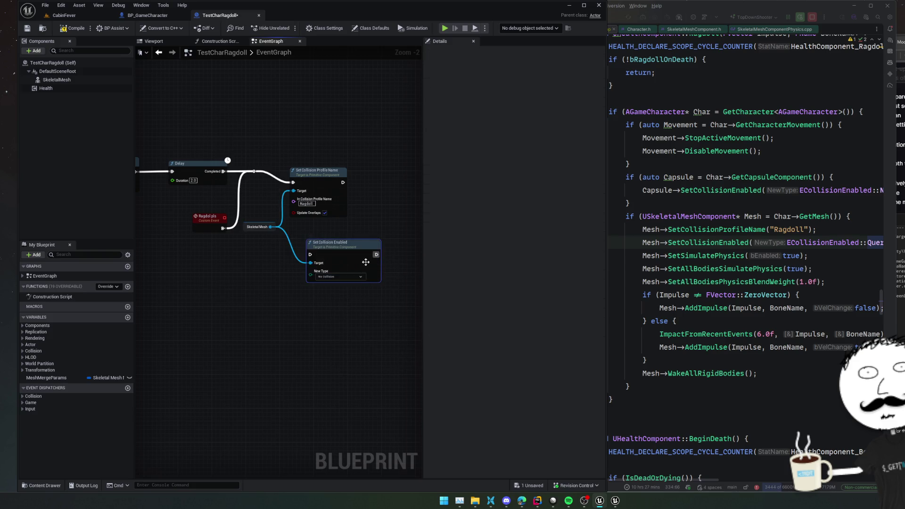
drag(366, 262, 415, 227)
mouse_move(342, 182)
mouse_down()
mouse_move(363, 219)
mouse_move(397, 202)
mouse_up()
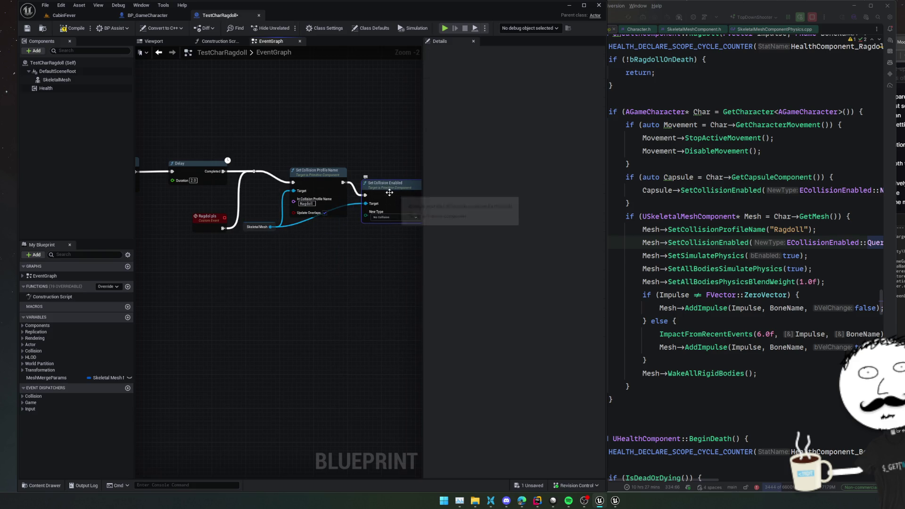
click(389, 219)
click(440, 234)
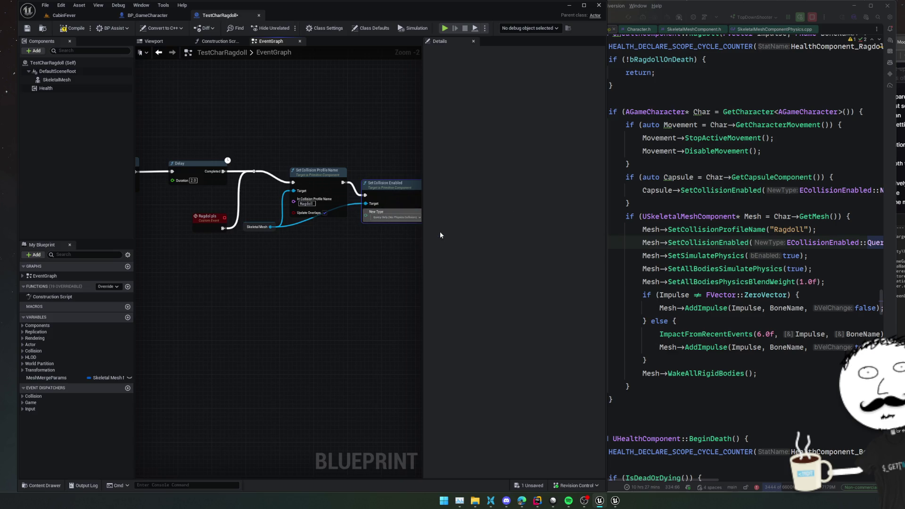
Add Set Simulate Physics and Set All Bodies Simulate Physics nodes on the Skeletal Mesh
drag(249, 231, 301, 249)
text(set simulate p)
click(337, 322)
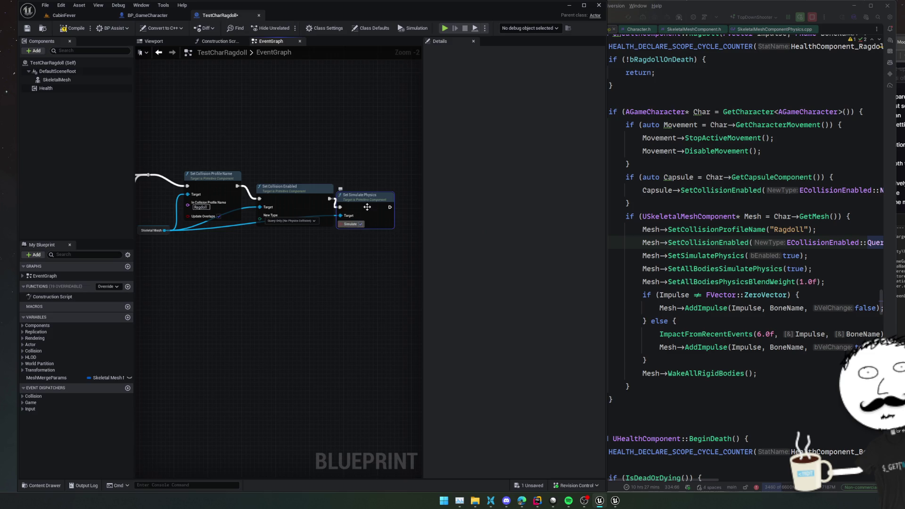
drag(341, 262, 289, 275)
drag(347, 266, 292, 259)
scroll(286, 259, down, 1)
drag(159, 231, 306, 253)
text(set all bodies)
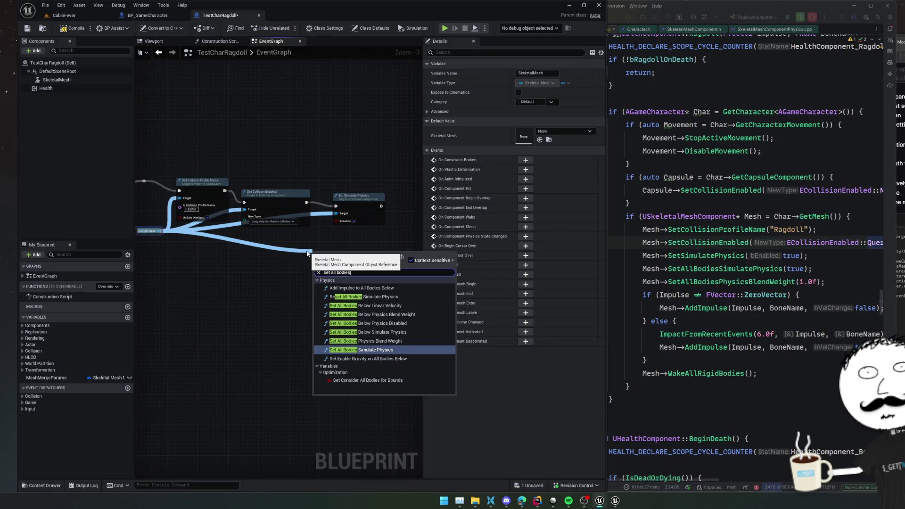
click(361, 349)
mouse_move(325, 254)
mouse_down()
mouse_move(420, 278)
mouse_move(424, 228)
mouse_move(371, 207)
mouse_move(392, 208)
mouse_up()
drag(371, 274, 311, 267)
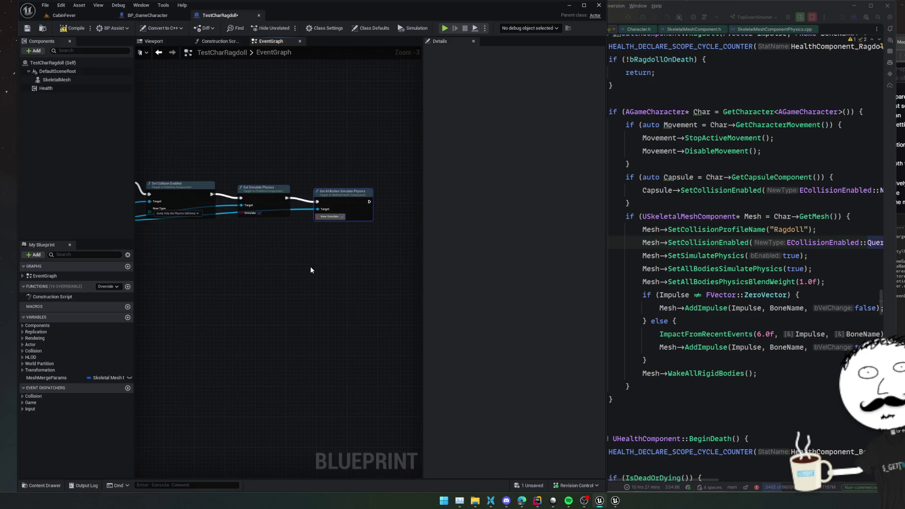
Add a Set All Bodies Physics Blend Weight node after the simulate node
mouse_move(309, 210)
mouse_down()
mouse_move(302, 206)
mouse_move(335, 250)
mouse_up()
text(set all bodies ph)
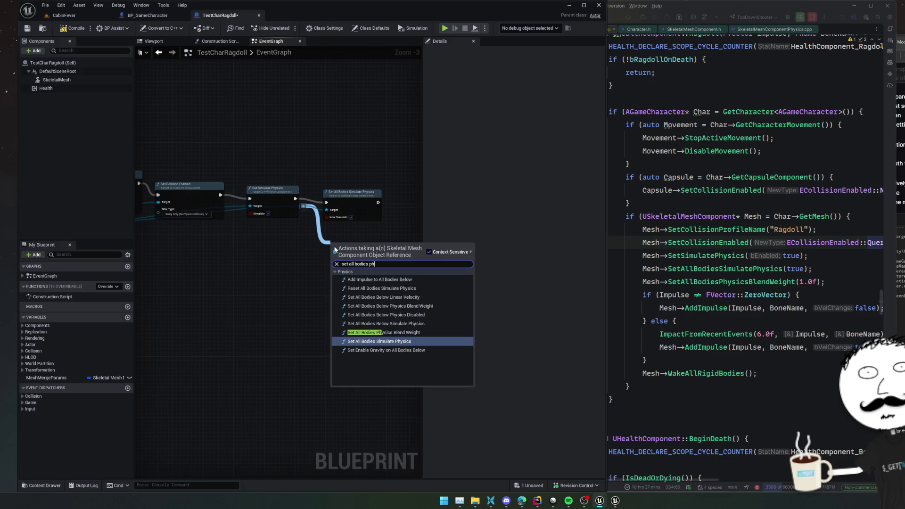
key(Up)
key(Return)
drag(351, 273, 408, 259)
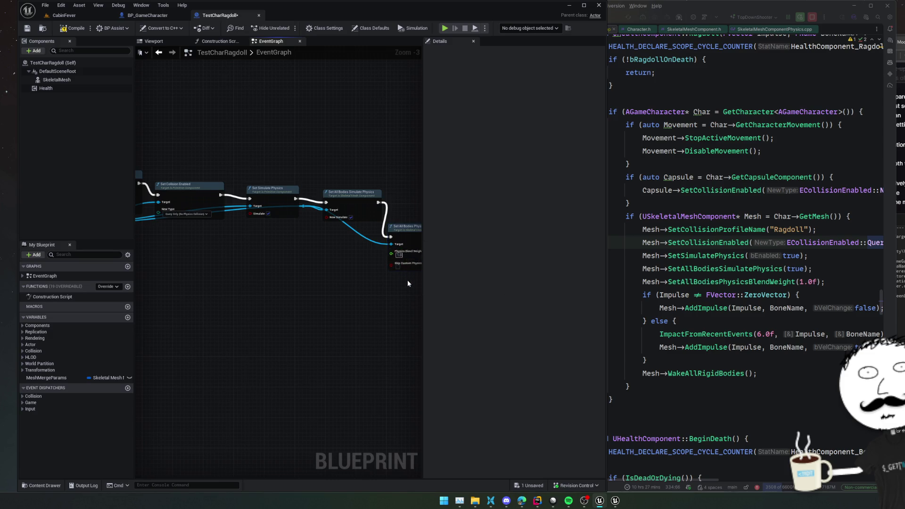
Compare with the C++ SetAllBodiesPhysicsBlendWeight call and realign the node chain
scroll(360, 290, up, 1)
scroll(360, 290, up, 1)
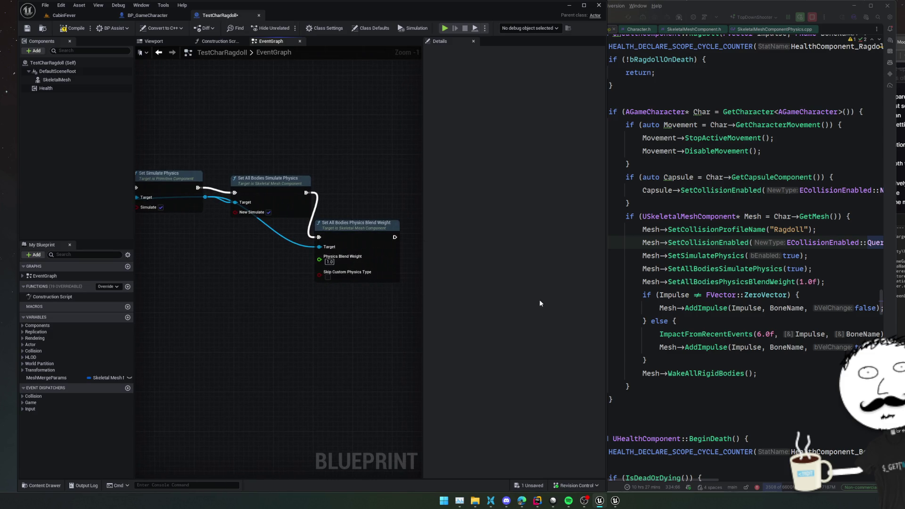
click(740, 283)
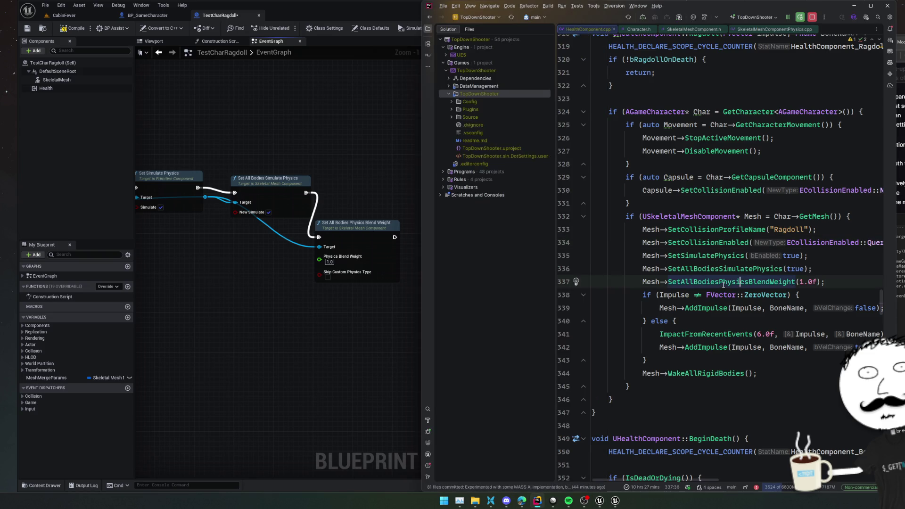
ctrl+click(724, 282)
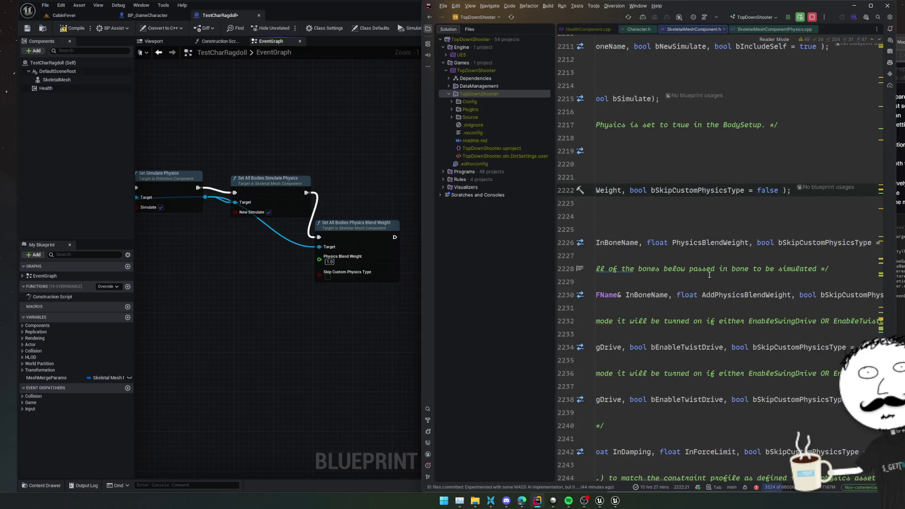
key(ctrl+minus)
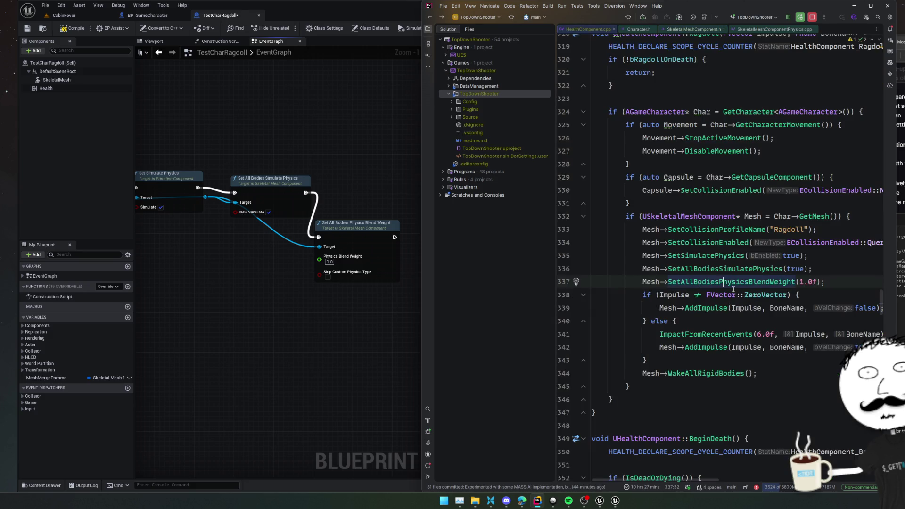
click(370, 315)
scroll(272, 262, down, 1)
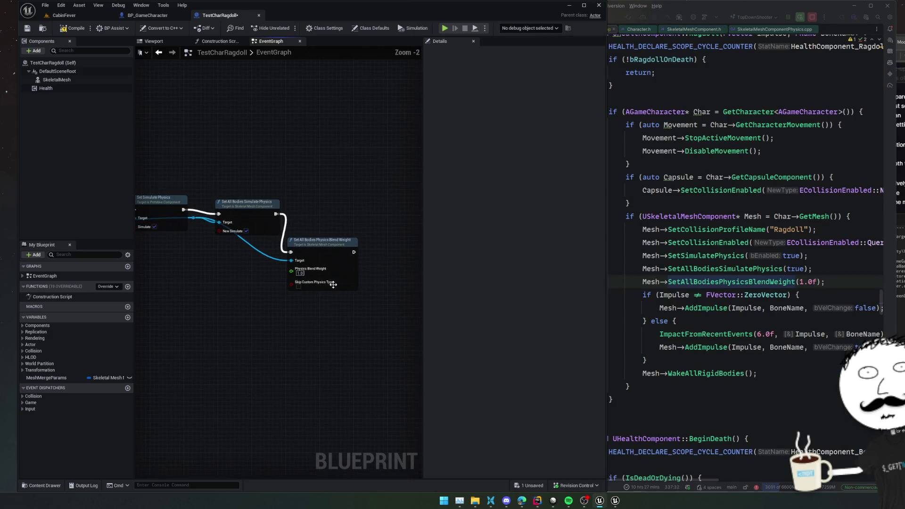
key(ctrl+z)
key(ctrl+z)
key(ctrl+z)
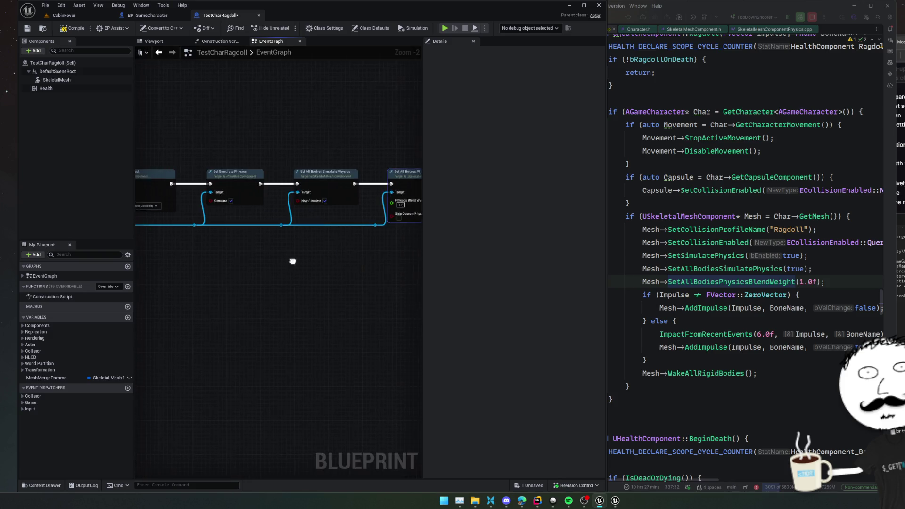
drag(299, 241, 341, 287)
text(add impu)
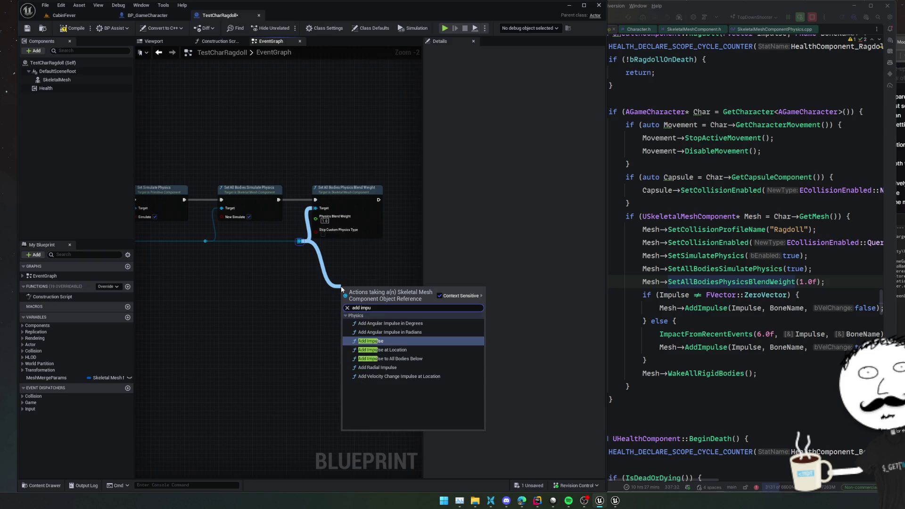
Add an Add Impulse node with X -2000, bone Head, and Vel Change enabled
key(Return)
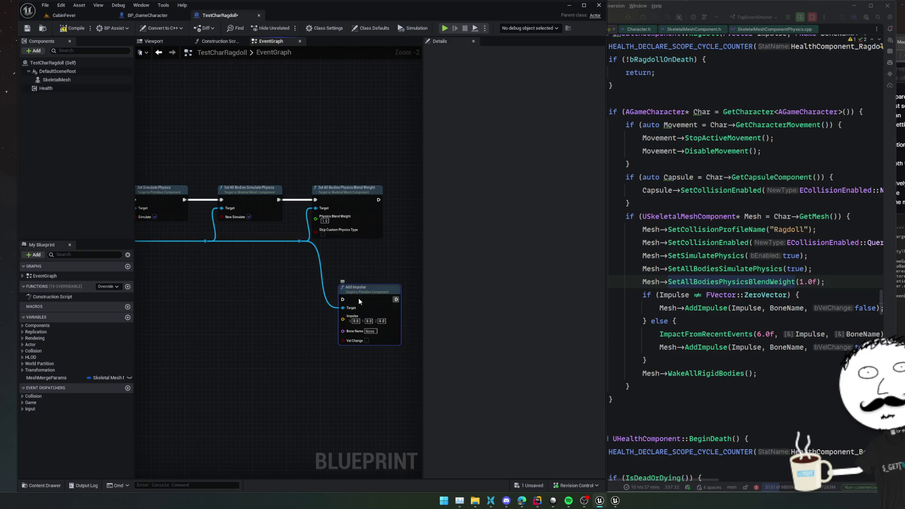
scroll(306, 299, up, 2)
click(343, 292)
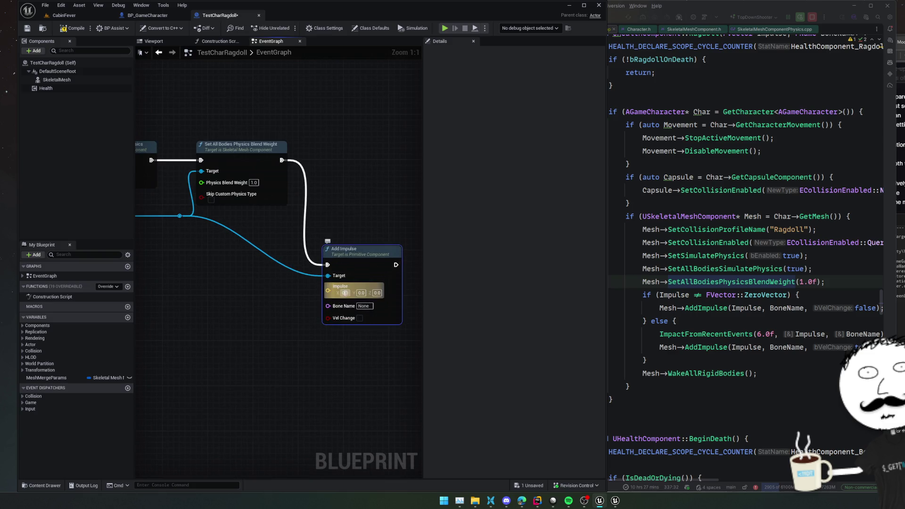
text(-2000)
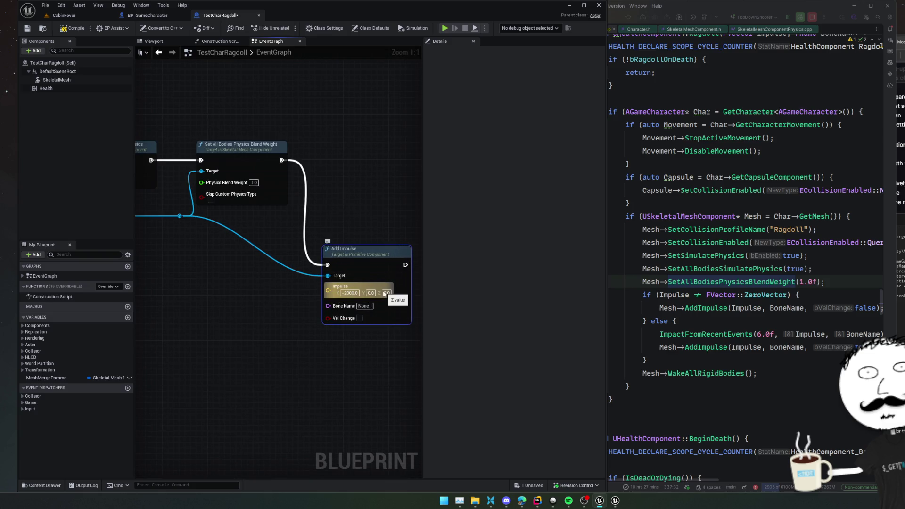
click(366, 306)
text(Head)
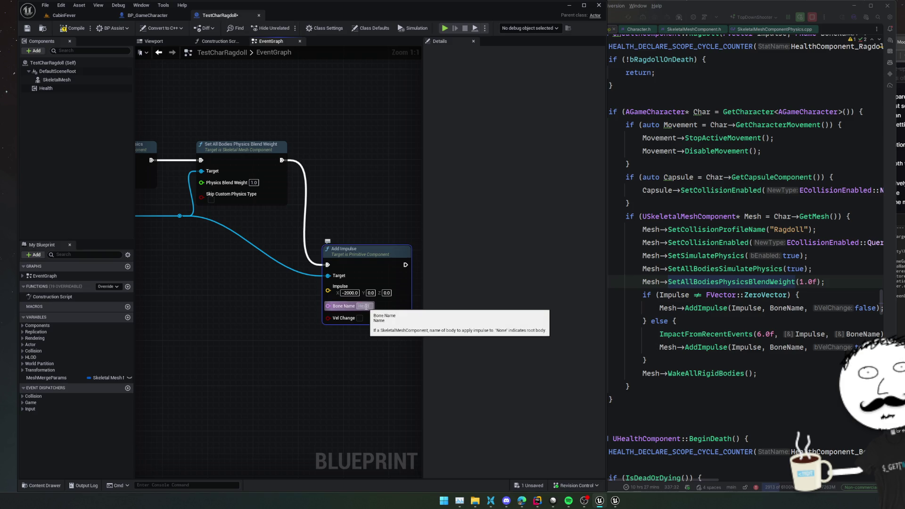
click(359, 318)
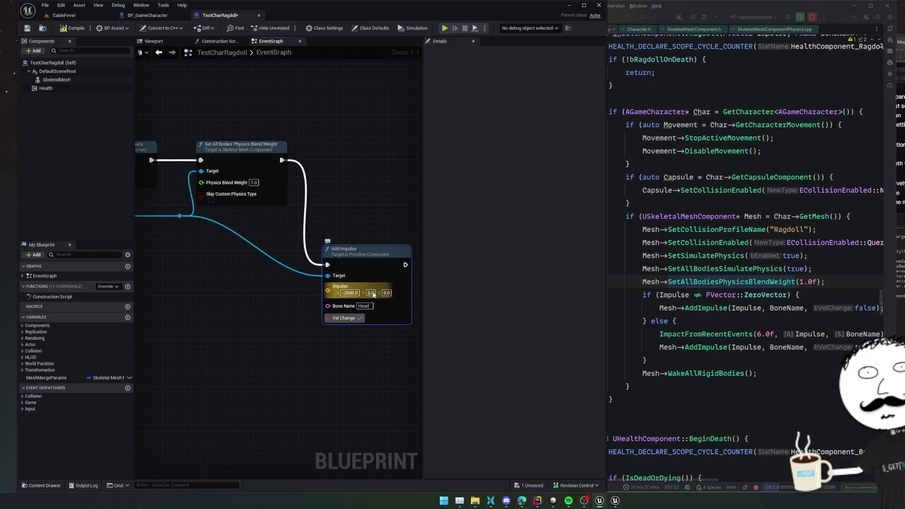
click(366, 306)
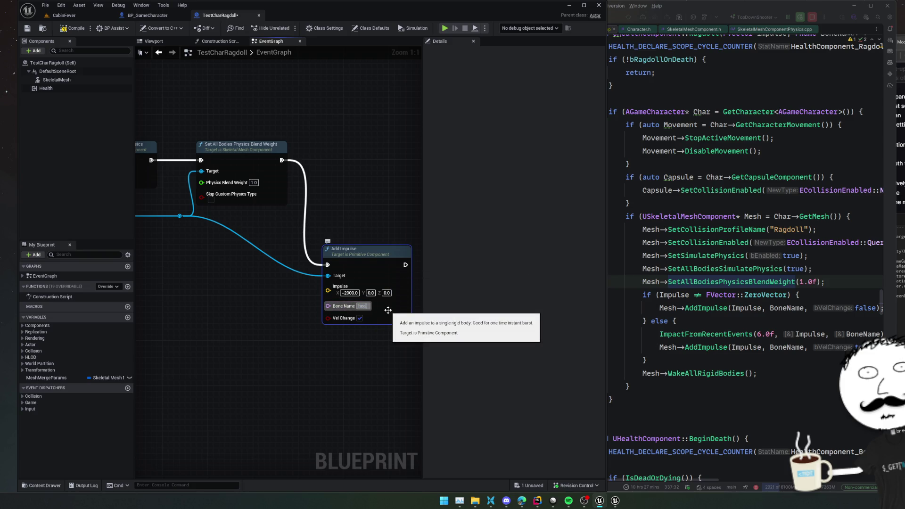
key(q)
scroll(281, 309, down, 1)
Save, delete the Delay node, compile, and switch back to the CabinFever level
key(ctrl+s)
mouse_move(209, 284)
mouse_down()
mouse_move(349, 289)
mouse_move(328, 281)
mouse_up()
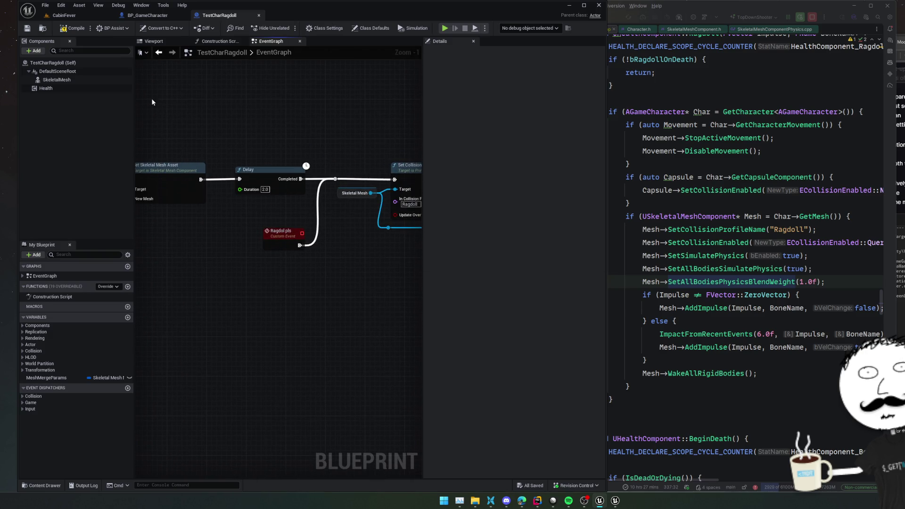
click(264, 174)
key(Delete)
drag(312, 159, 352, 163)
click(72, 29)
click(27, 28)
click(65, 16)
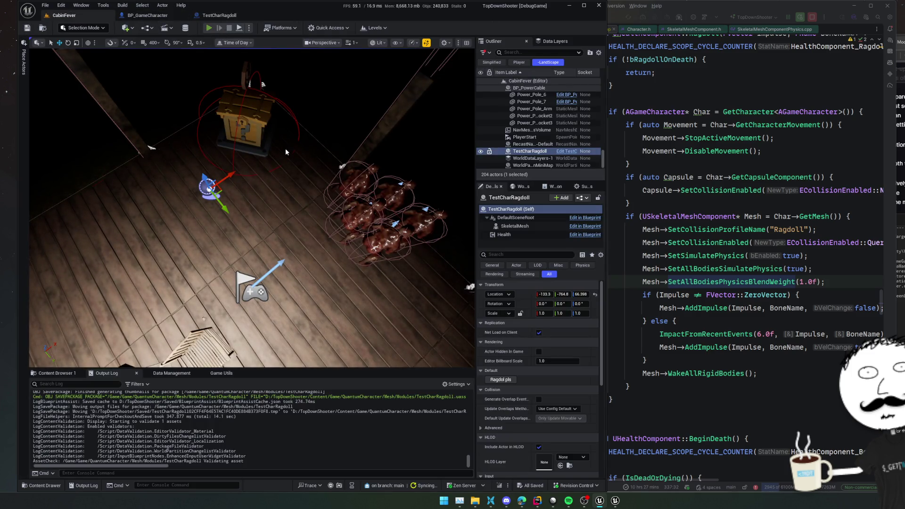
Start a play-in-editor session of CabinFever and detach to view the room
key(alt+p)
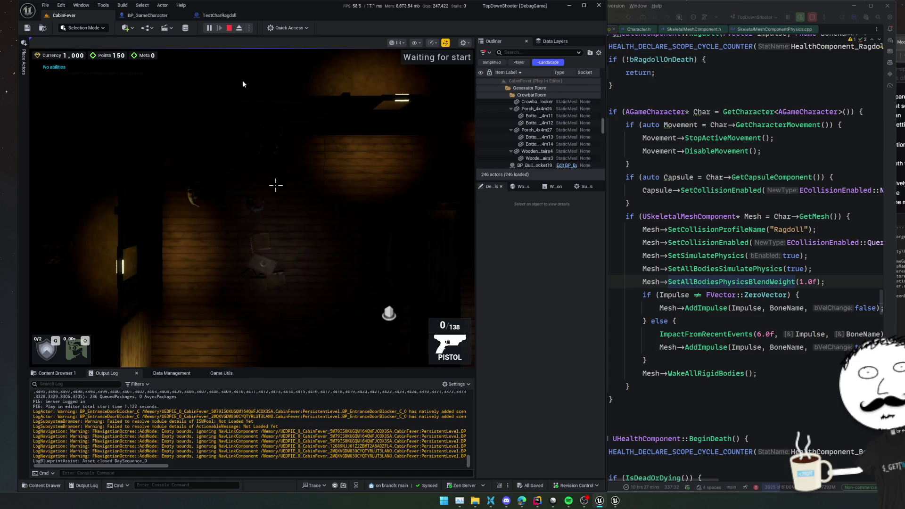
click(239, 29)
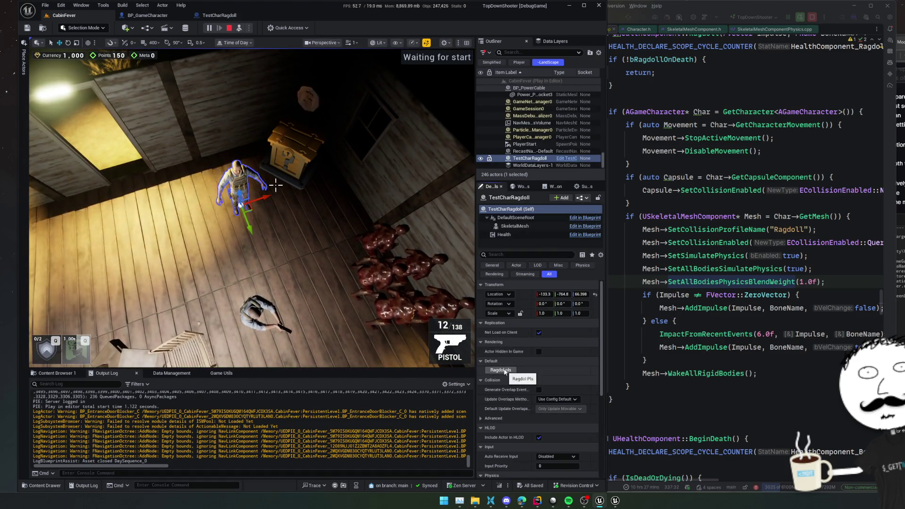
key(Up)
drag(275, 184, 275, 185)
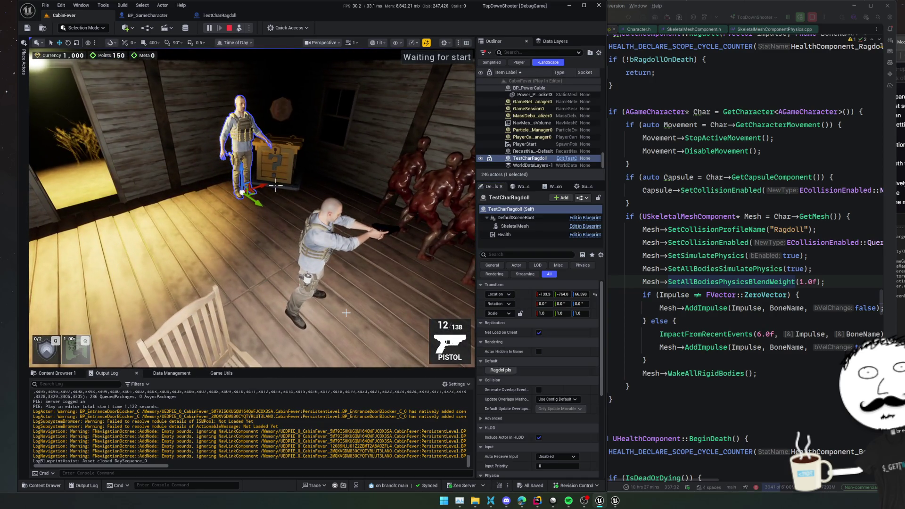
Inspect the SkeletalMesh component's physics properties during play
click(515, 226)
scroll(523, 339, down, 10)
scroll(501, 312, down, 10)
scroll(490, 312, up, 1)
scroll(490, 338, up, 2)
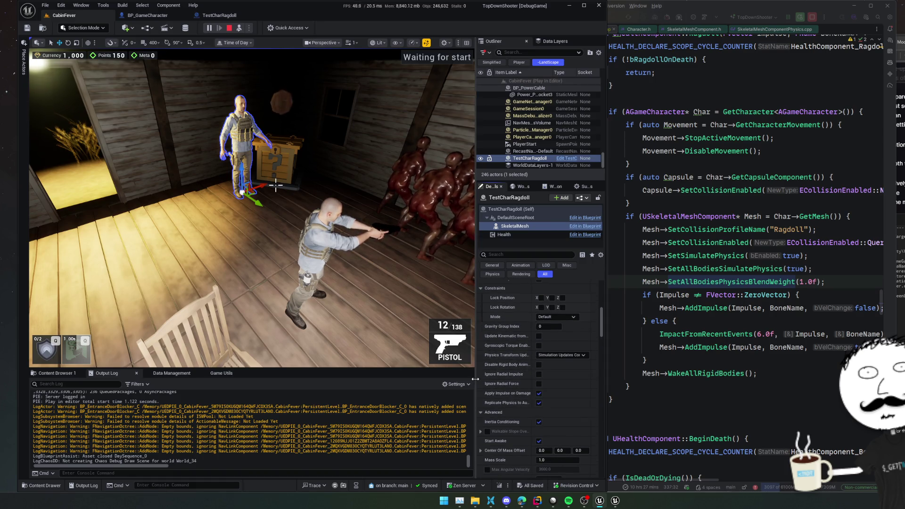
drag(473, 379, 442, 383)
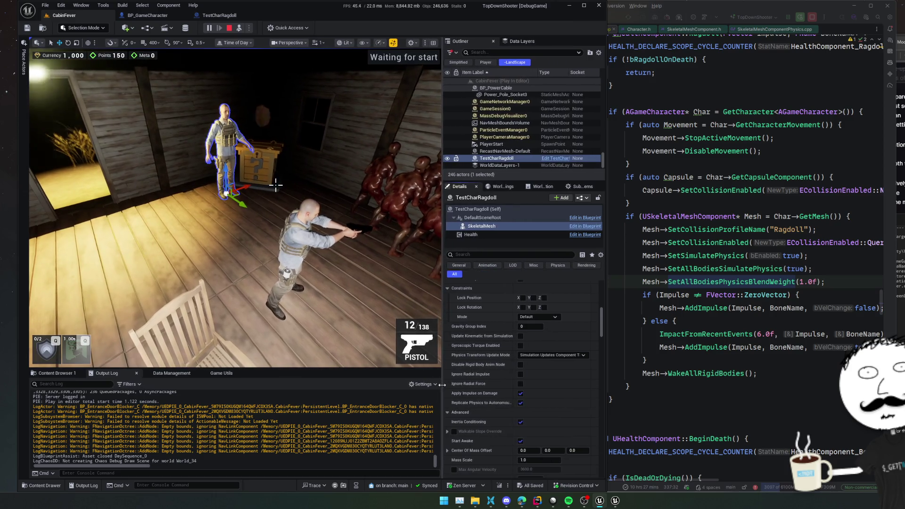
scroll(518, 377, down, 5)
scroll(456, 343, down, 8)
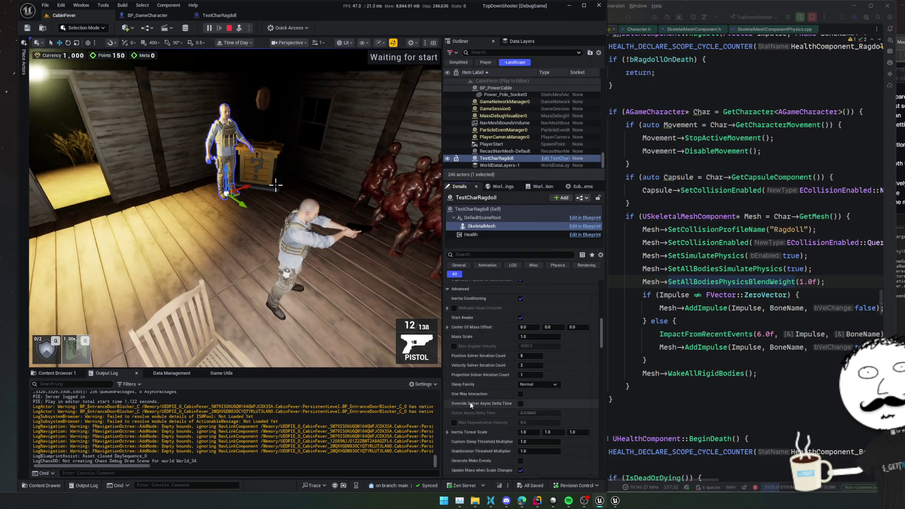
scroll(457, 332, down, 4)
scroll(462, 339, down, 1)
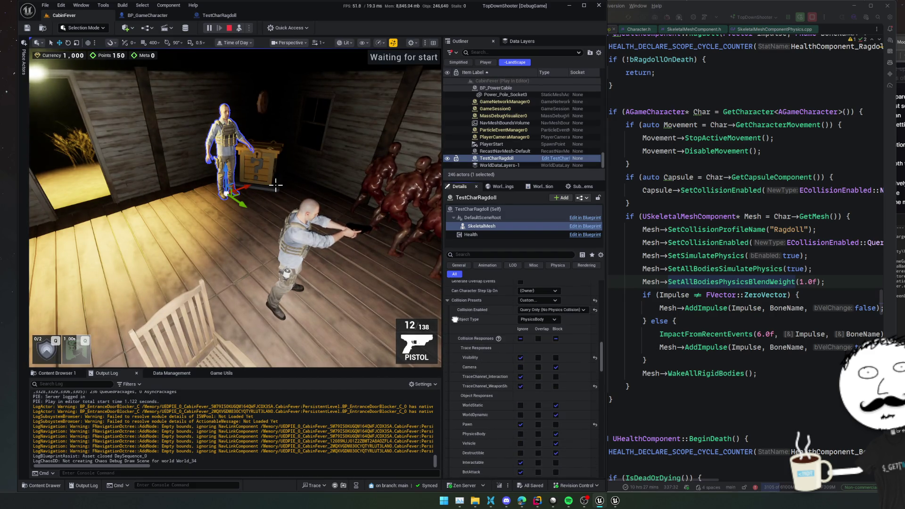
scroll(455, 319, down, 1)
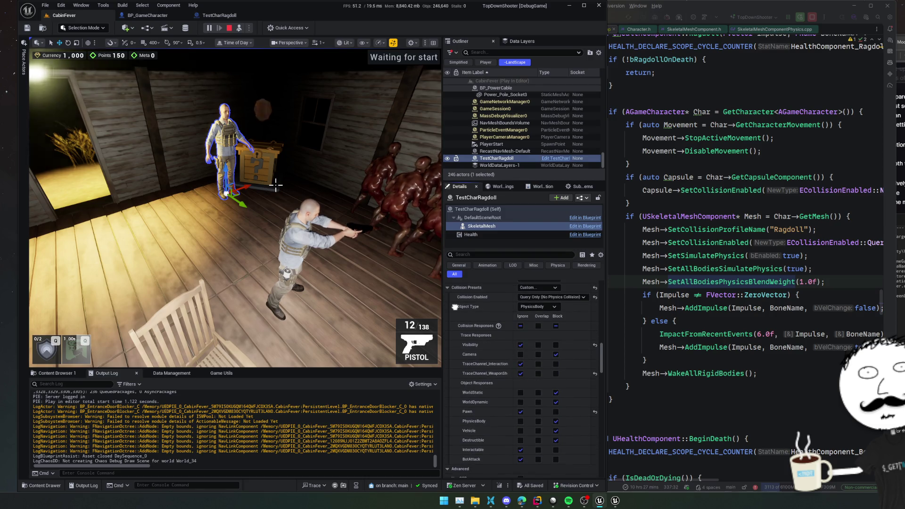
scroll(471, 325, down, 7)
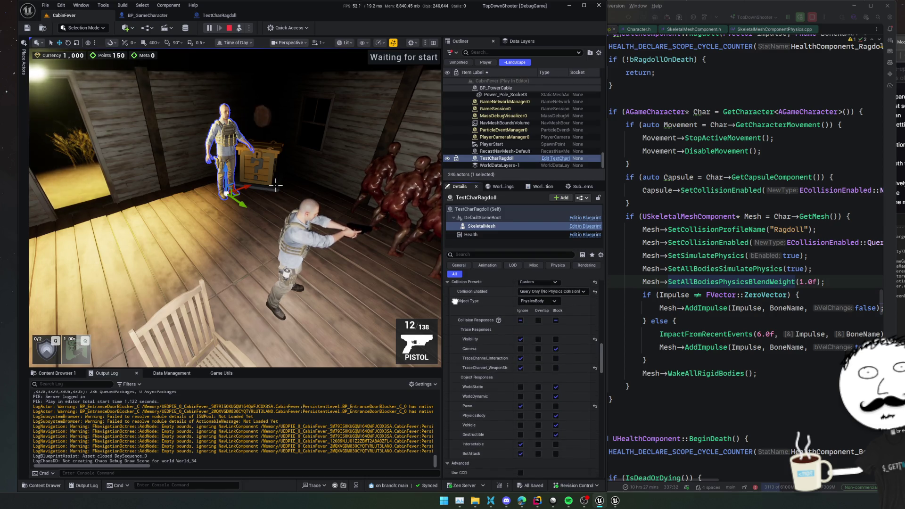
scroll(471, 321, down, 7)
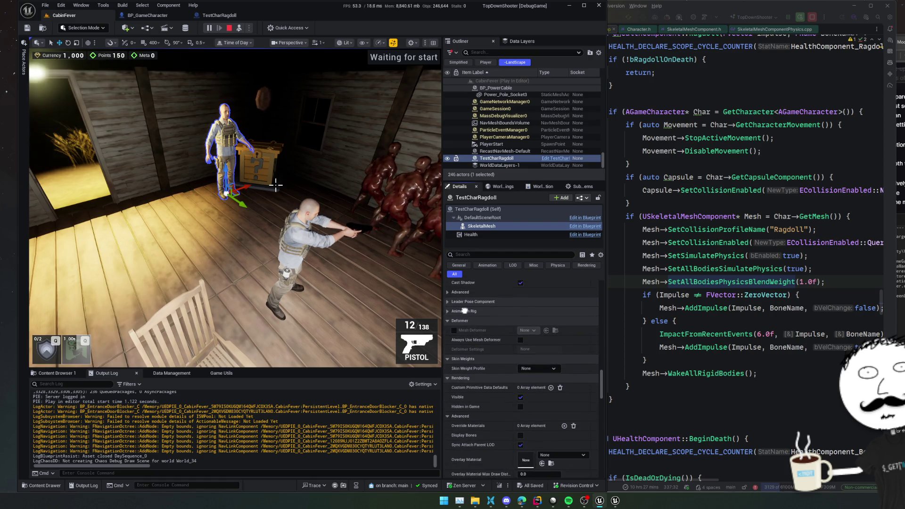
Stop the session, return to the CabinFever level editor, and start a new play session
key(Escape)
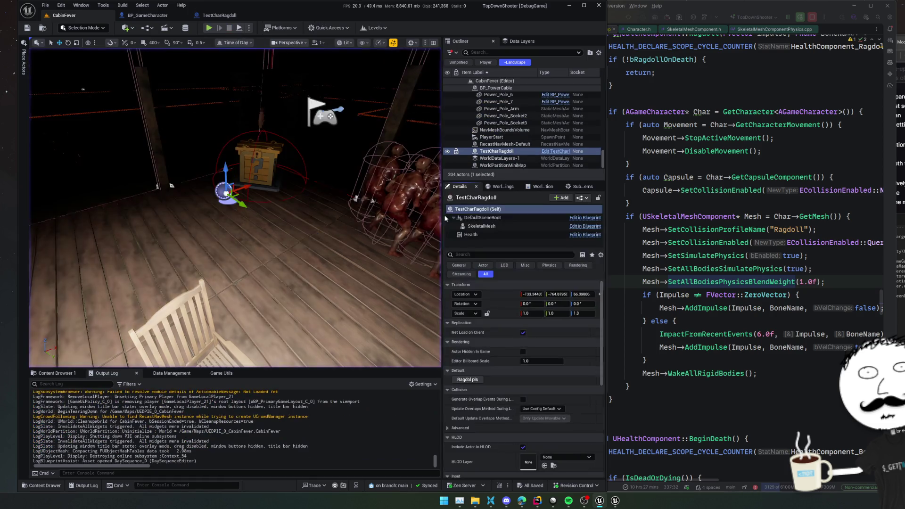
scroll(330, 429, up, 2)
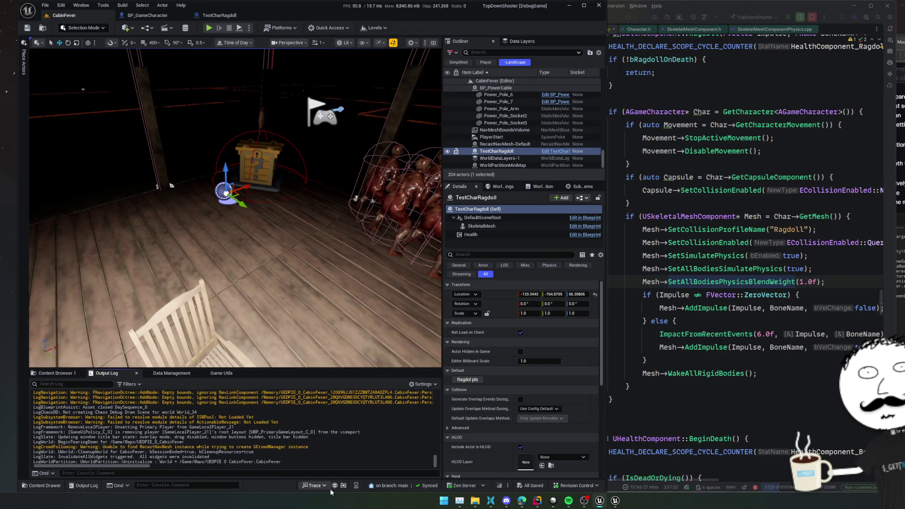
scroll(334, 457, up, 2)
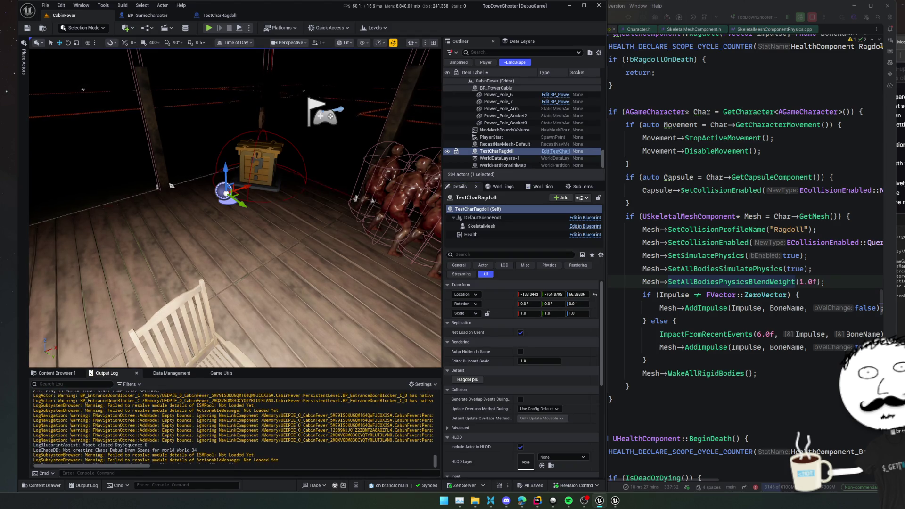
click(219, 15)
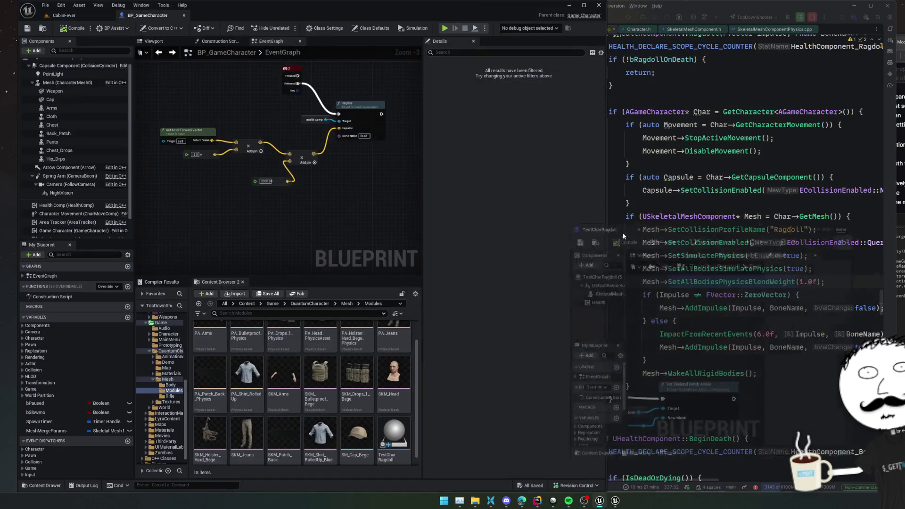
click(88, 18)
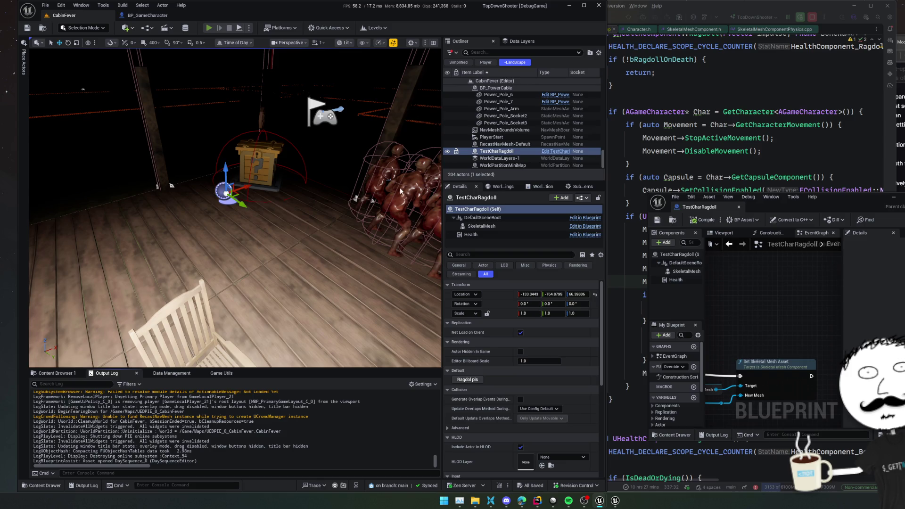
key(alt+p)
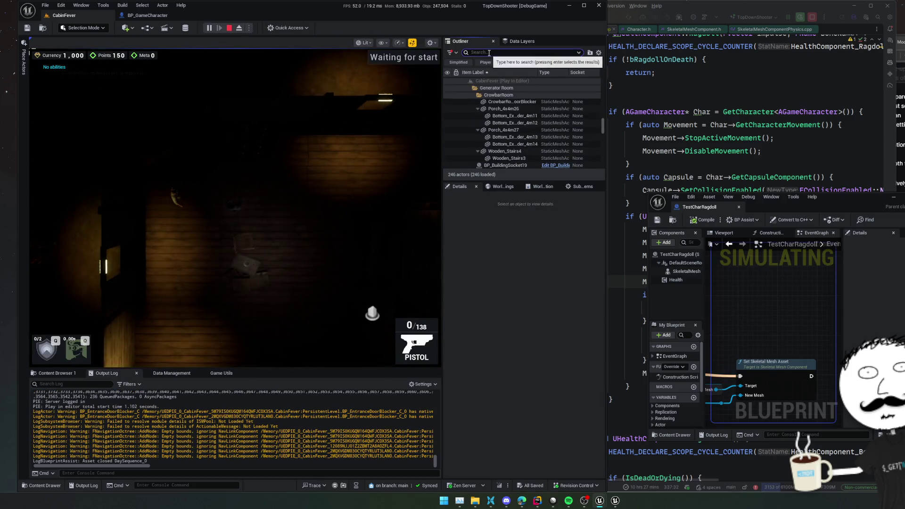
Select TestCharRagdoll in the Outliner and review the ragdoll collision code in Rider
text(testcha)
click(500, 88)
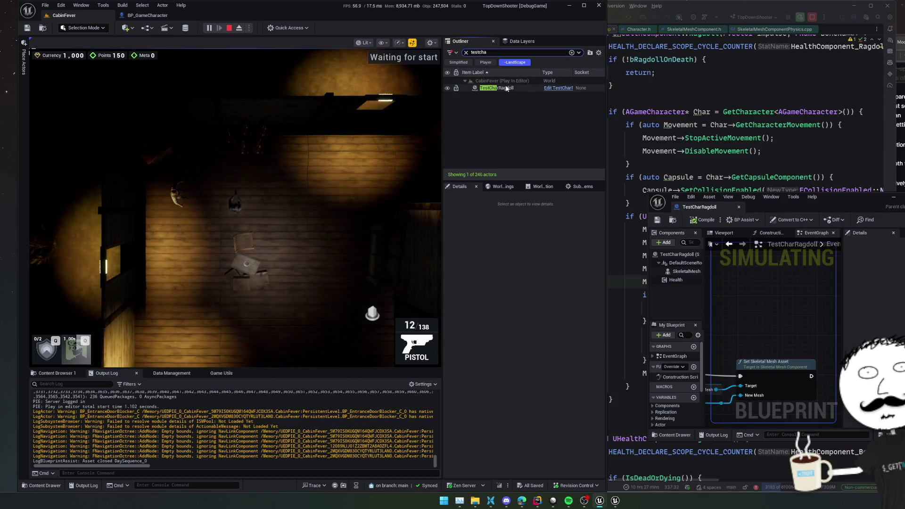
click(547, 89)
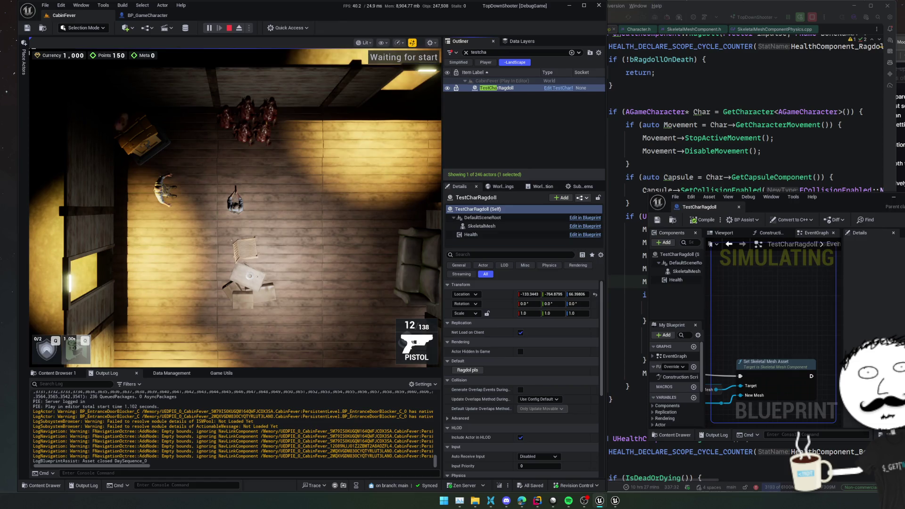
click(645, 190)
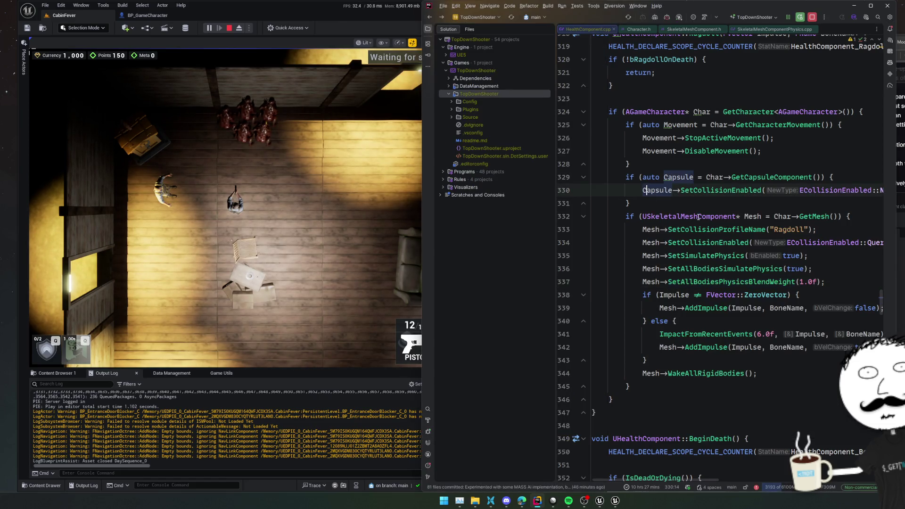
key(alt+Tab)
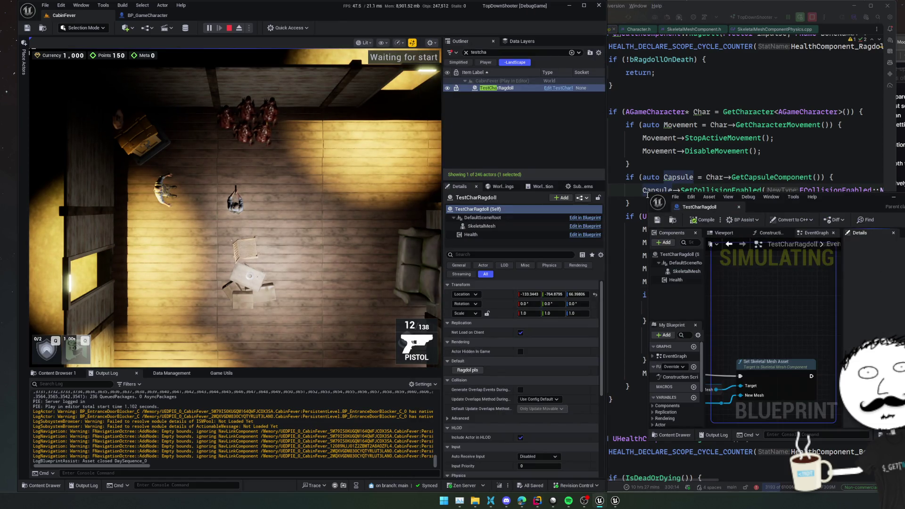
Arrange the TestCharRagdoll blueprint window to show the Add Impulse chain and Set Collision nodes
mouse_move(645, 193)
mouse_down()
mouse_move(440, 51)
mouse_move(383, 53)
mouse_up()
scroll(553, 292, up, 2)
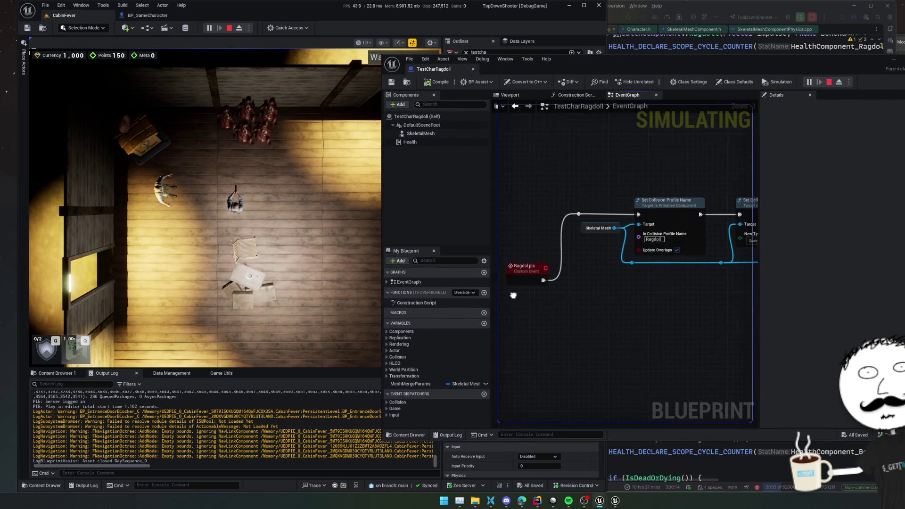
scroll(553, 293, down, 2)
mouse_move(607, 66)
mouse_down()
mouse_move(756, 50)
mouse_move(736, 63)
mouse_up()
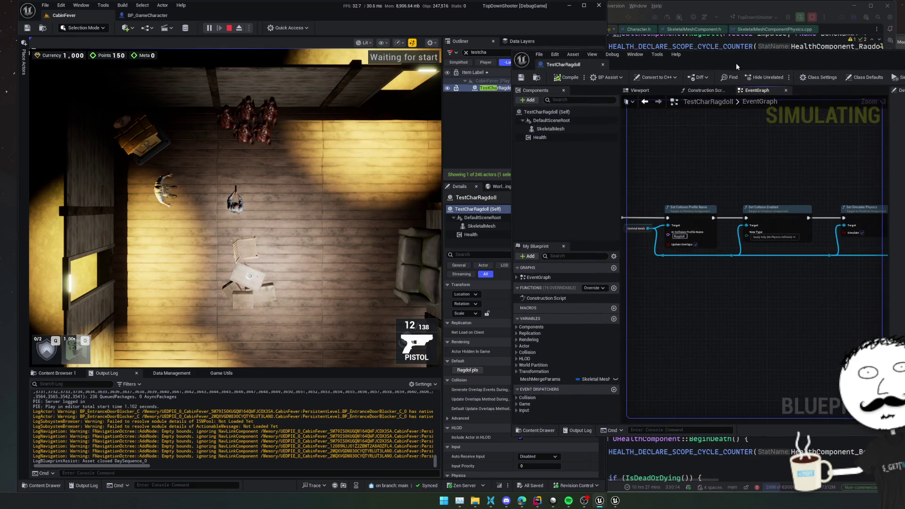
mouse_move(780, 274)
mouse_down()
mouse_move(729, 288)
mouse_move(741, 299)
mouse_move(685, 307)
mouse_move(892, 307)
mouse_up()
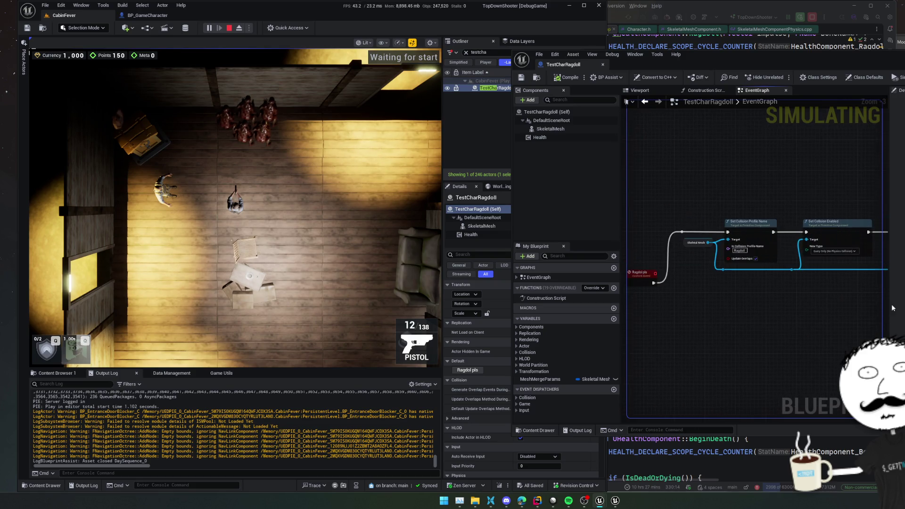
right_click(707, 241)
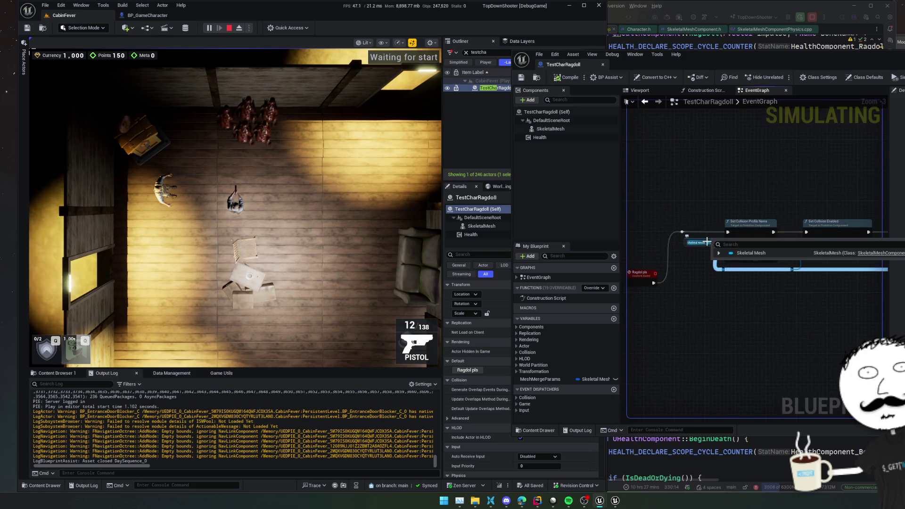
click(718, 253)
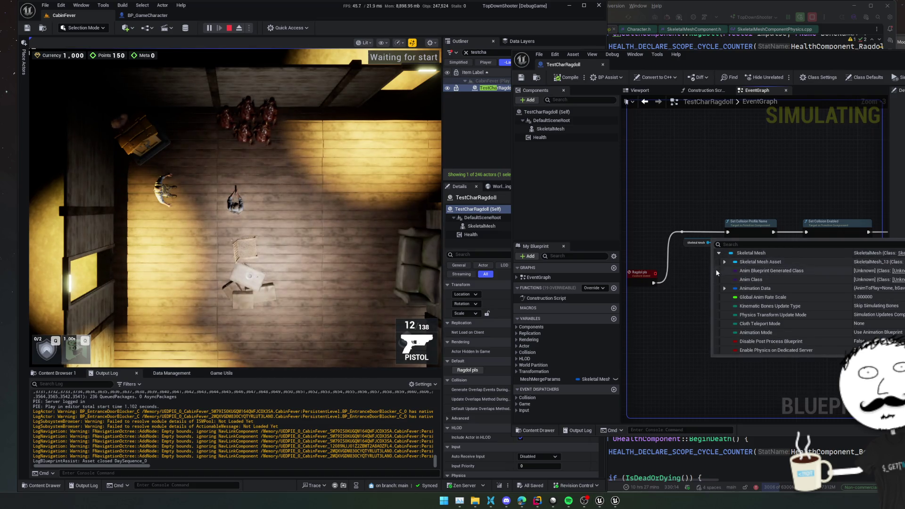
click(698, 274)
scroll(681, 290, up, 2)
drag(681, 293, 789, 296)
Set Set Collision Enabled's New Type to No Collision, compile, and trigger Ragdoll pls
click(756, 256)
click(731, 265)
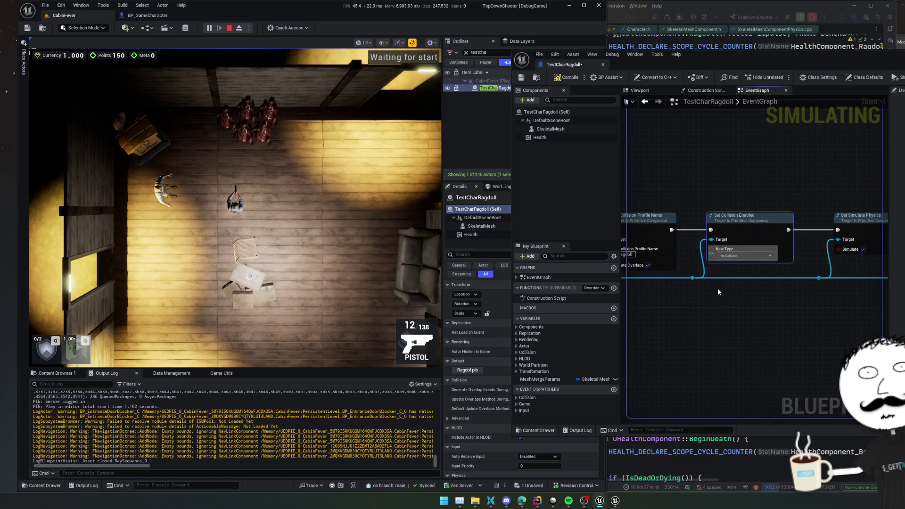
drag(735, 306, 787, 310)
click(571, 78)
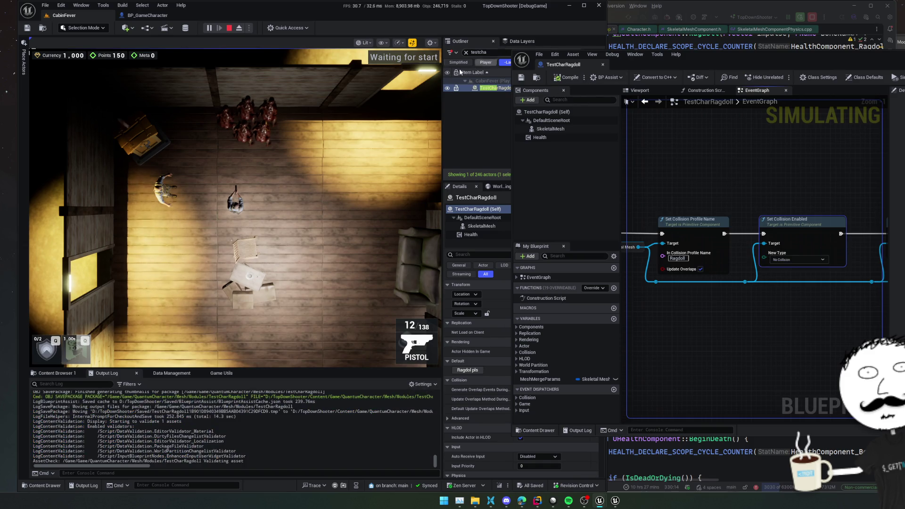
click(470, 370)
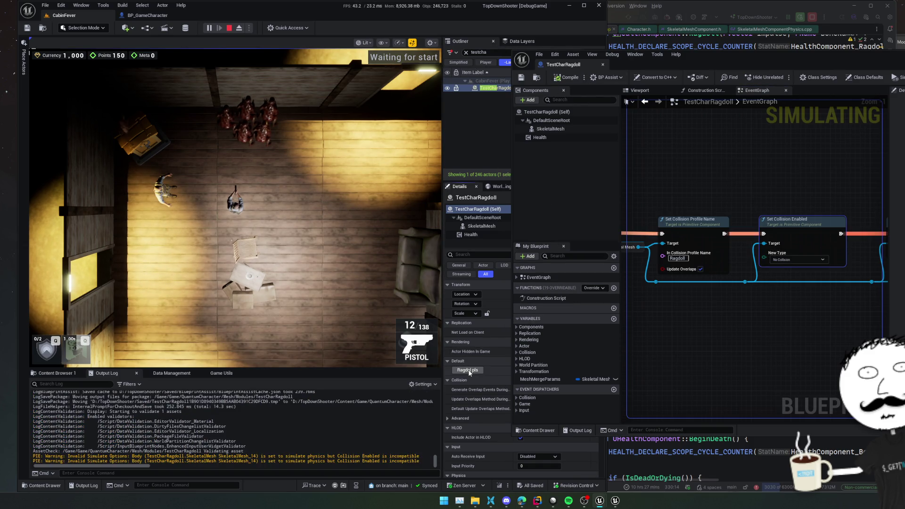
Filter Details for gravity, select SkeletalMesh, and scroll to its Physics section showing Enable Gravity on
drag(664, 50, 723, 48)
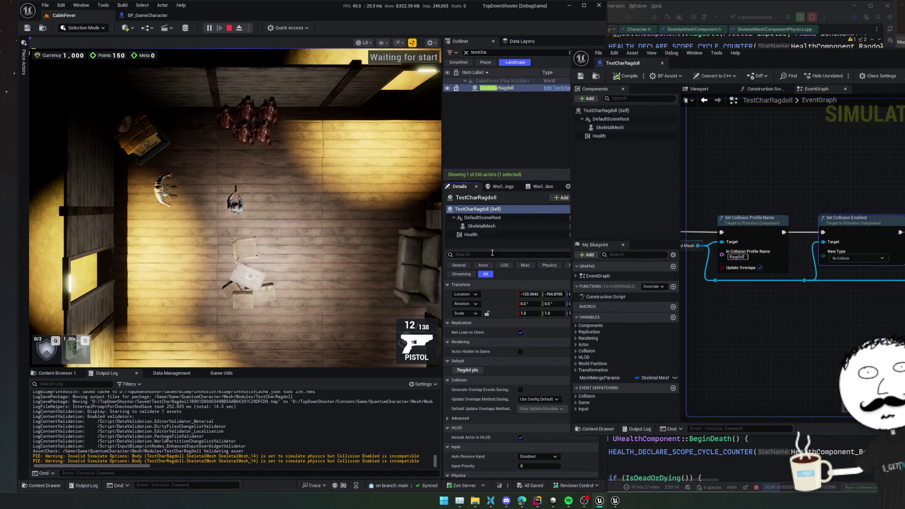
text(grav)
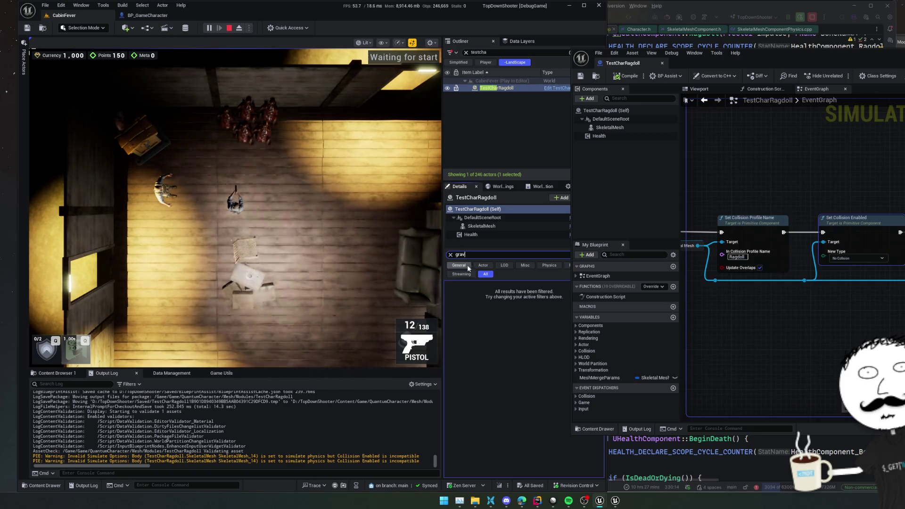
click(481, 226)
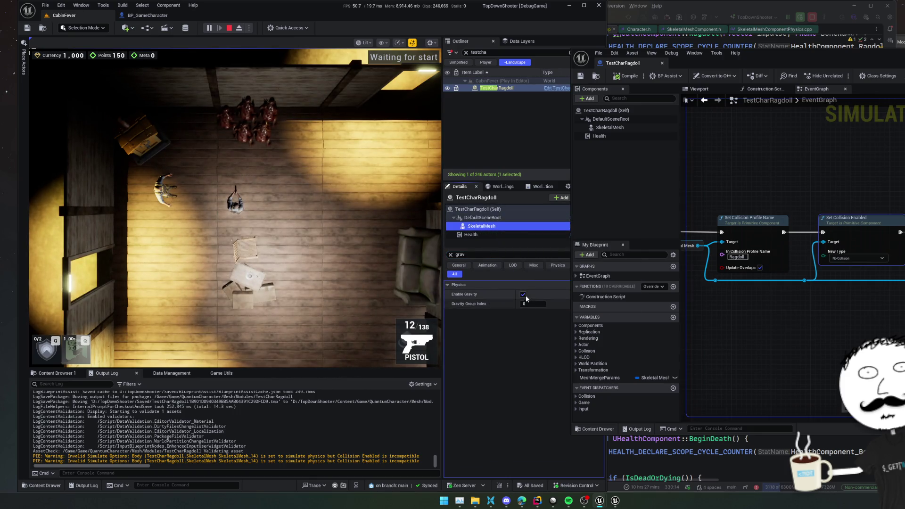
click(450, 255)
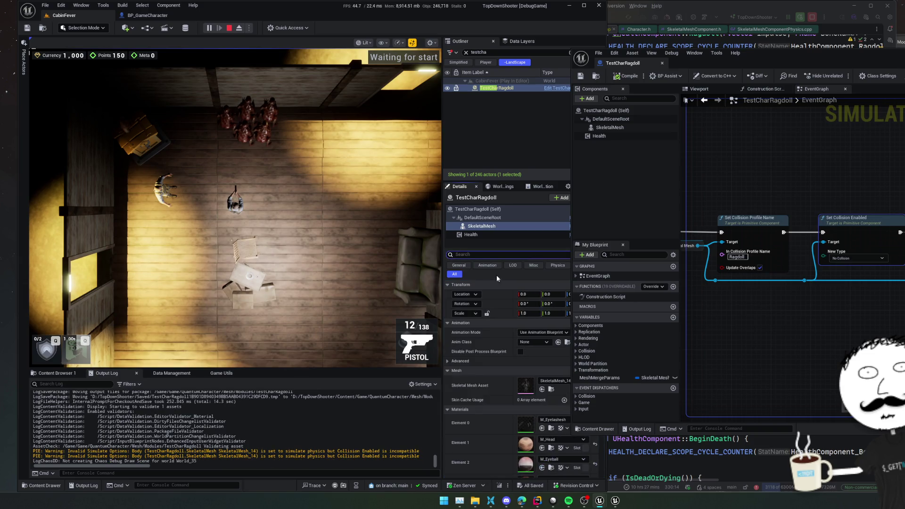
scroll(493, 384, down, 1)
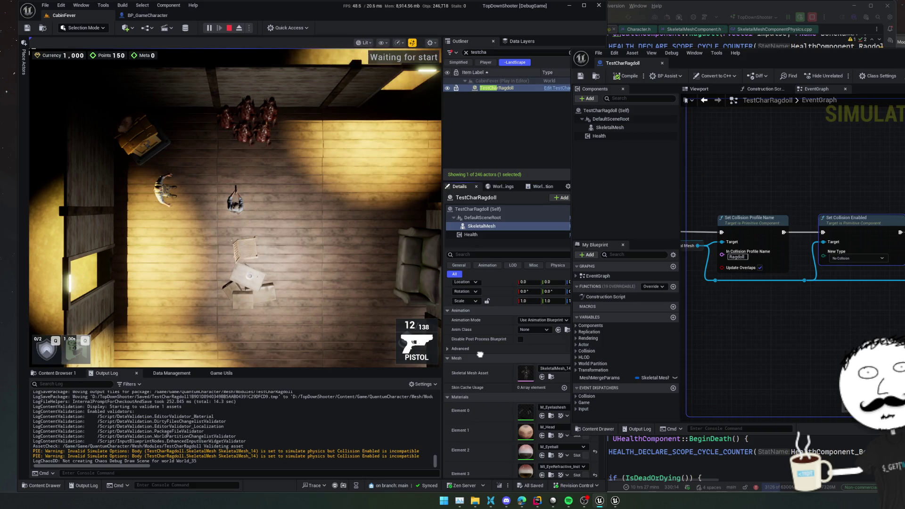
scroll(480, 354, down, 1)
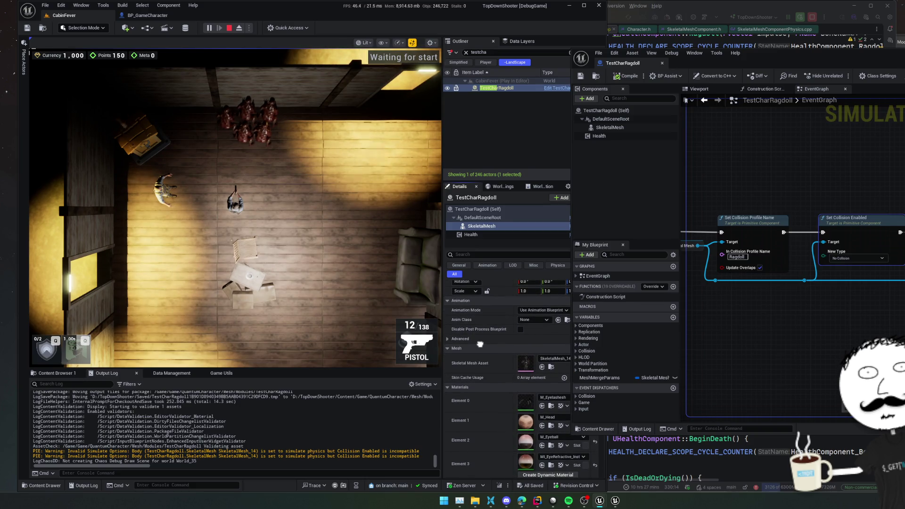
scroll(480, 344, down, 5)
scroll(490, 361, down, 10)
drag(844, 319, 777, 316)
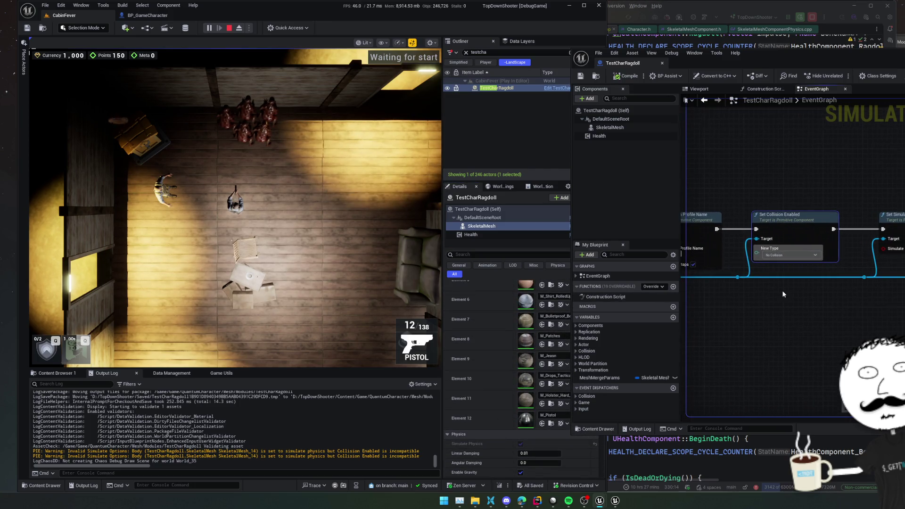
Switch Set Collision Enabled to Collision Enabled (Query and Physics) and compile the blueprint
click(789, 256)
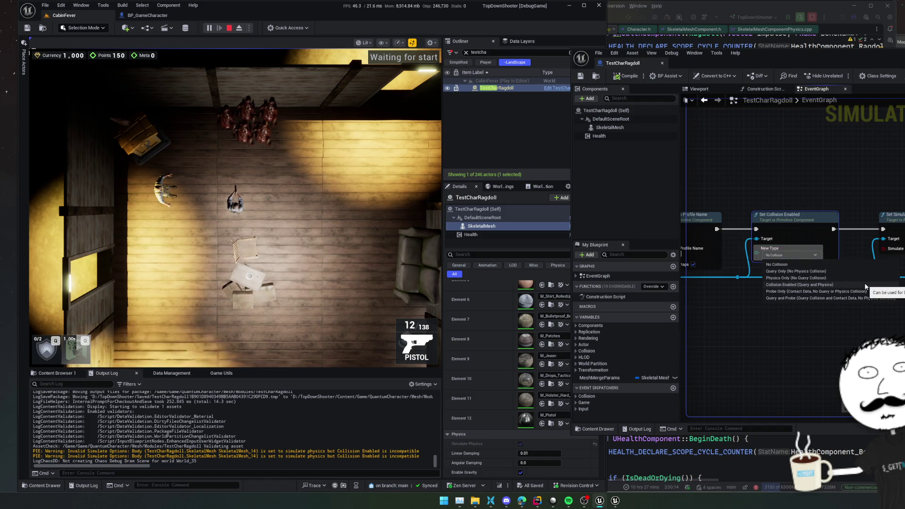
key(Escape)
drag(821, 293, 852, 270)
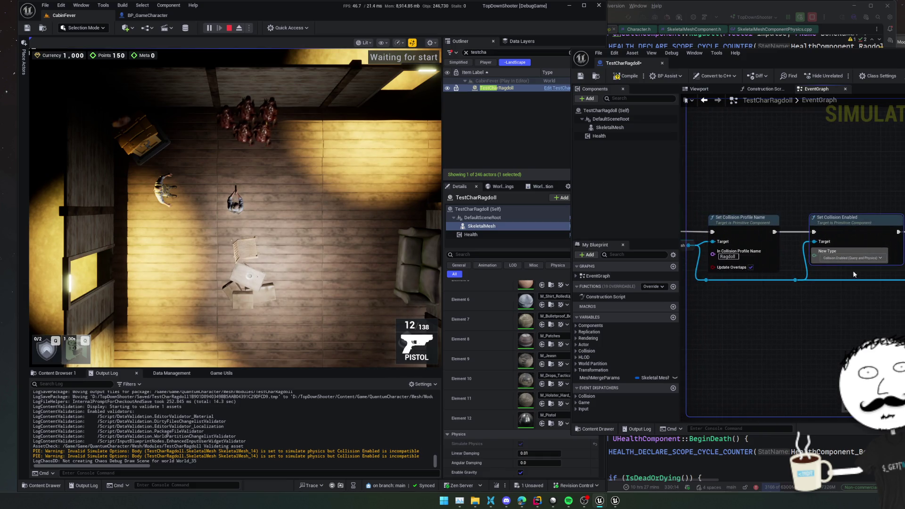
click(626, 78)
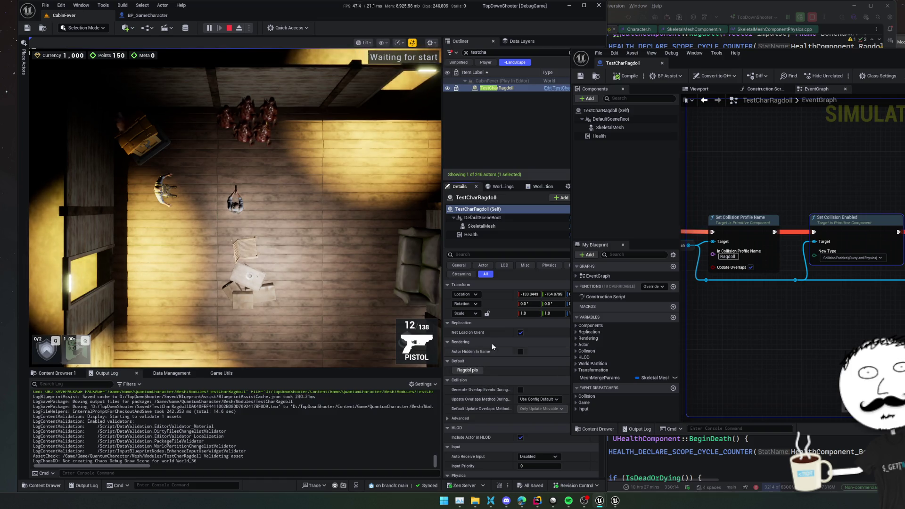
click(493, 227)
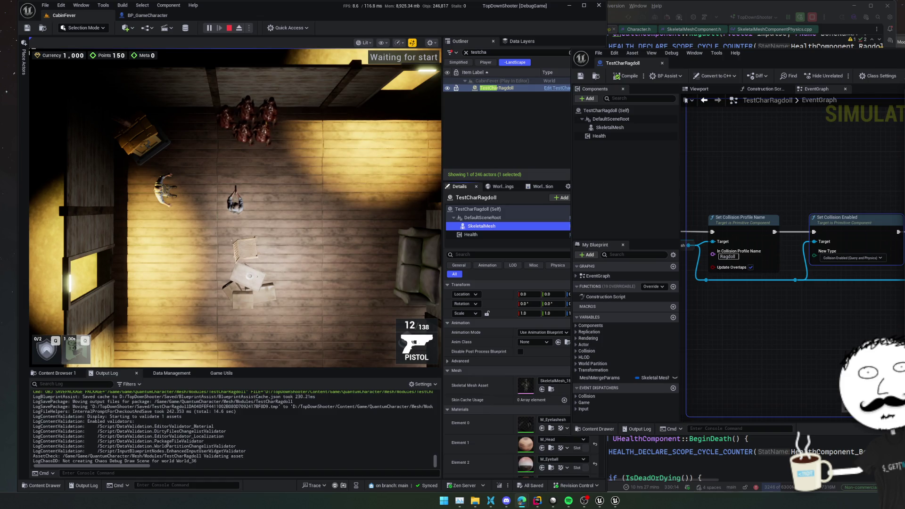
scroll(504, 393, down, 1)
scroll(483, 385, down, 10)
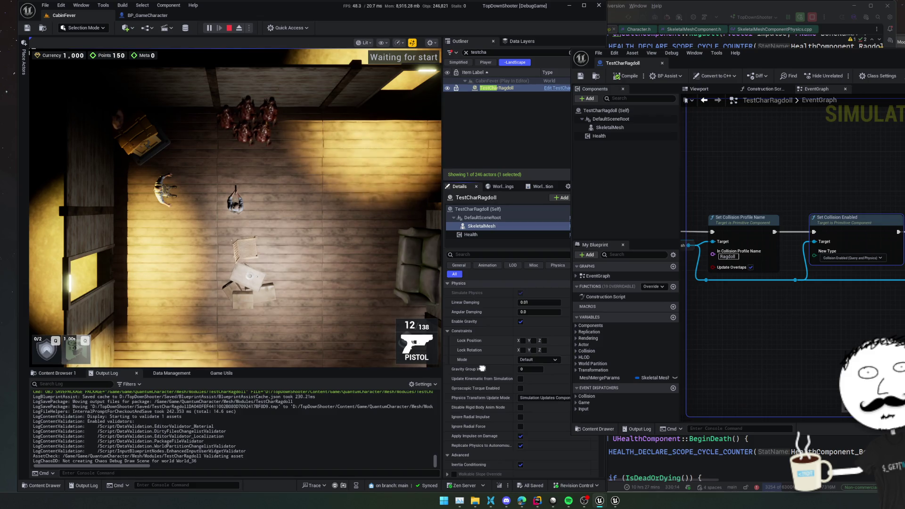
scroll(481, 368, down, 5)
scroll(499, 339, down, 10)
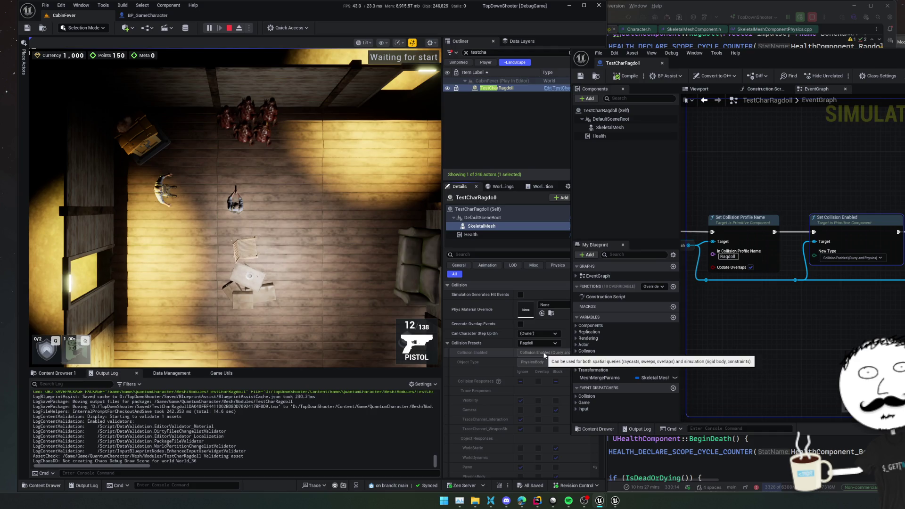
drag(849, 327, 746, 339)
drag(895, 325, 737, 337)
mouse_move(813, 335)
mouse_down()
mouse_move(682, 332)
mouse_move(855, 341)
mouse_move(766, 357)
mouse_up()
scroll(839, 343, down, 1)
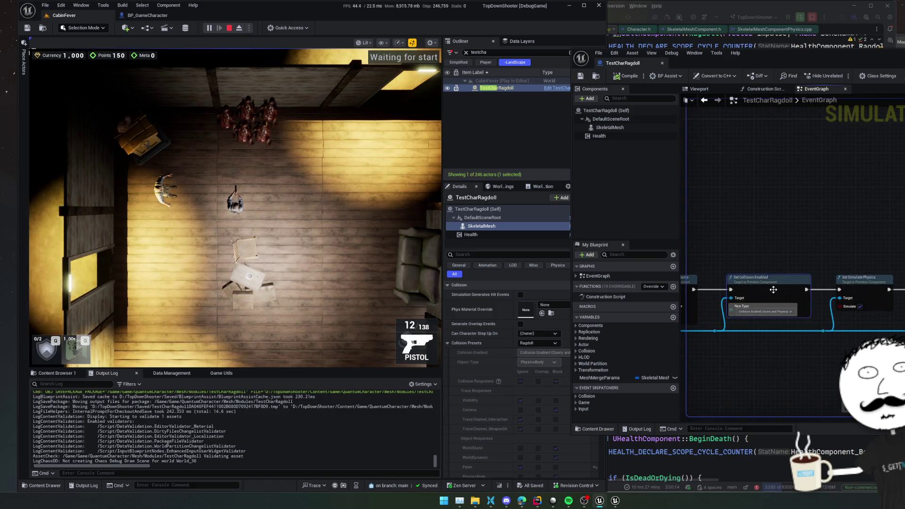
Move Set Collision Enabled after Set All Bodies Simulate Physics and wire it into Physics Blend Weight
drag(771, 279, 784, 257)
mouse_move(759, 311)
mouse_down()
mouse_move(816, 313)
mouse_move(764, 258)
mouse_move(806, 292)
mouse_move(756, 307)
mouse_move(729, 290)
mouse_up()
mouse_move(819, 276)
mouse_down()
mouse_move(837, 285)
mouse_move(800, 304)
mouse_up()
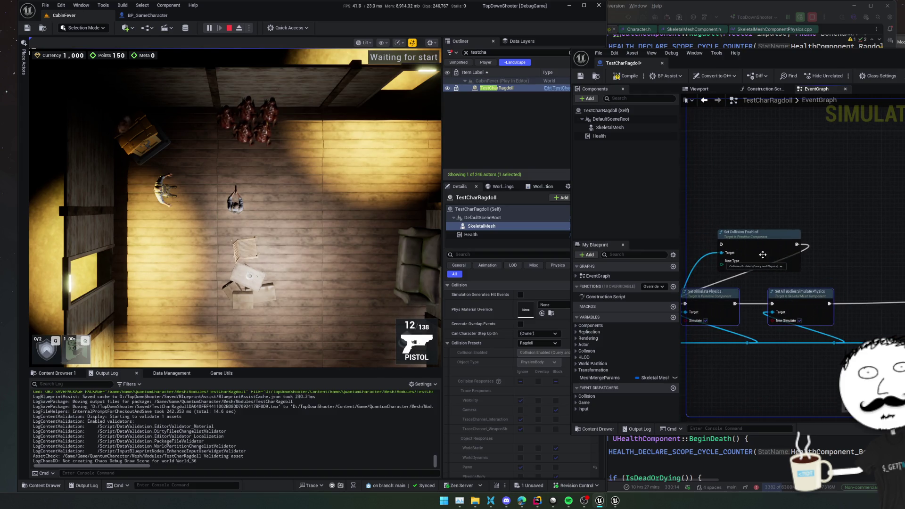
drag(763, 254, 873, 272)
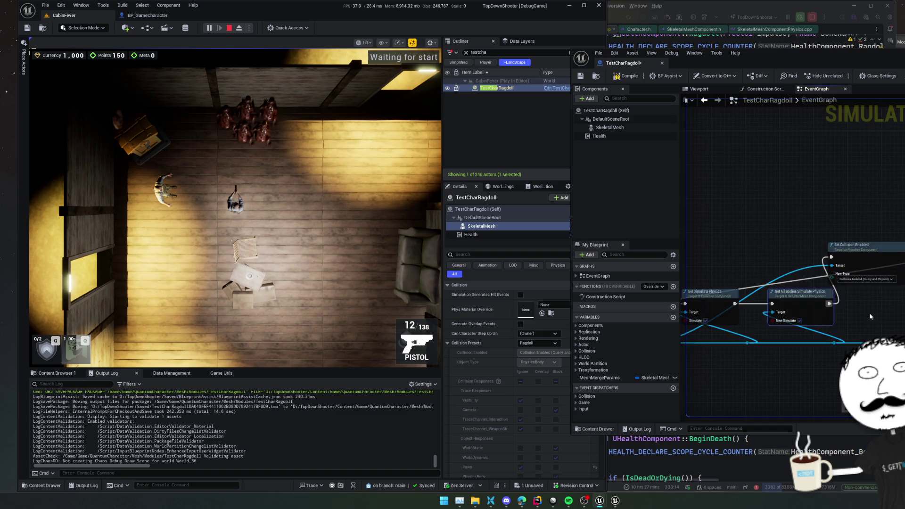
drag(829, 303, 755, 304)
drag(830, 262, 869, 302)
drag(782, 246, 803, 275)
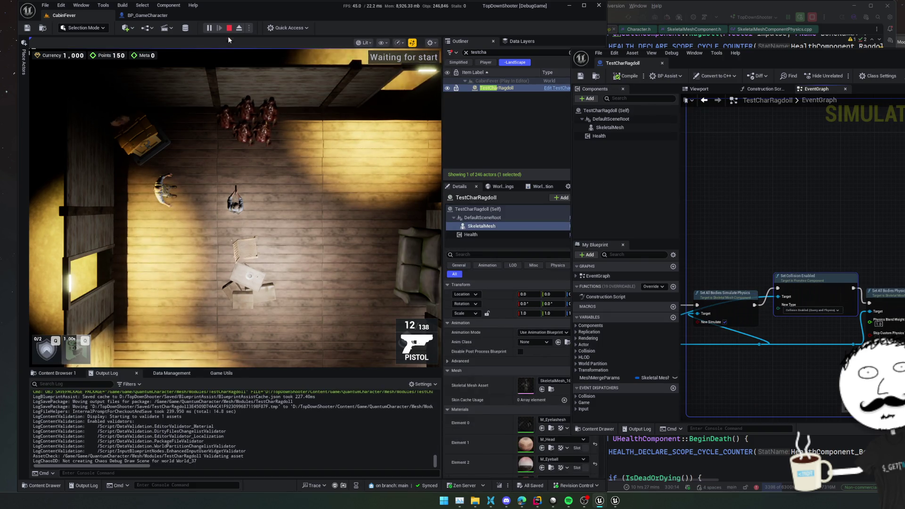
key(Escape)
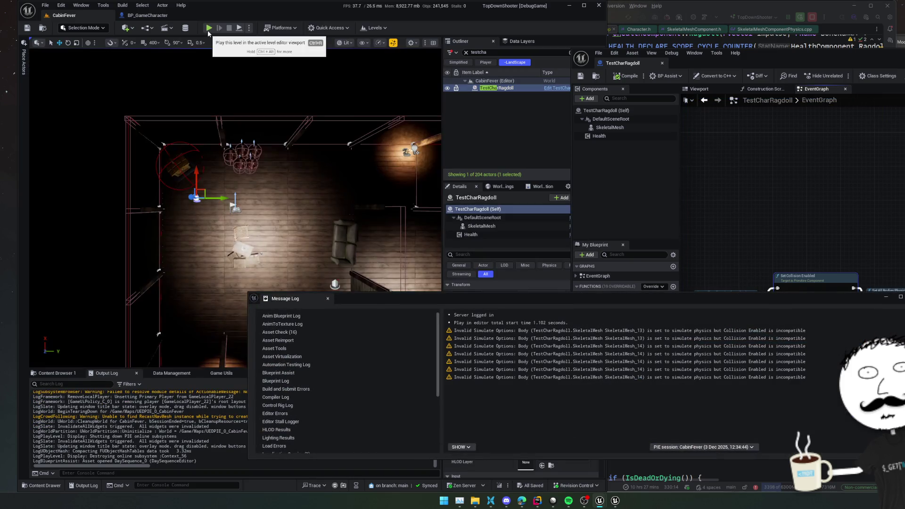
Close the physics warning log, check SkeletalMesh and actor details, and start play with Alt+P
key(Escape)
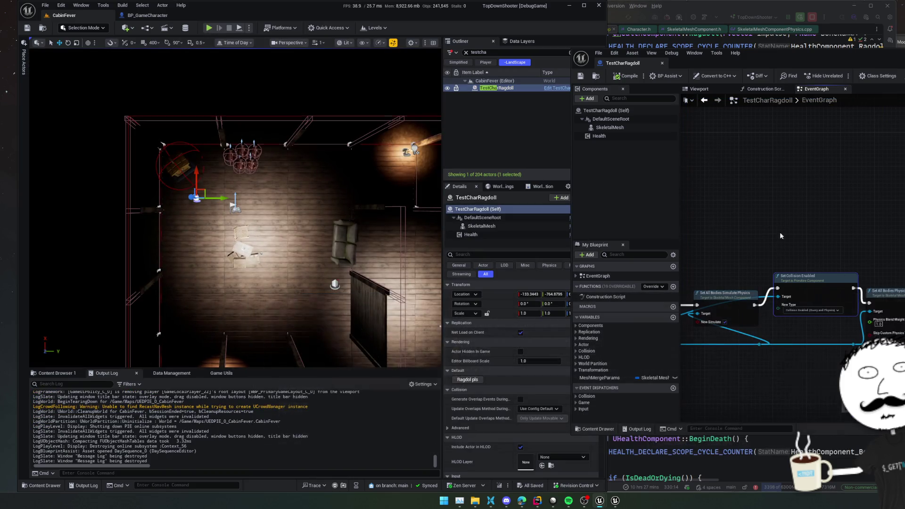
click(481, 225)
scroll(485, 356, down, 10)
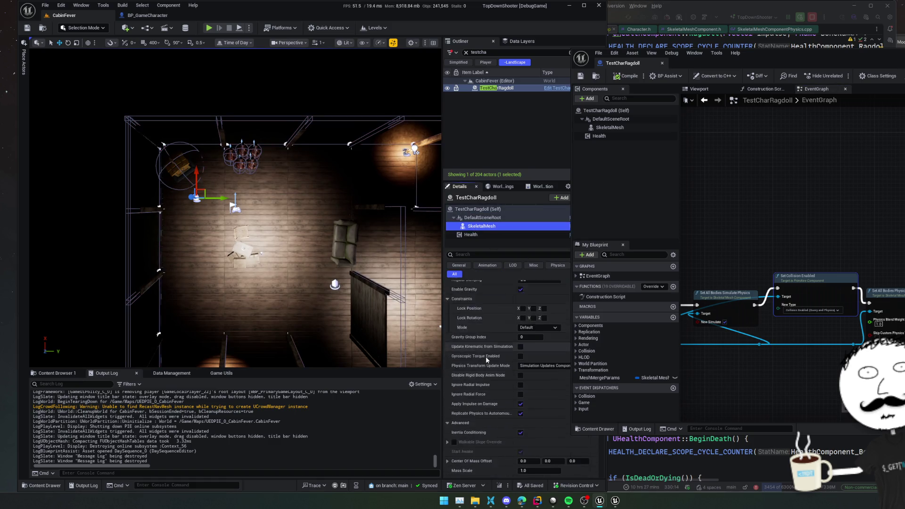
scroll(486, 360, up, 8)
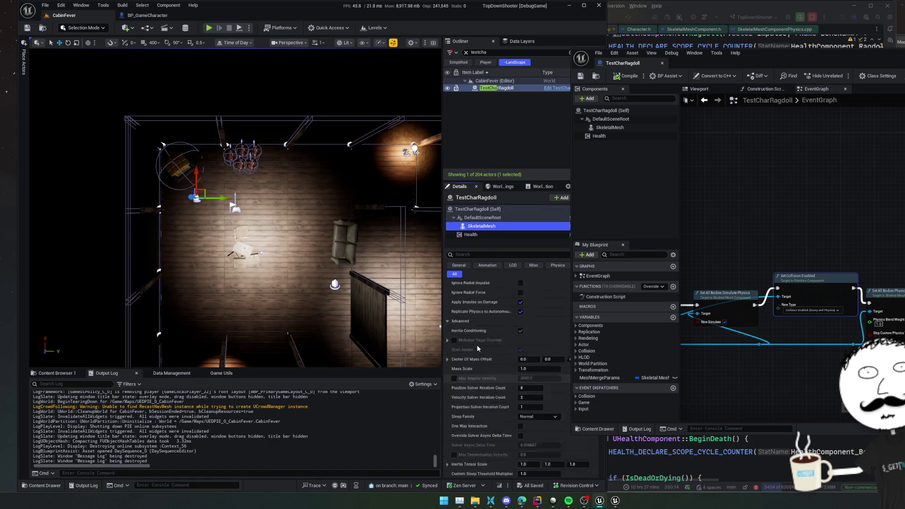
click(480, 209)
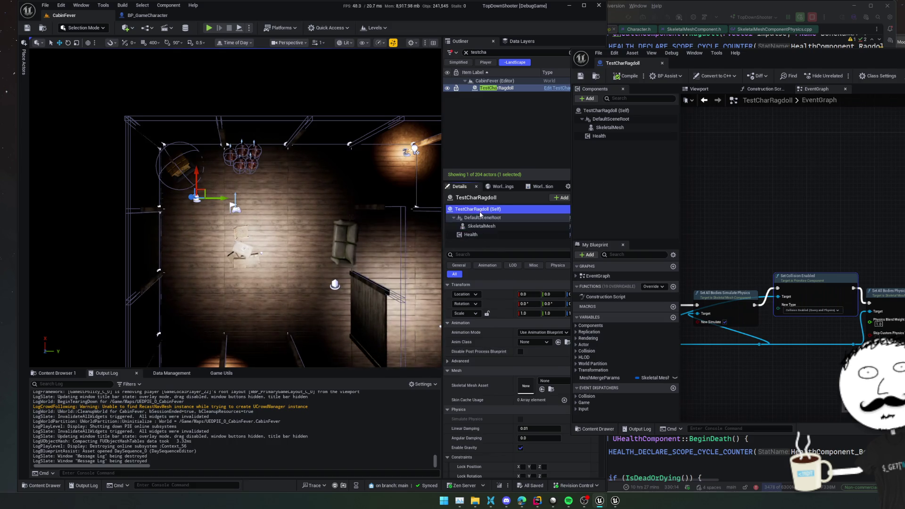
click(475, 381)
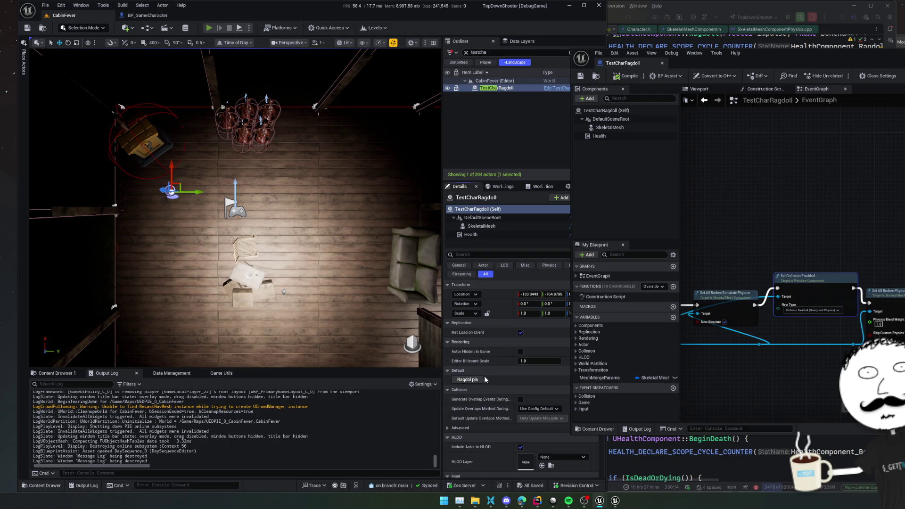
key(alt+p)
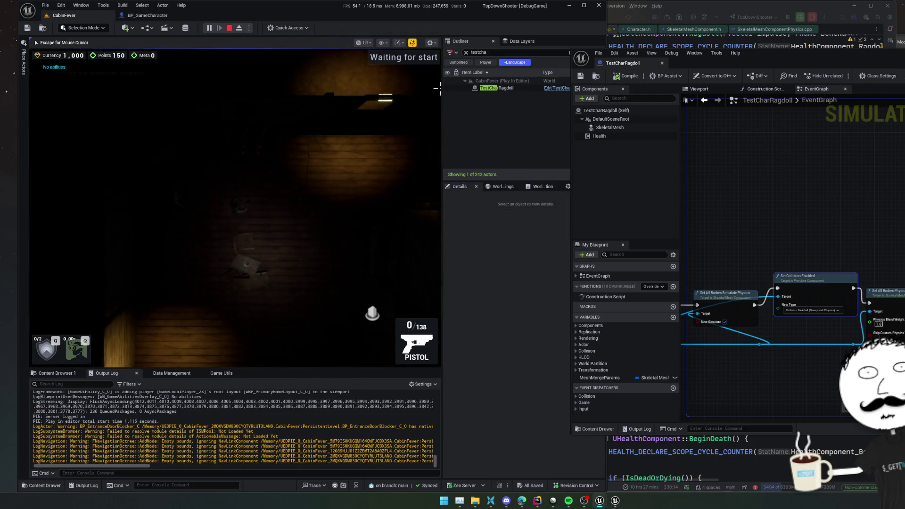
Select TestCharRagdoll, trigger Ragdoll pls twice, stop play, and go to BP_GameCharacter
click(495, 89)
click(472, 371)
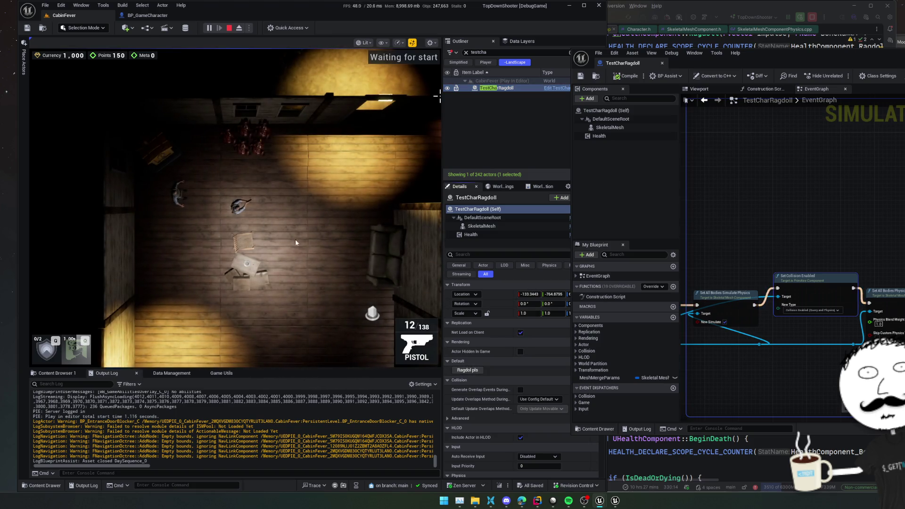
click(469, 370)
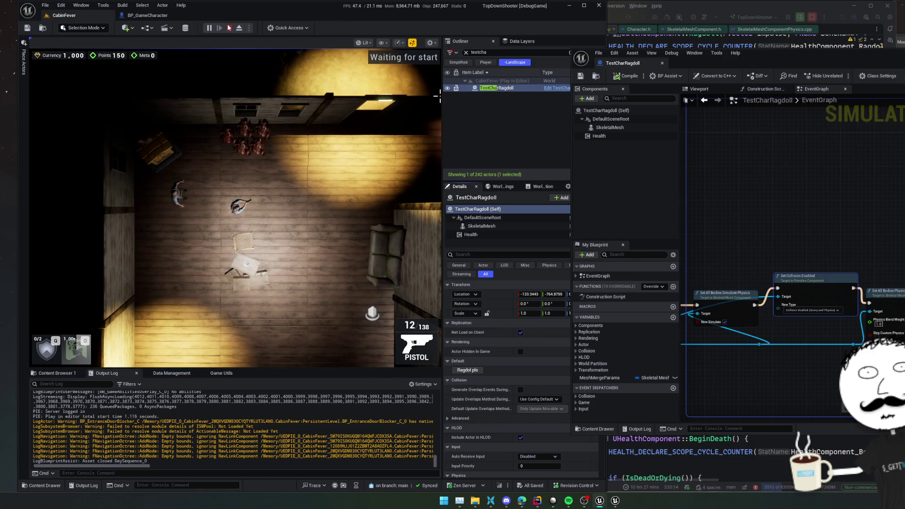
key(Escape)
click(157, 16)
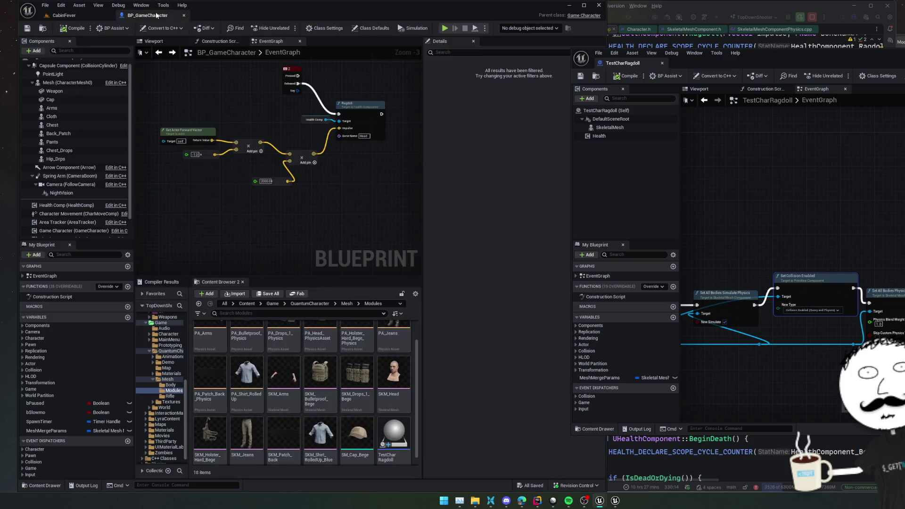
Select the Mesh (CharacterMesh0) component and filter its Details by 'phys' to review physics settings
click(613, 129)
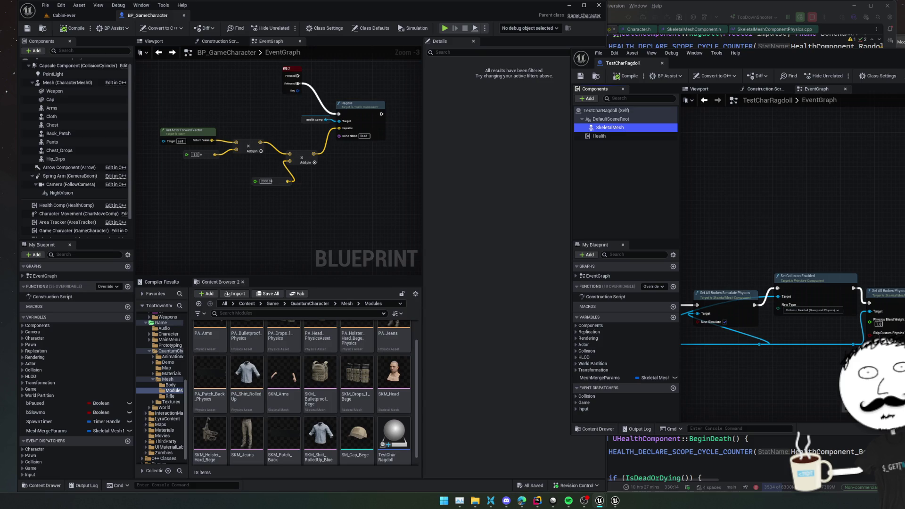
drag(317, 140, 328, 159)
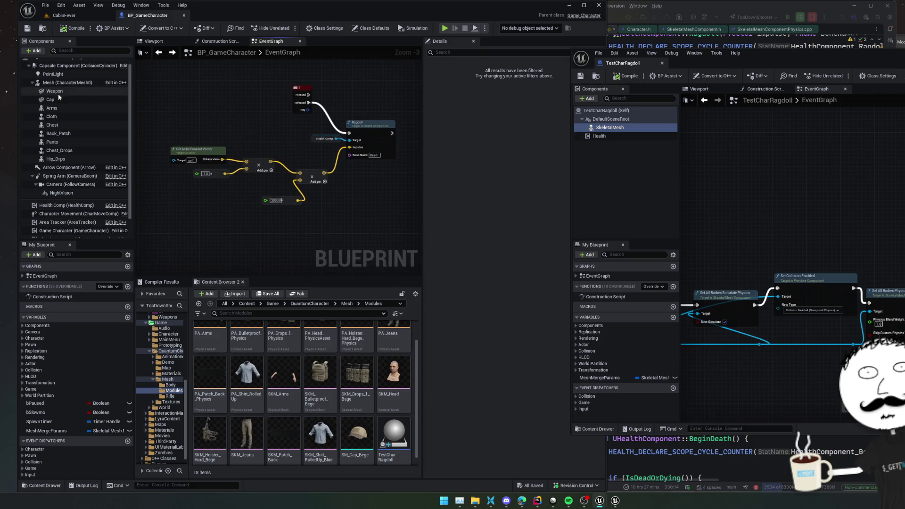
click(67, 83)
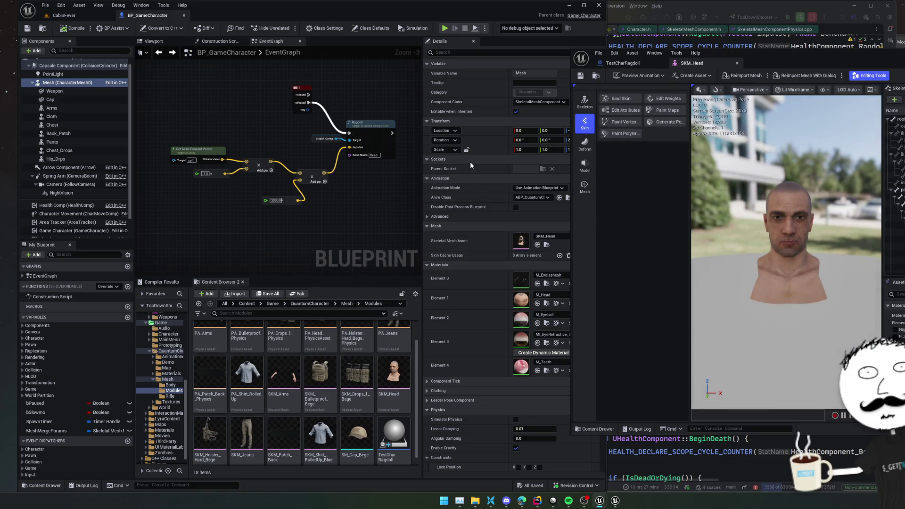
text(physics)
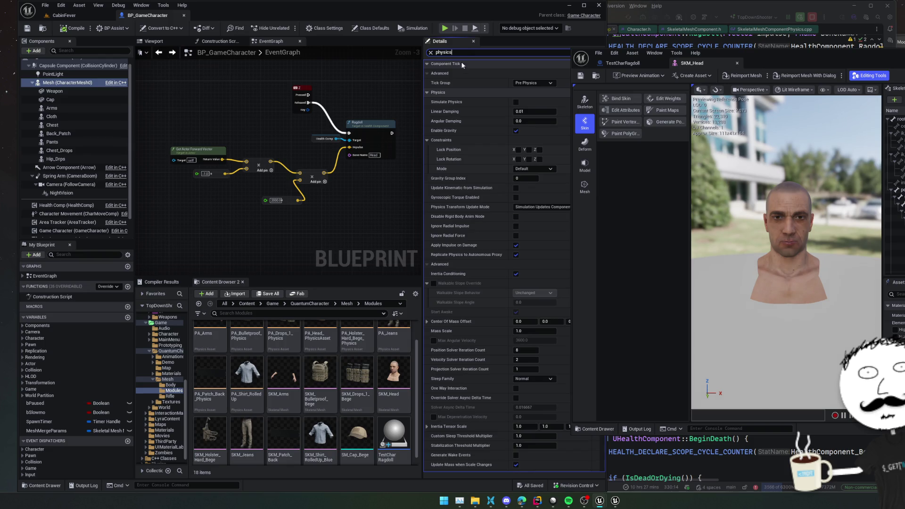
scroll(459, 95, down, 3)
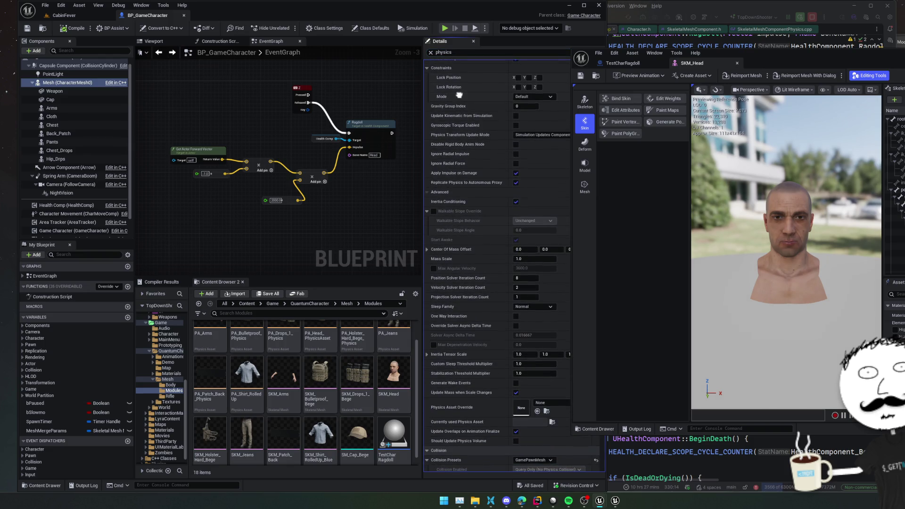
scroll(453, 93, down, 5)
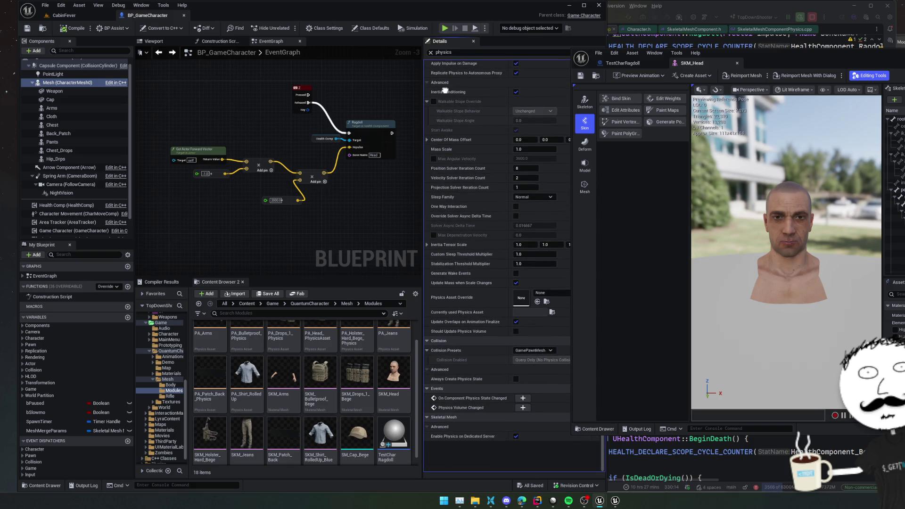
scroll(445, 90, up, 1)
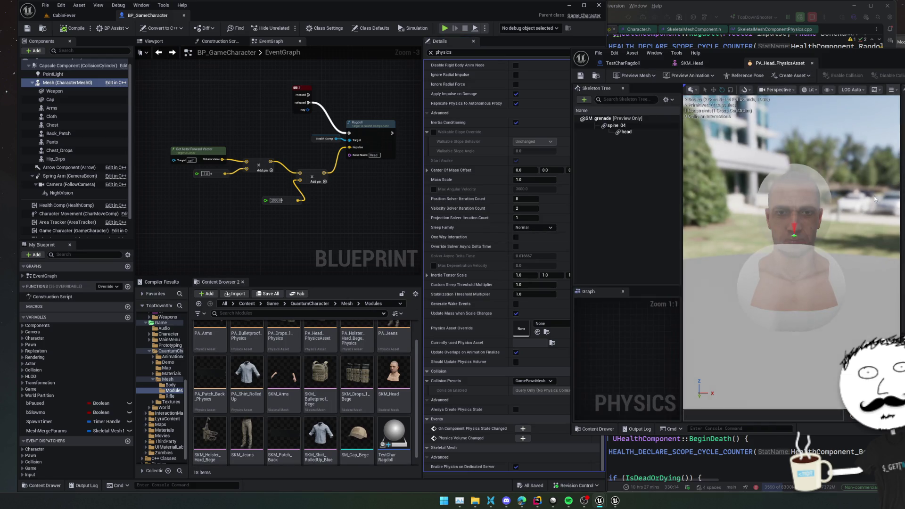
Locate PA_Head_PhysicsAsset in the content browser and inspect the PA_Arms and head physics assets
mouse_move(791, 213)
mouse_down()
mouse_move(702, 214)
mouse_move(897, 115)
mouse_up()
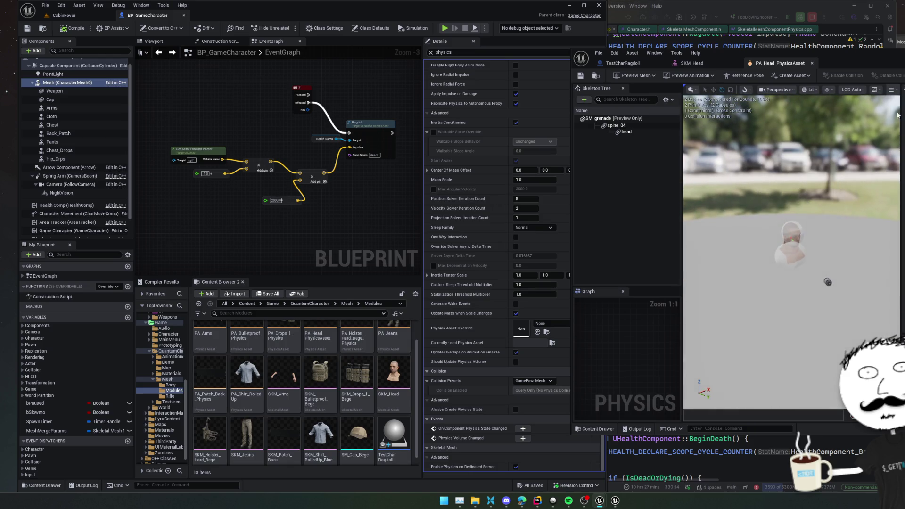
mouse_move(735, 52)
mouse_down()
mouse_move(603, 60)
mouse_move(644, 29)
mouse_up()
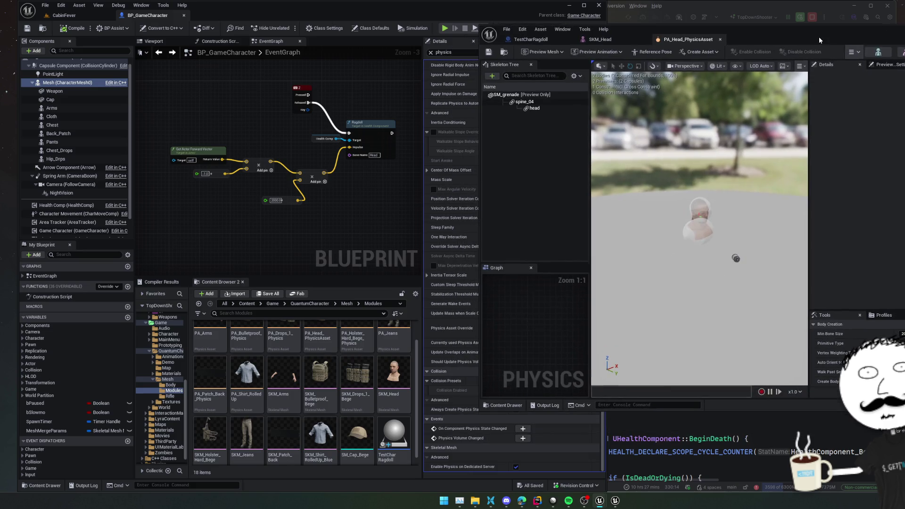
click(504, 52)
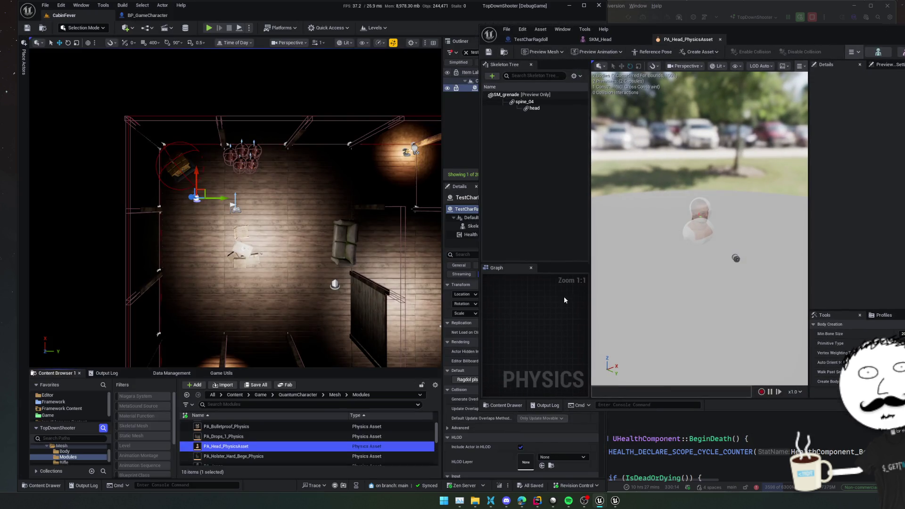
drag(327, 371, 338, 260)
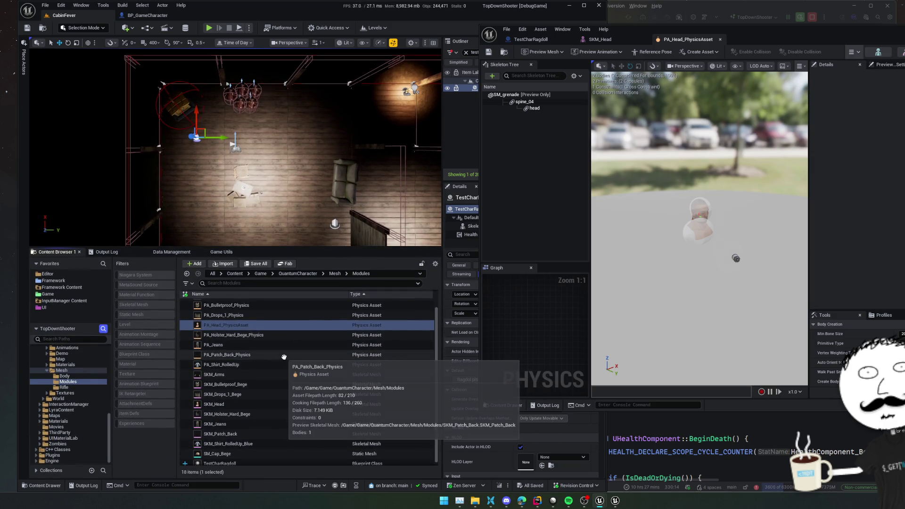
scroll(284, 370, up, 1)
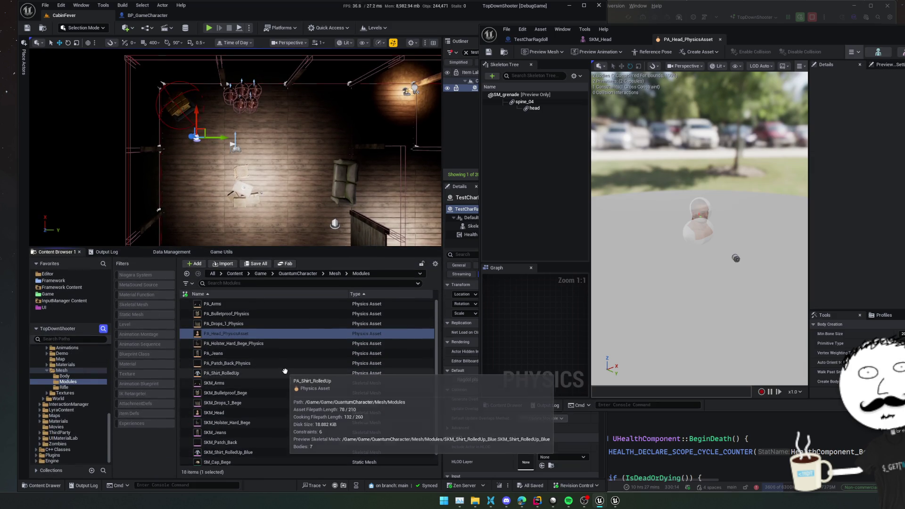
click(256, 304)
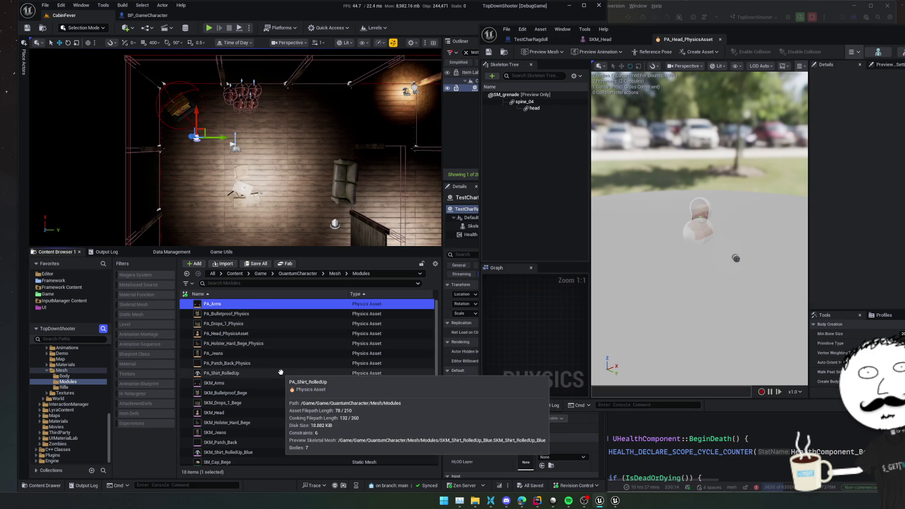
click(546, 109)
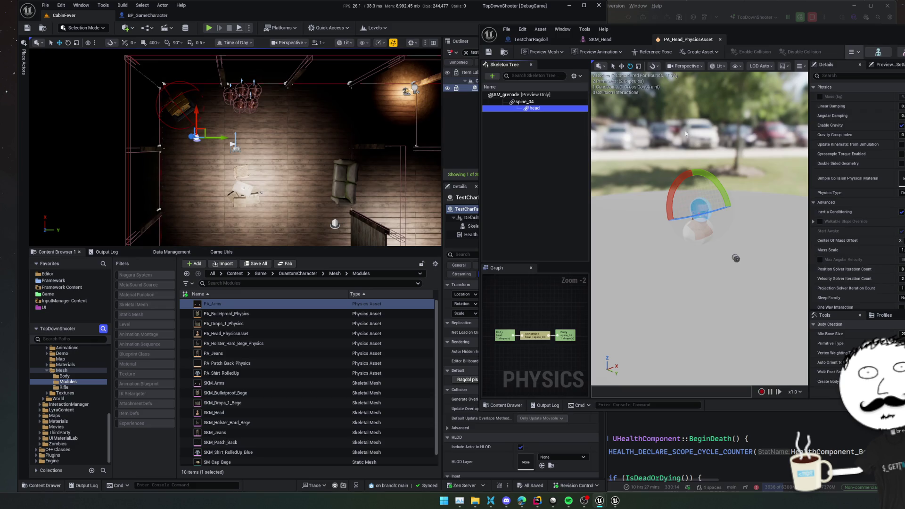
click(247, 333)
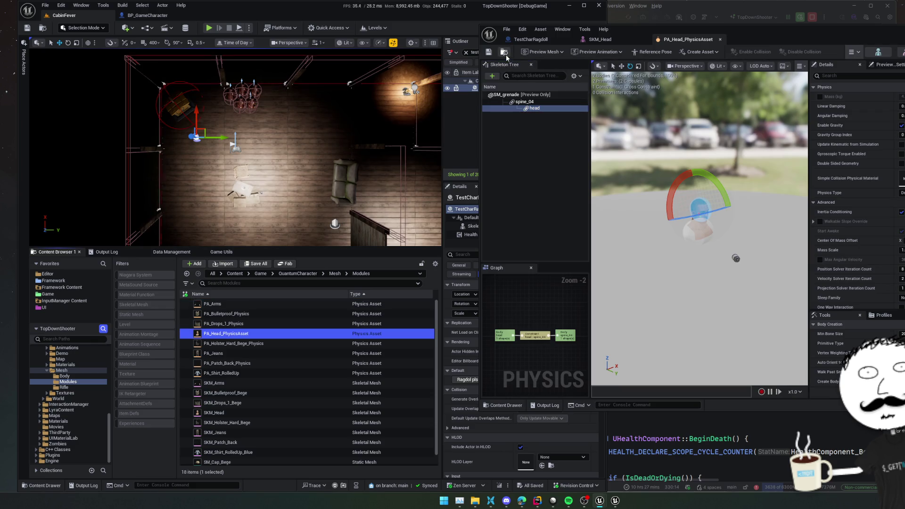
Review the asset actions for the head physics asset and all eight selected PA_ physics assets
right_click(246, 333)
mouse_move(304, 201)
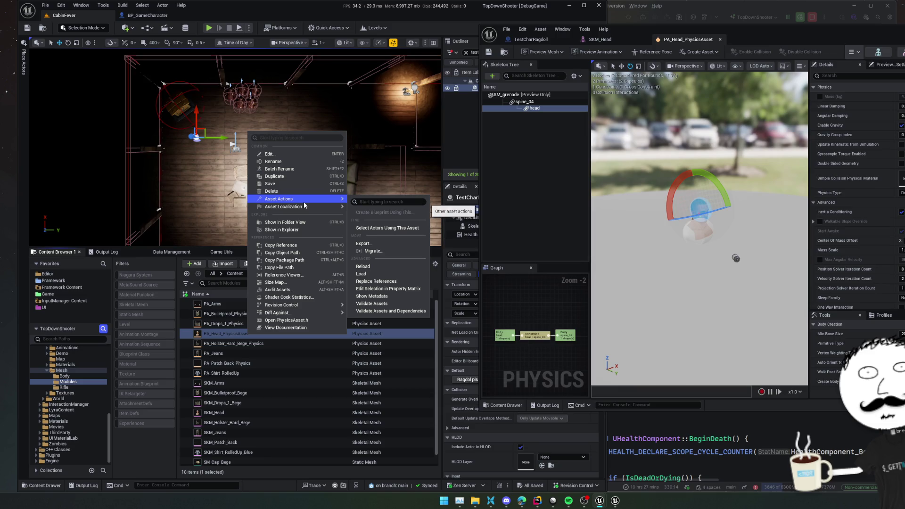
click(295, 384)
click(297, 384)
scroll(299, 386, down, 1)
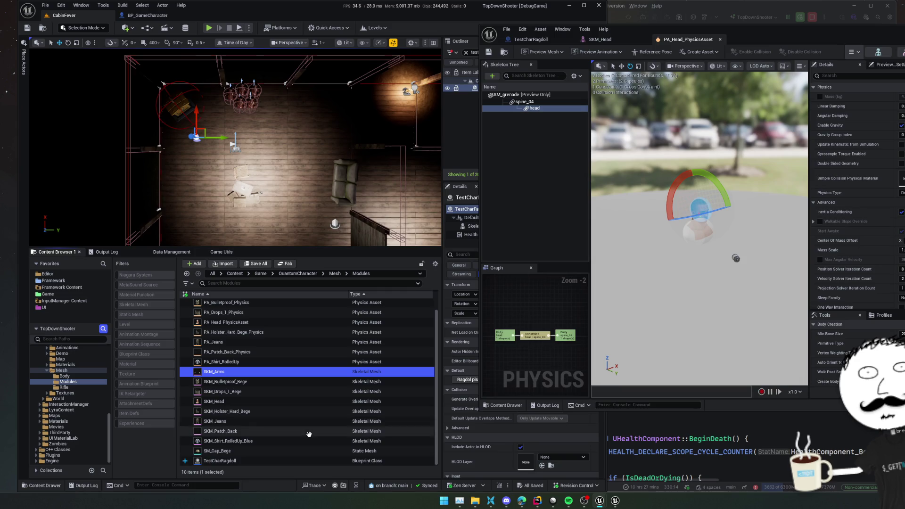
scroll(313, 437, up, 1)
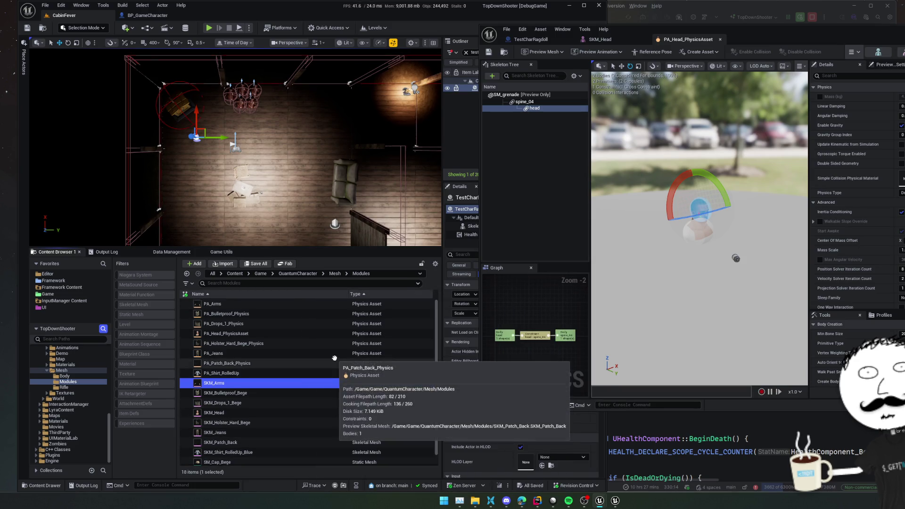
click(288, 304)
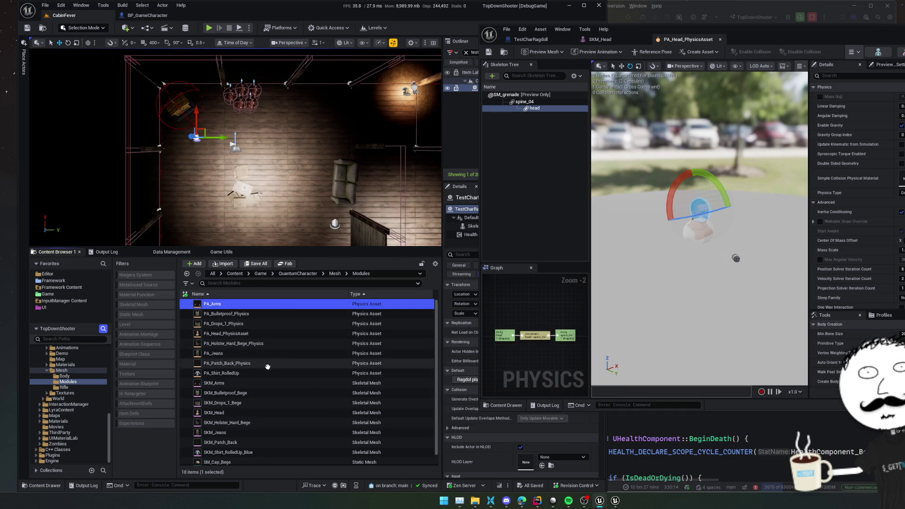
shift+click(259, 372)
right_click(273, 373)
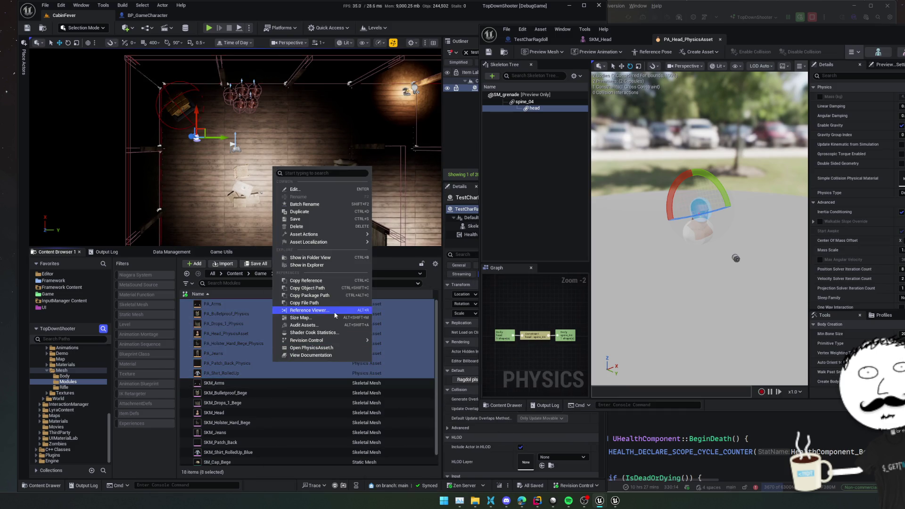
click(511, 273)
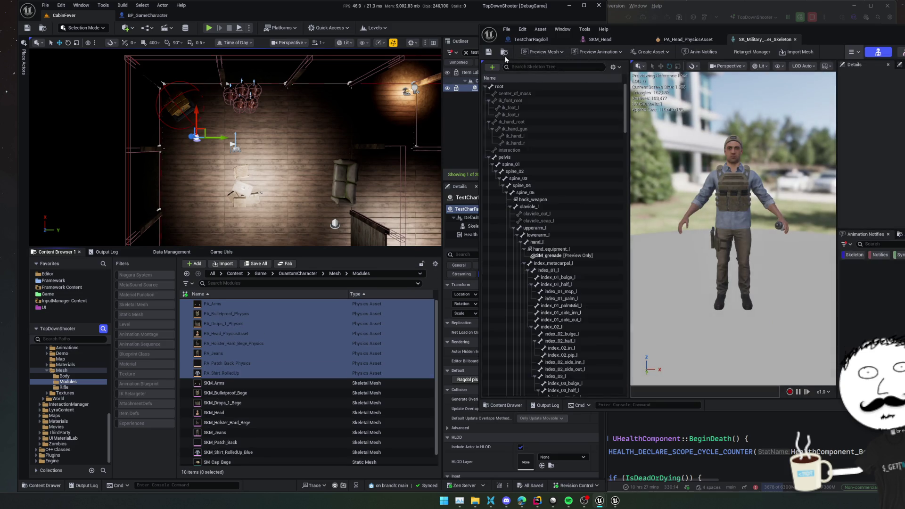
Open PA_QuantumCharacter and SKM_QuantumCharacter from the character's Mesh folder
click(504, 53)
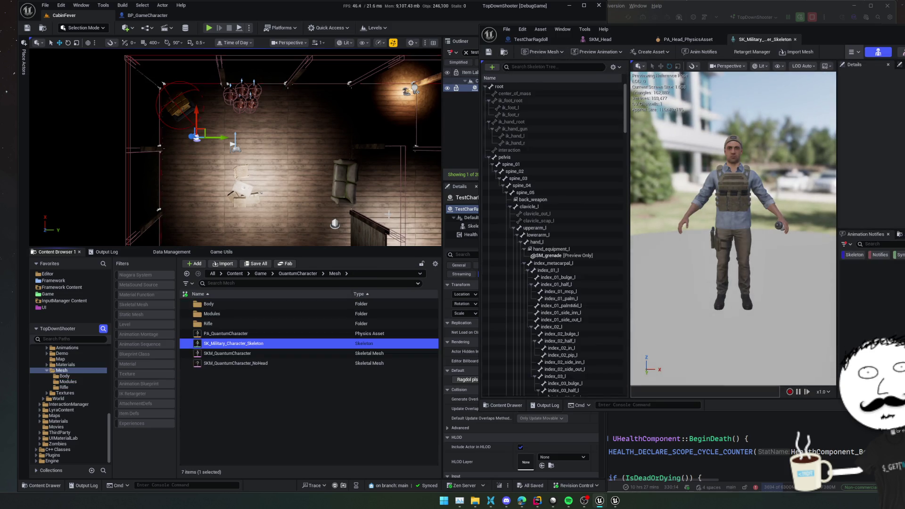
click(273, 335)
double_click(273, 336)
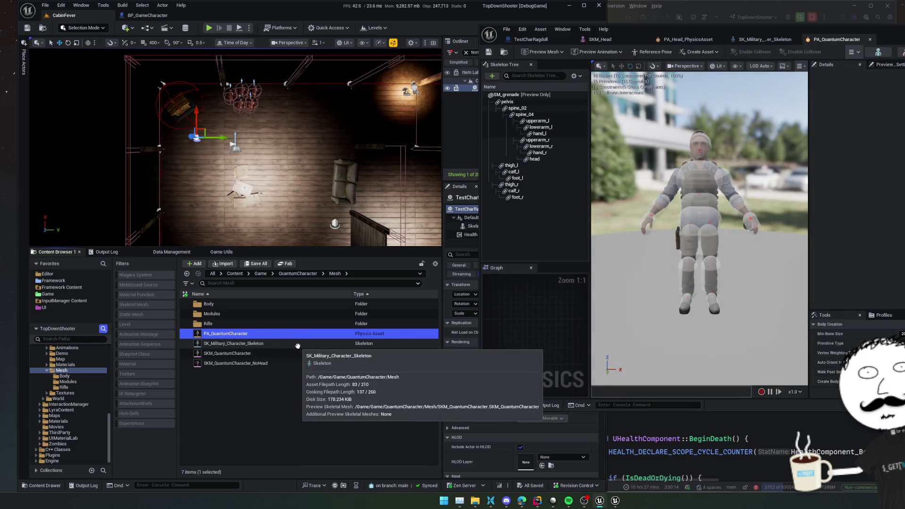
click(298, 355)
double_click(299, 357)
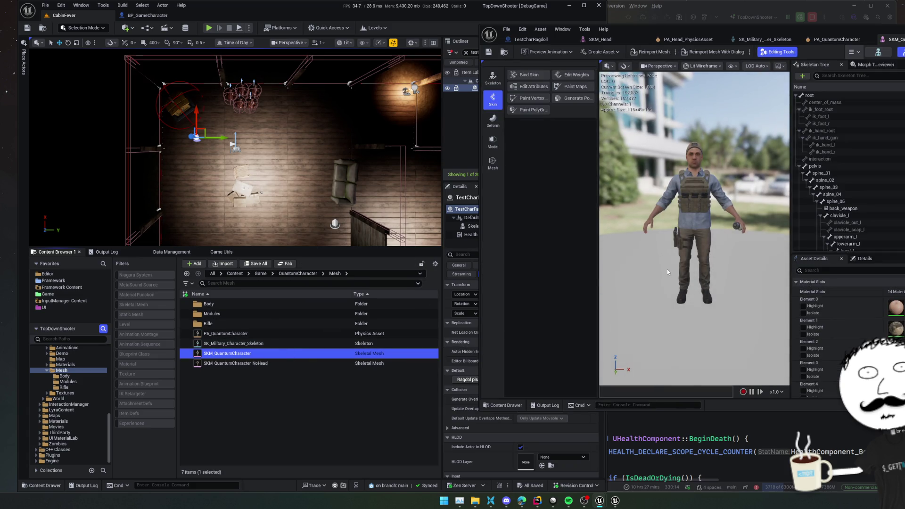
Close the head physics asset and leftover skeleton editors, returning to TestCharRagdoll
drag(698, 221, 662, 222)
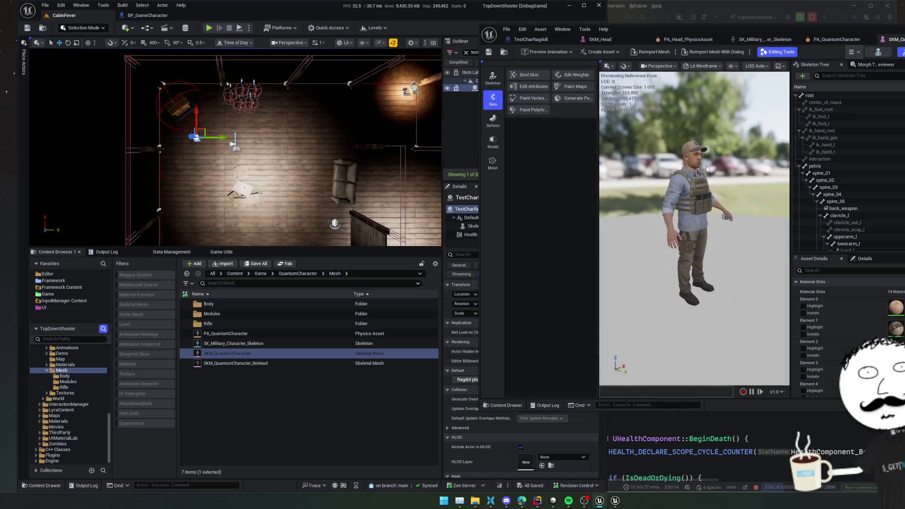
click(808, 39)
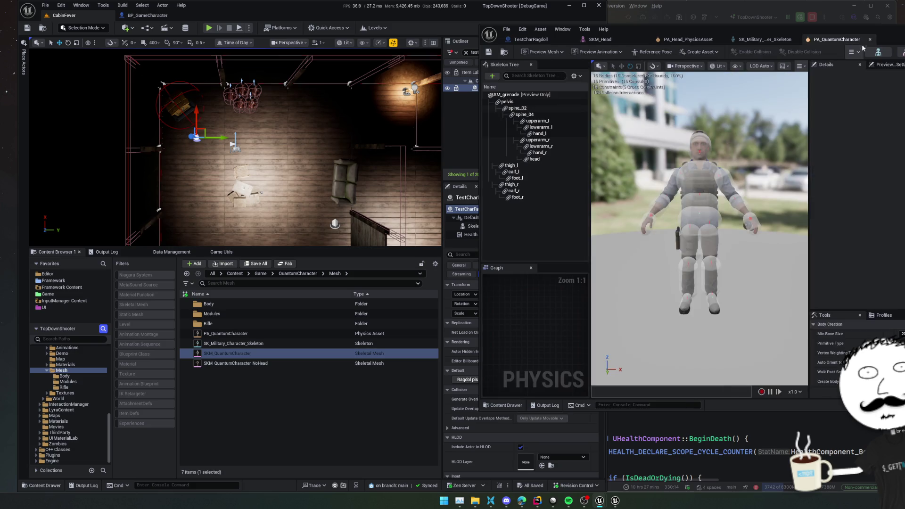
click(775, 39)
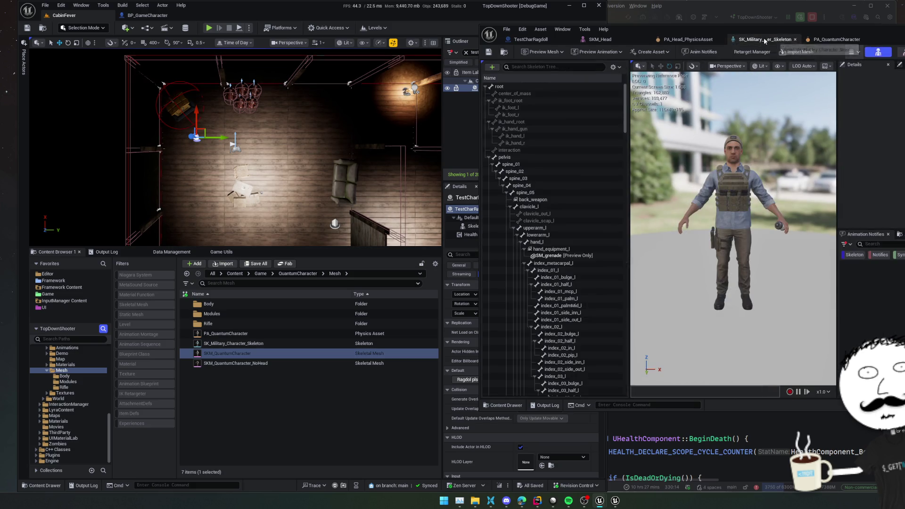
click(688, 40)
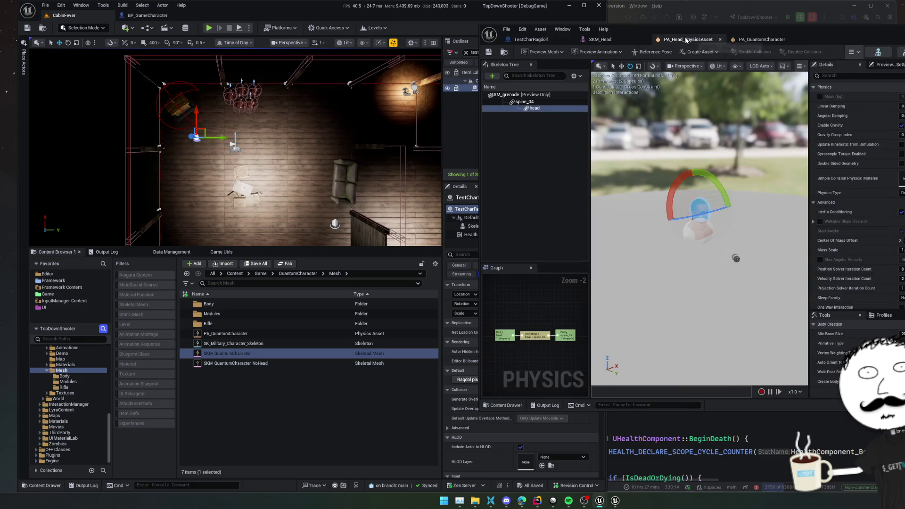
click(609, 41)
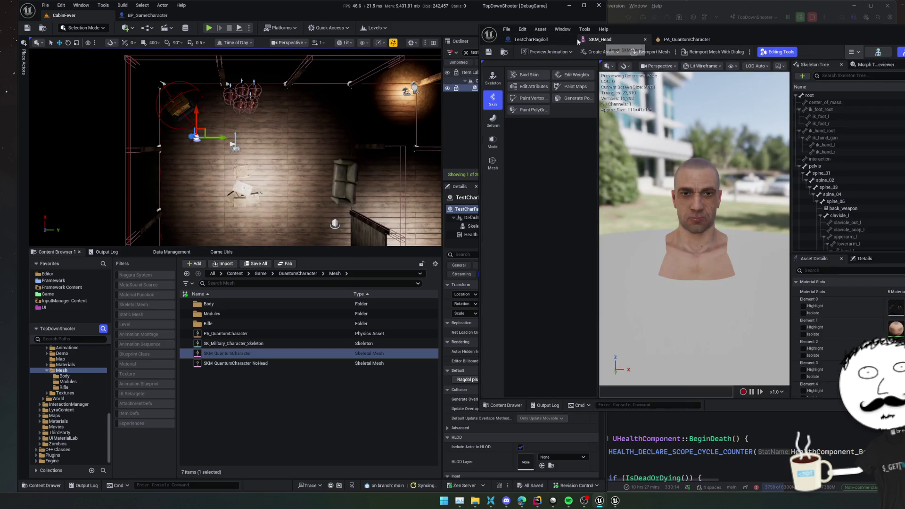
click(548, 39)
Add a Set Physics Asset node wired after Set Skeletal Mesh Asset on the Skeletal Mesh
drag(640, 186, 763, 171)
drag(704, 248, 708, 278)
text(set physics)
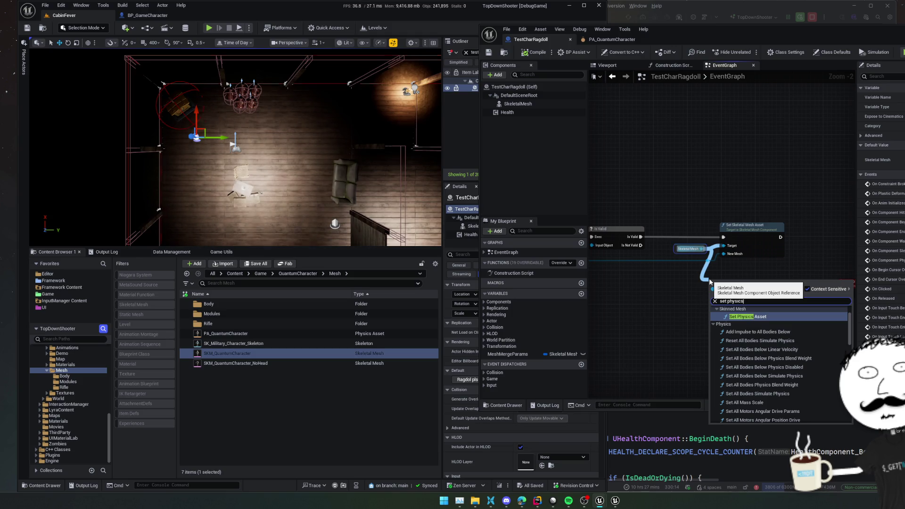
key(Return)
drag(712, 281, 776, 265)
drag(780, 237, 773, 277)
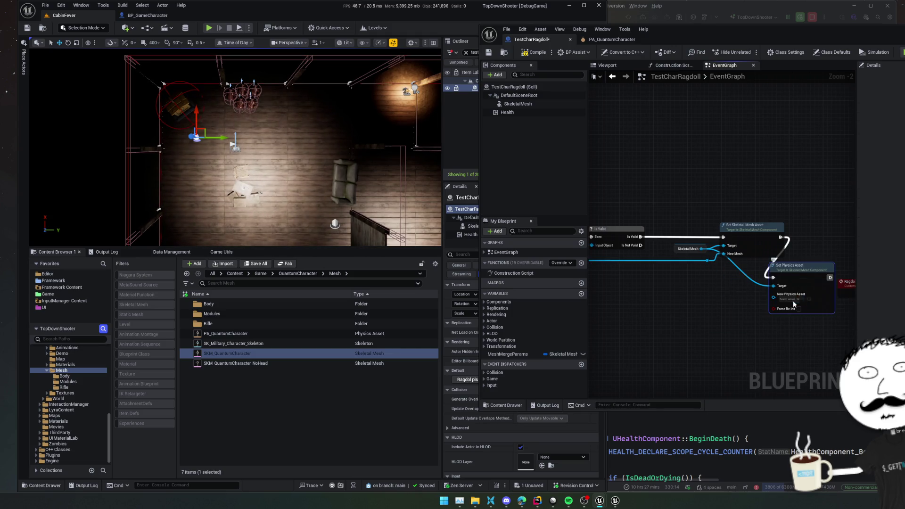
Set the node's physics asset to PA_QuantumCharacter and enable Force Re Init
click(796, 299)
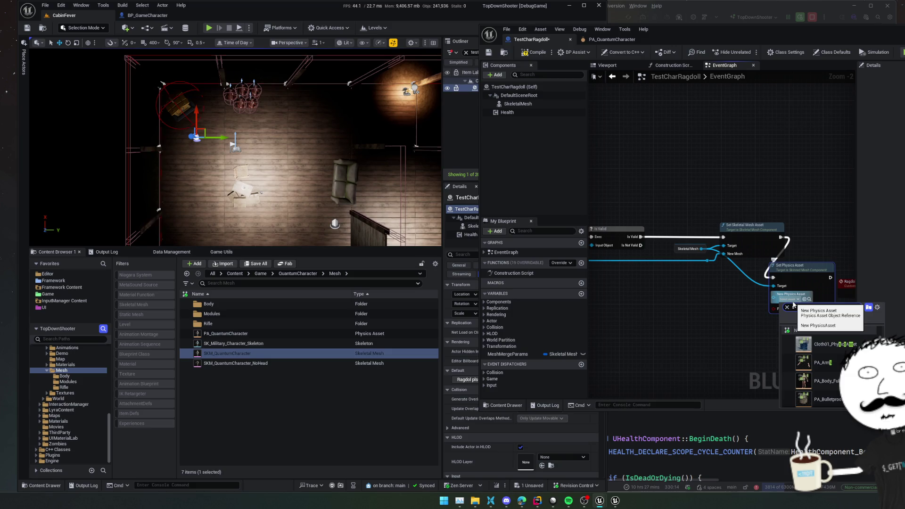
scroll(820, 368, down, 3)
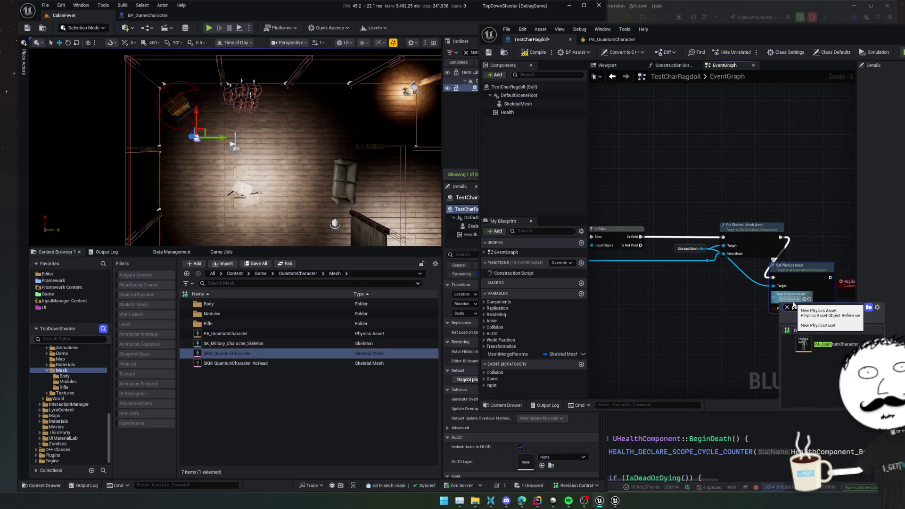
click(826, 345)
mouse_move(760, 311)
mouse_down()
mouse_move(767, 270)
mouse_move(785, 259)
mouse_up()
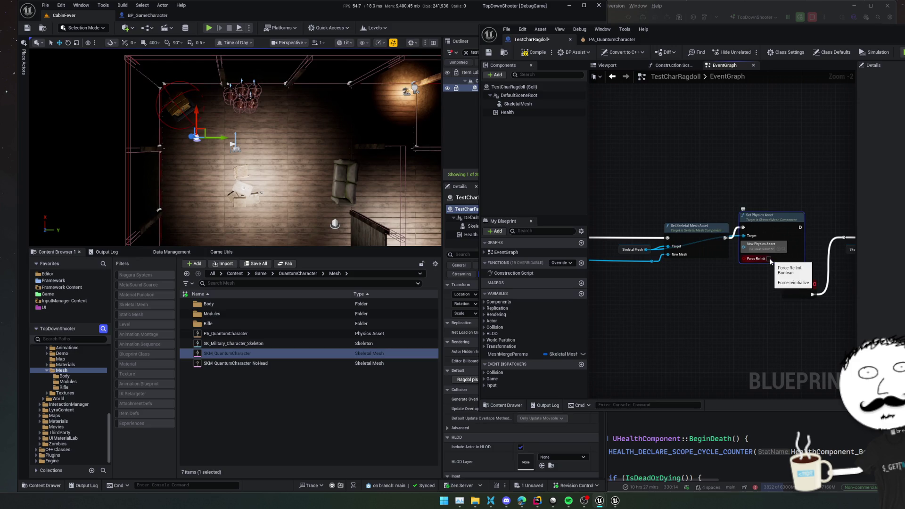
click(769, 258)
key(f)
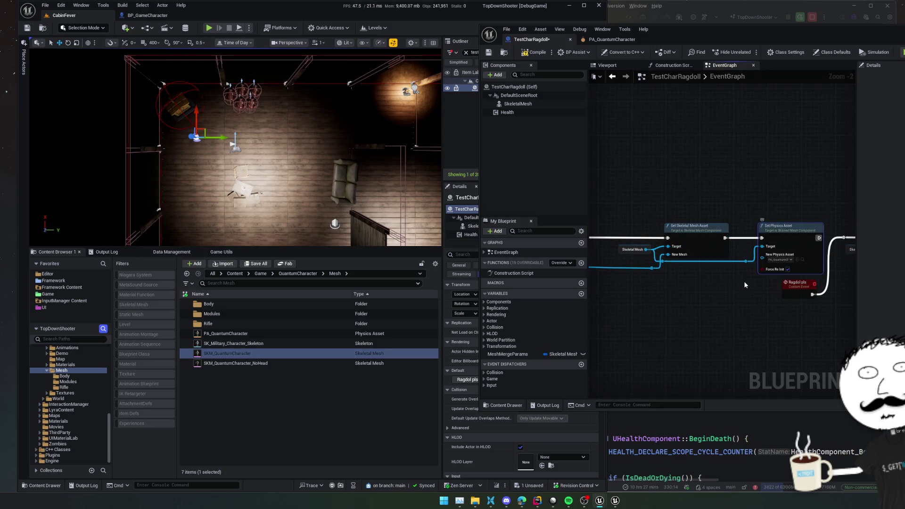
scroll(736, 288, down, 1)
scroll(736, 292, down, 1)
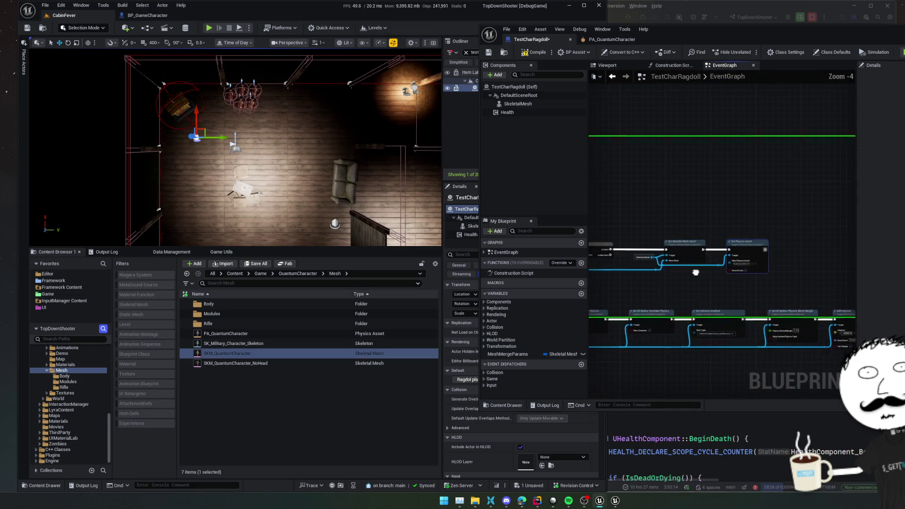
Save and compile, then play and trigger Ragdoll pls on TestCharRagdoll before stopping
key(ctrl+s)
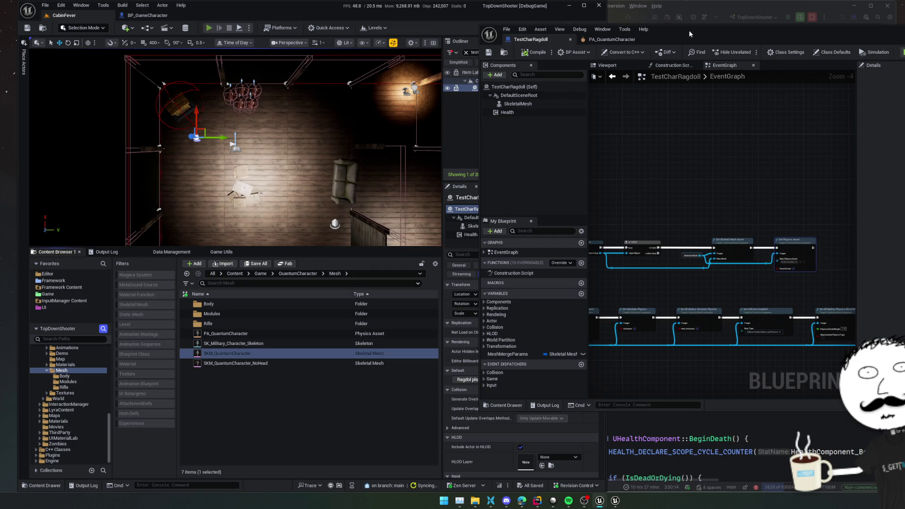
key(alt+p)
drag(689, 30, 766, 30)
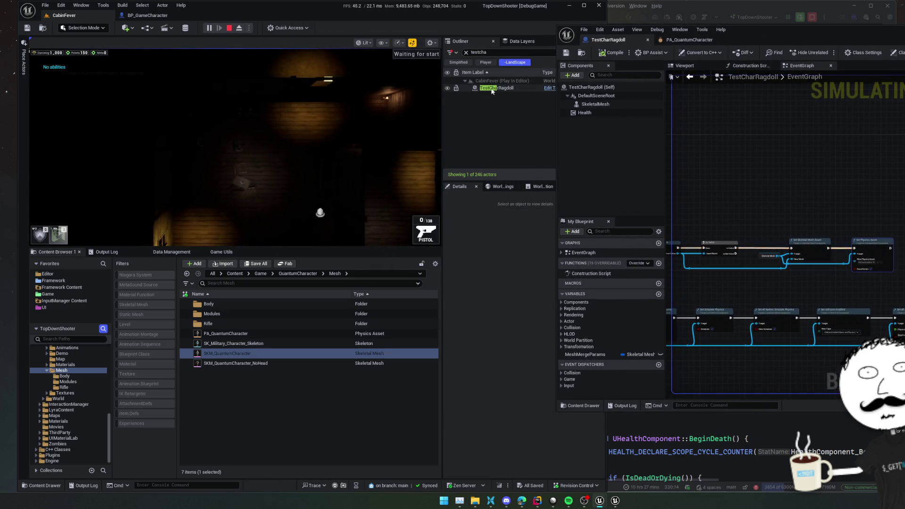
click(492, 88)
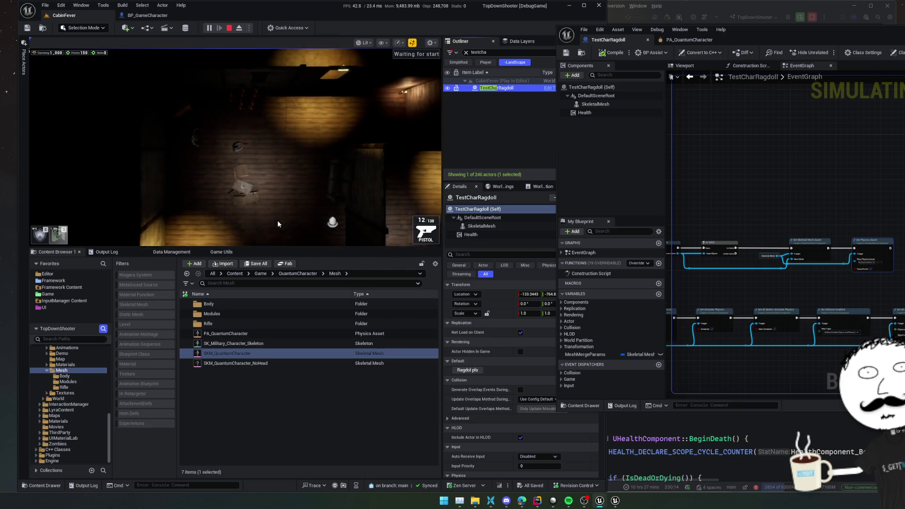
click(465, 370)
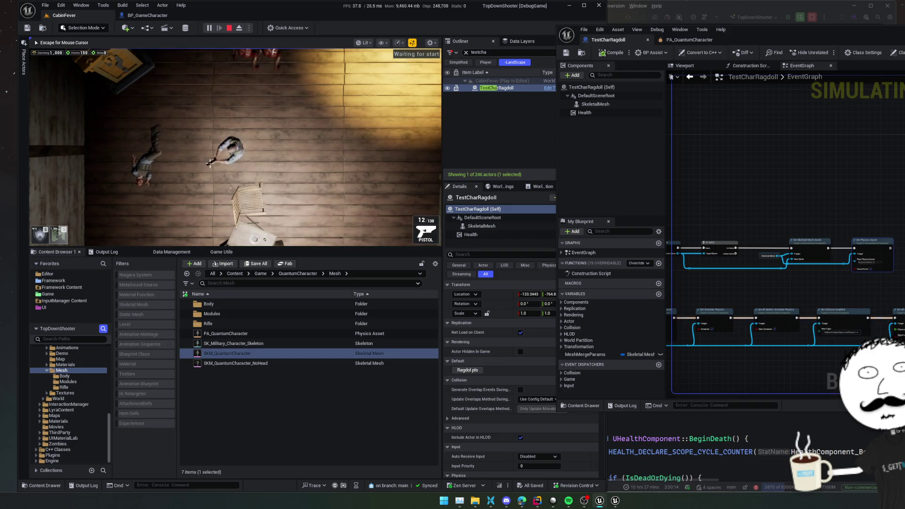
click(228, 28)
click(166, 17)
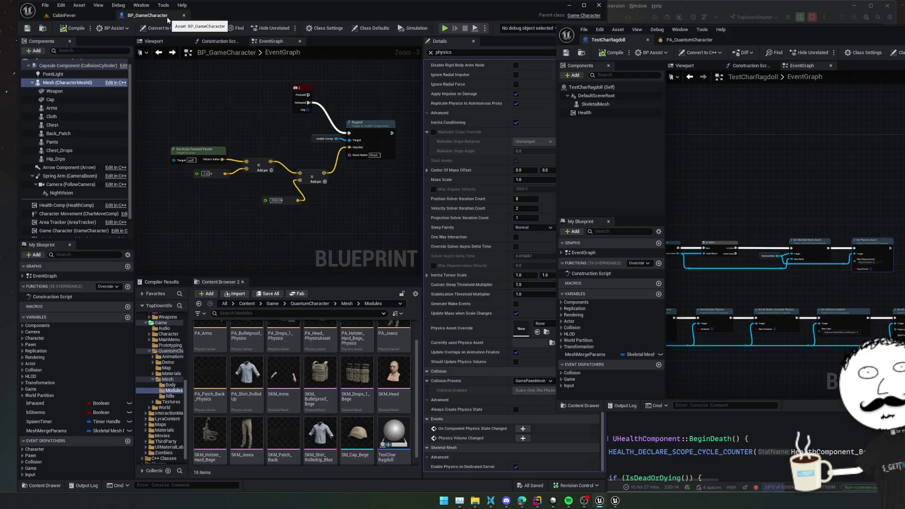
Paste a Set Physics Asset node after the mesh assignment in BP_GameCharacter, then save and compile
mouse_move(330, 47)
mouse_down()
mouse_move(309, 159)
mouse_move(229, 174)
mouse_move(247, 168)
mouse_up()
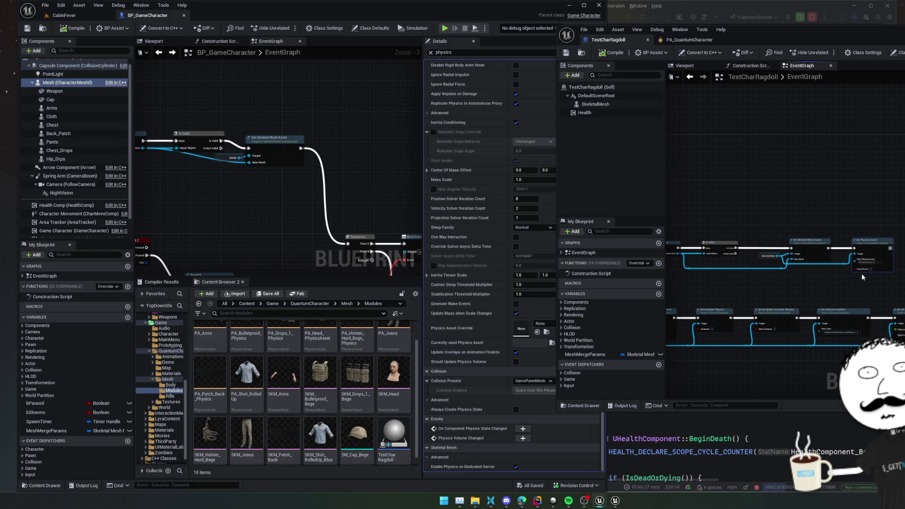
scroll(378, 187, up, 3)
key(ctrl+v)
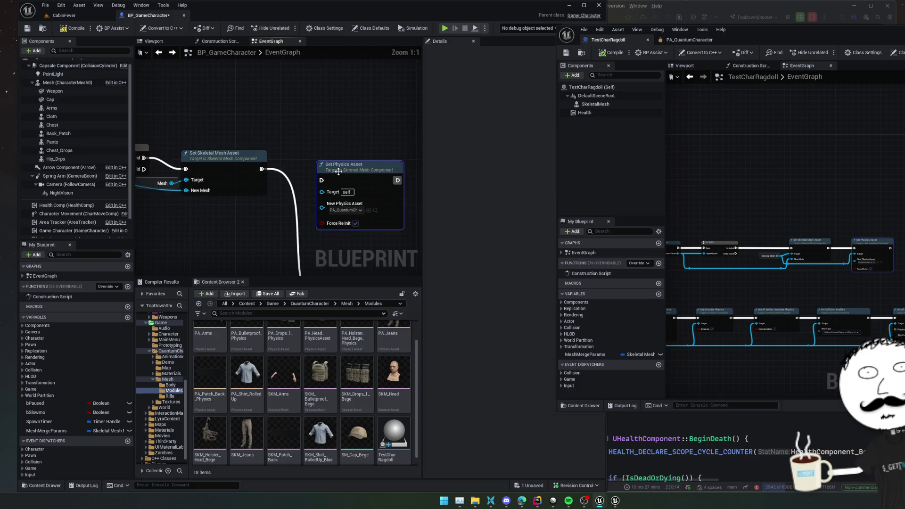
drag(321, 180, 262, 169)
drag(343, 190, 333, 179)
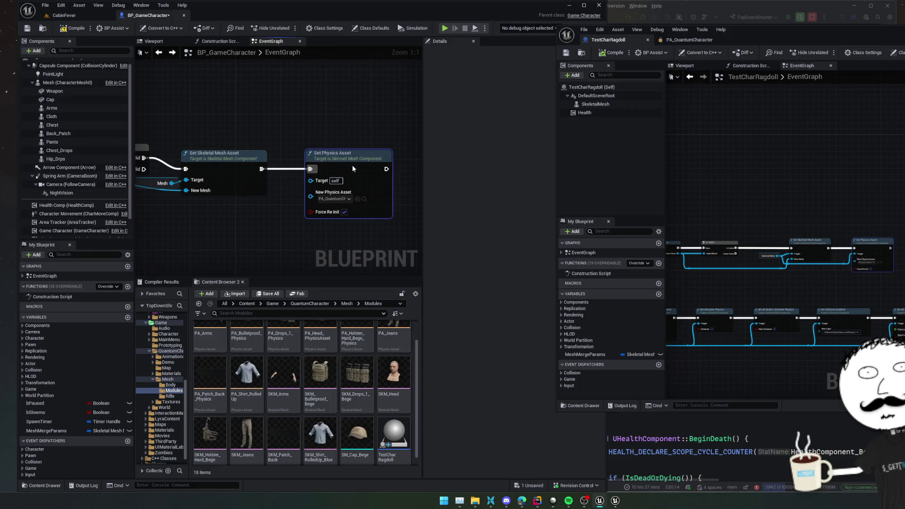
scroll(332, 180, down, 3)
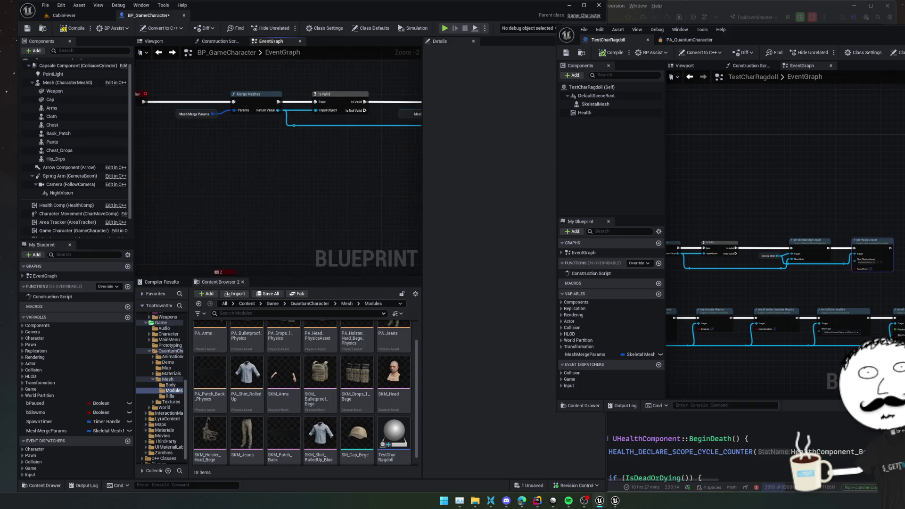
key(ctrl+s)
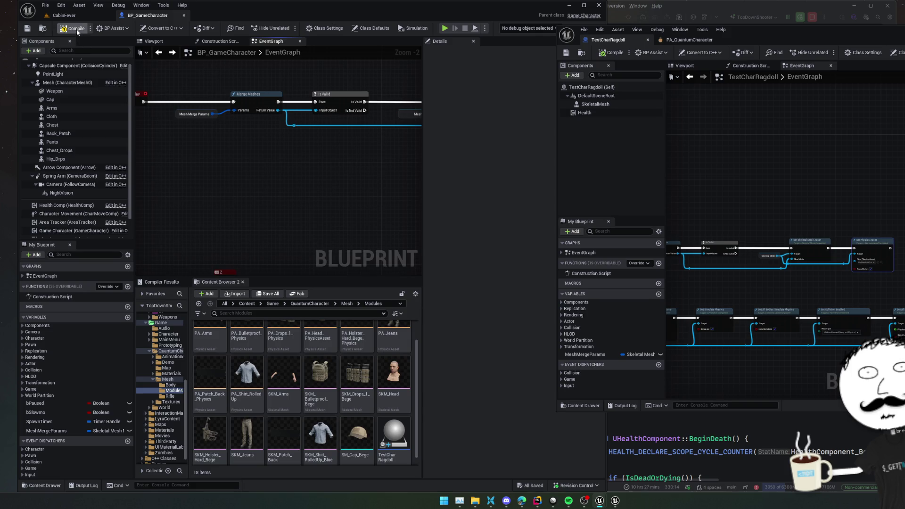
click(77, 30)
click(66, 15)
click(141, 16)
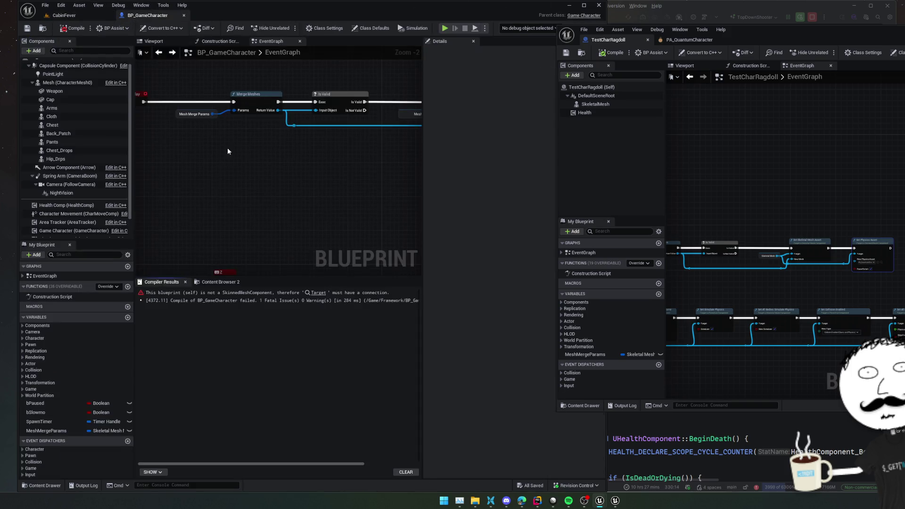
Connect Mesh to Set Physics Asset's Target and recompile the blueprint
scroll(221, 141, up, 1)
mouse_move(224, 142)
mouse_down()
mouse_move(372, 150)
mouse_move(359, 139)
mouse_up()
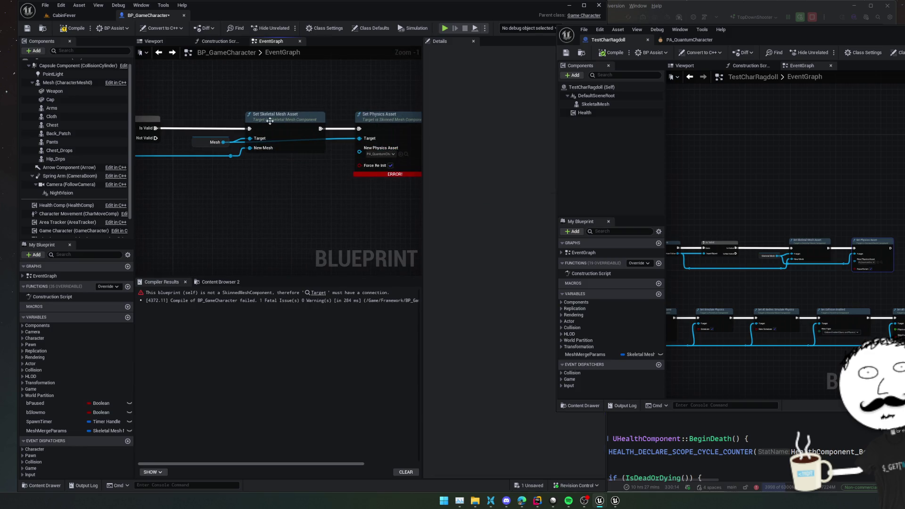
click(66, 28)
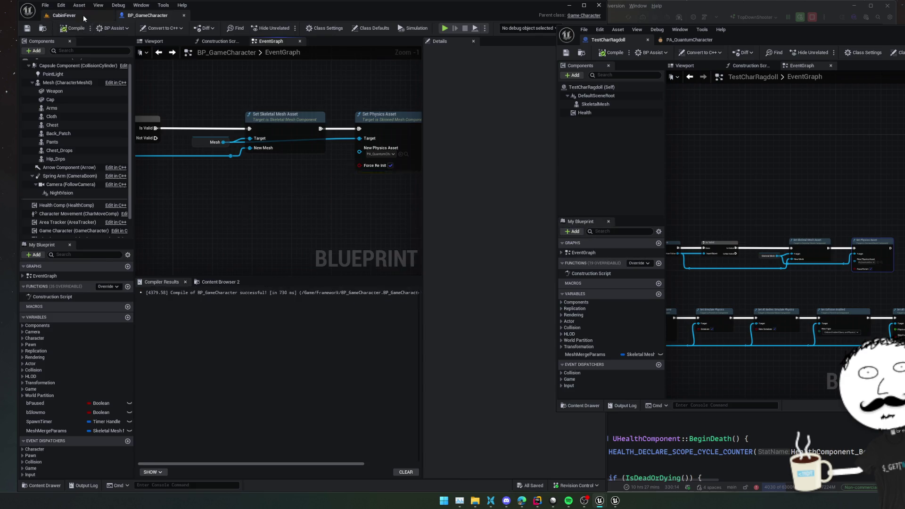
click(64, 15)
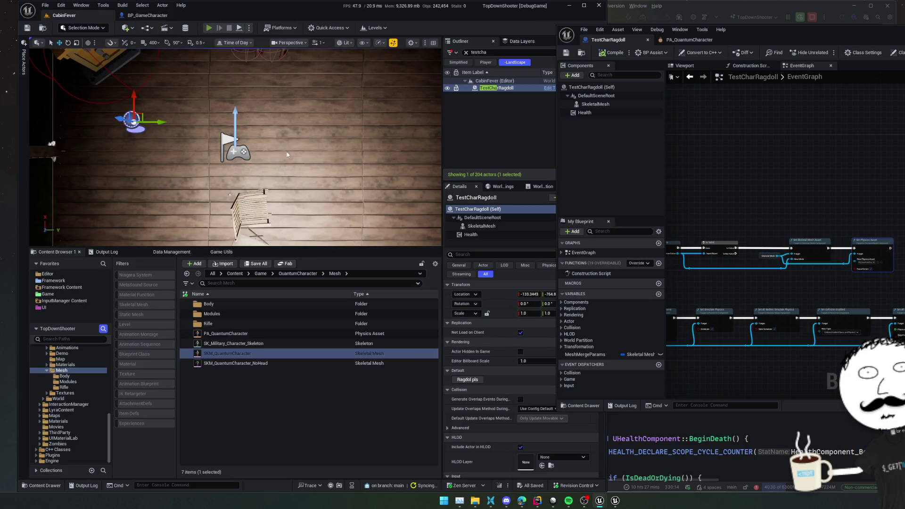
Run and stop one CabinFever play test, then bring HealthComponent.cpp up in Rider
key(alt+p)
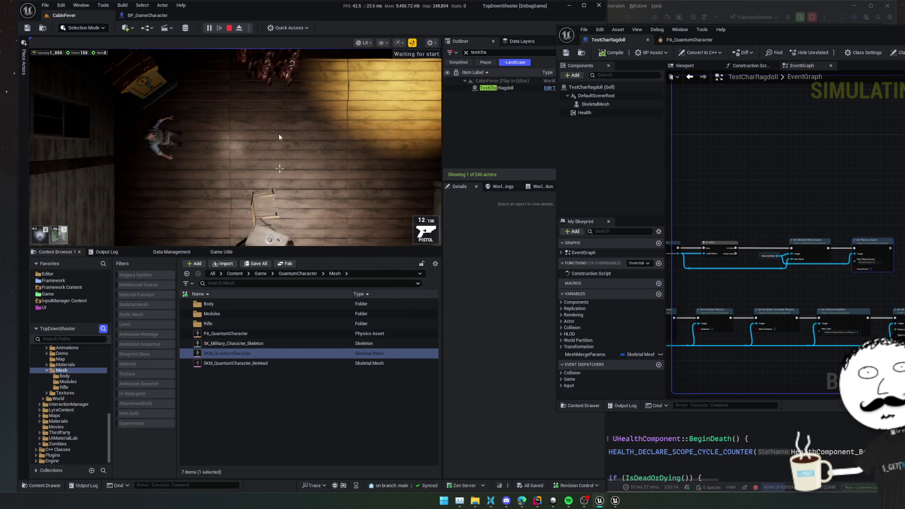
key(Escape)
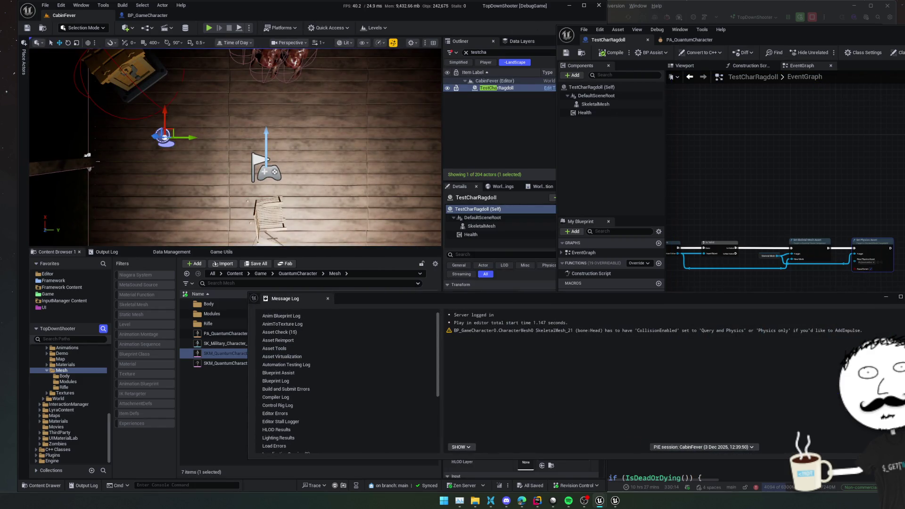
click(897, 304)
click(732, 14)
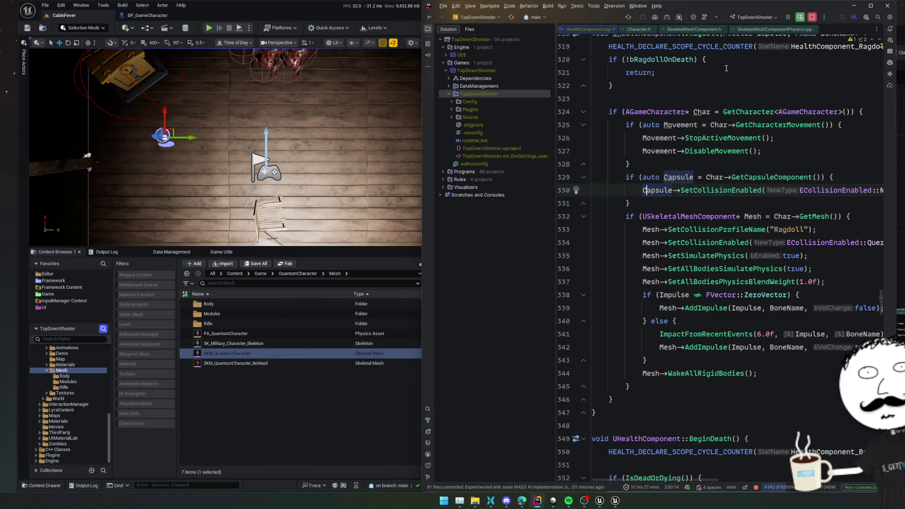
Move the SetSimulatePhysics and SetCollisionEnabled lines above SetCollisionProfileName in HealthComponent.cpp
key(ctrl+shift+Up)
key(ctrl+shift+Up)
key(Down)
key(End)
key(shift+Down)
key(shift+End)
key(Delete)
key(ctrl+z)
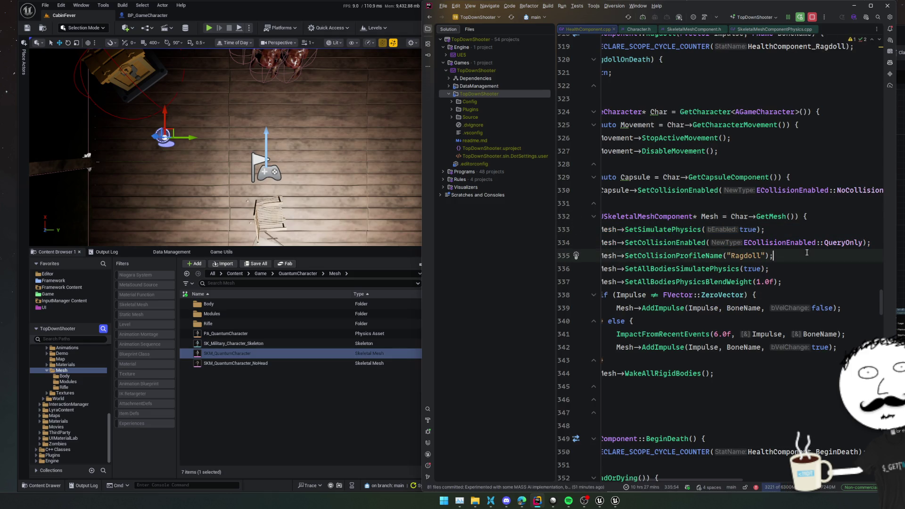
Live-compile the reordered ragdoll code, set a breakpoint on line 333, and return to Unreal
key(ctrl+alt+F11)
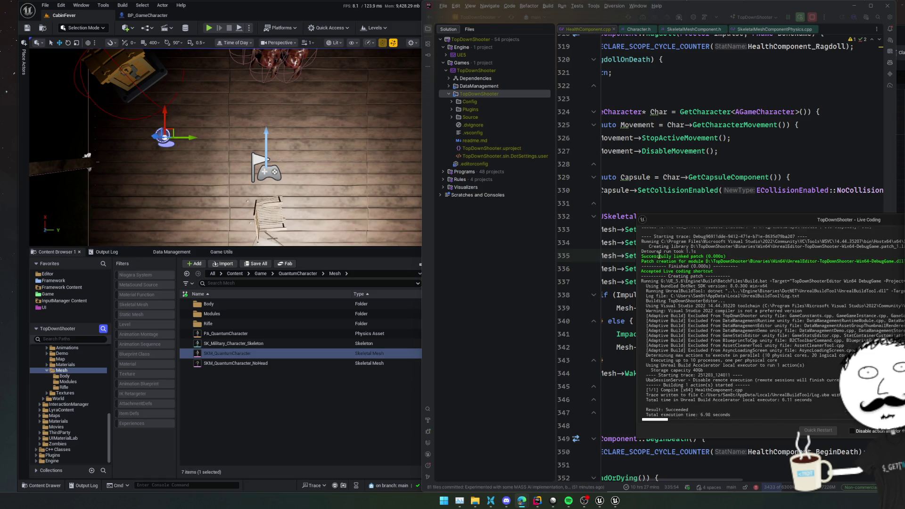
click(566, 229)
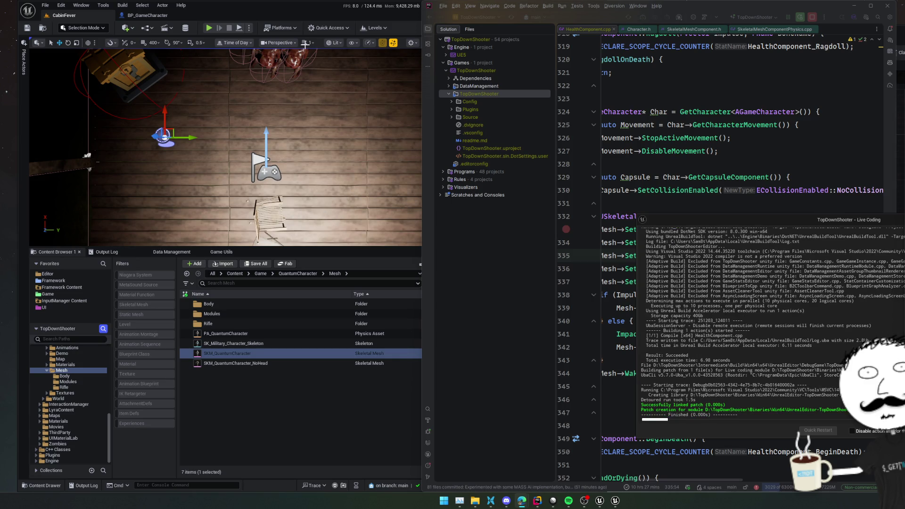
click(207, 30)
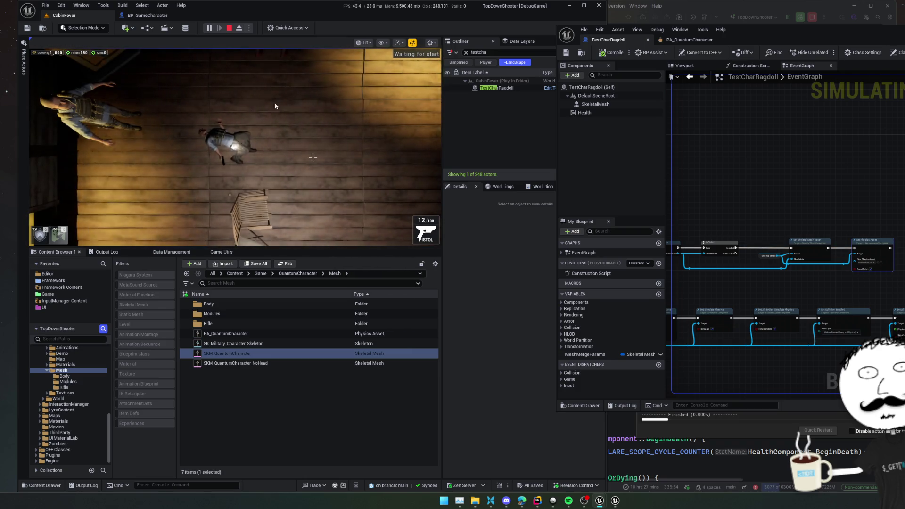
Raise the BP_GameCharacter ragdoll impulse float from 2000 to 5000 and compile the blueprint
click(229, 28)
click(147, 15)
mouse_move(156, 197)
mouse_down()
mouse_move(301, 201)
mouse_move(250, 188)
mouse_move(295, 186)
mouse_move(239, 202)
mouse_move(209, 235)
mouse_up()
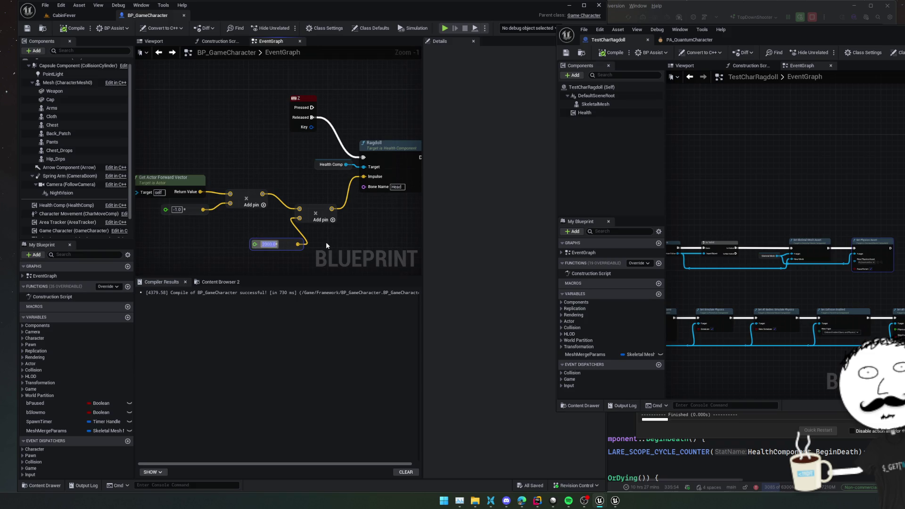
text(5000)
click(63, 28)
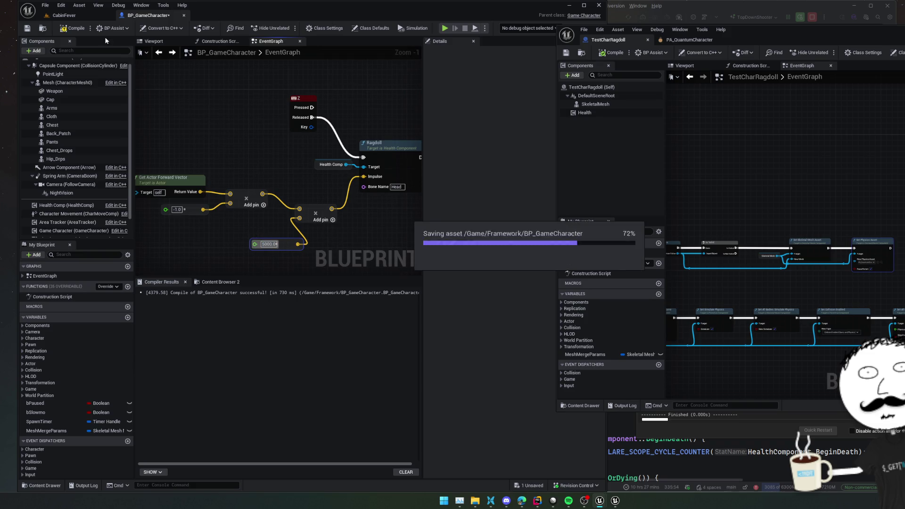
Play-test the stronger 5000 impulse in CabinFever, then close the floating TestCharRagdoll blueprint window
click(82, 19)
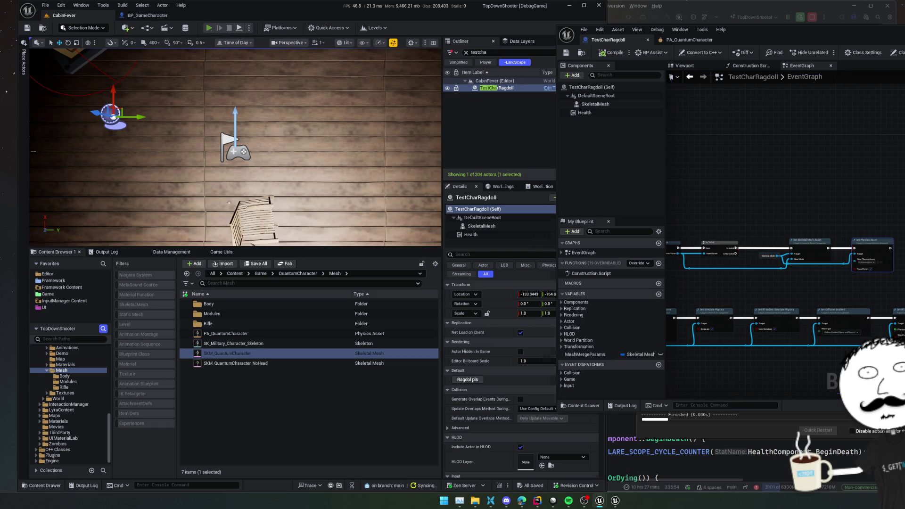
key(alt+p)
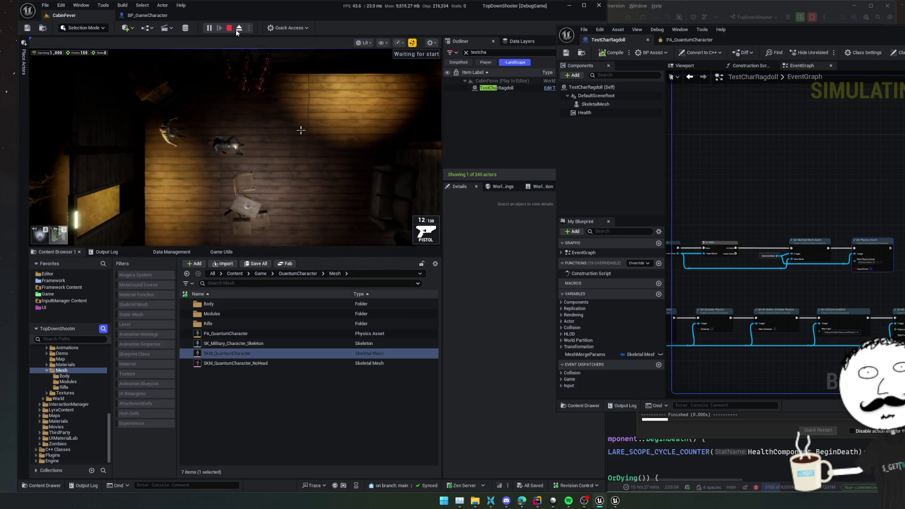
key(Escape)
mouse_move(803, 219)
mouse_down()
mouse_move(764, 141)
mouse_move(830, 125)
mouse_move(695, 77)
mouse_move(705, 95)
mouse_up()
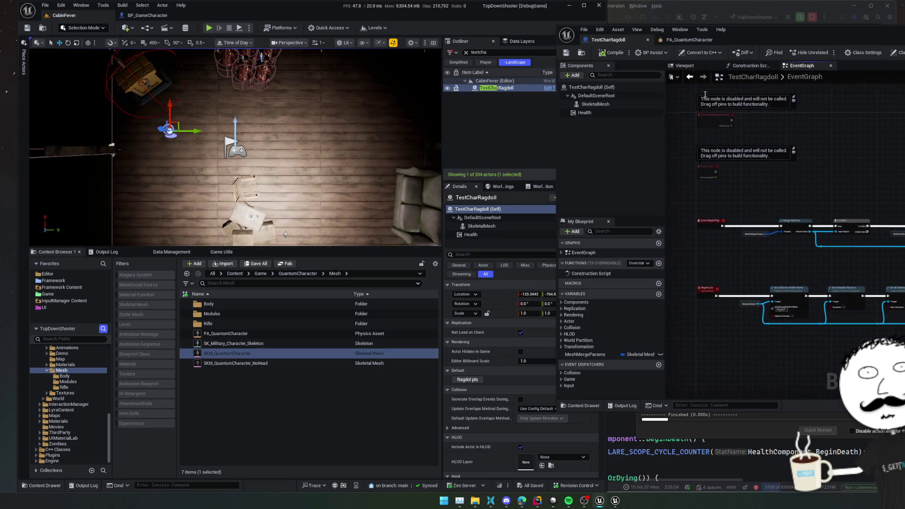
click(608, 42)
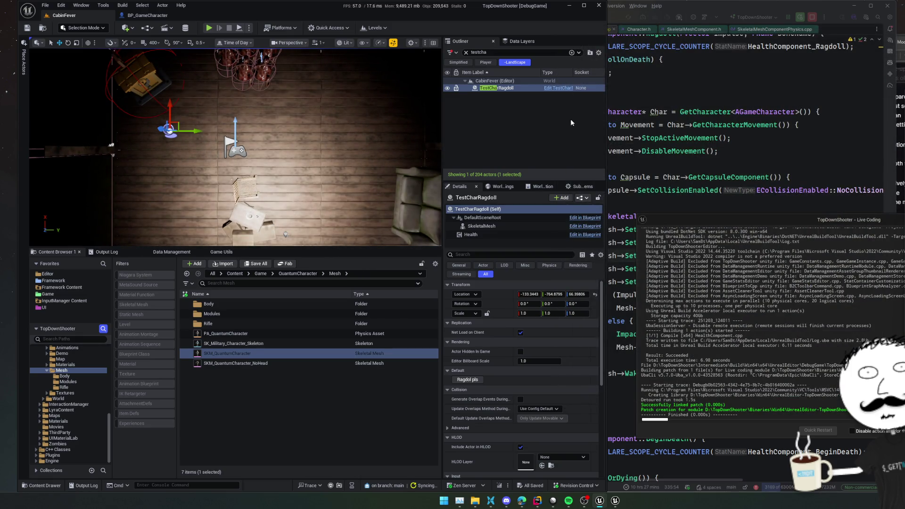